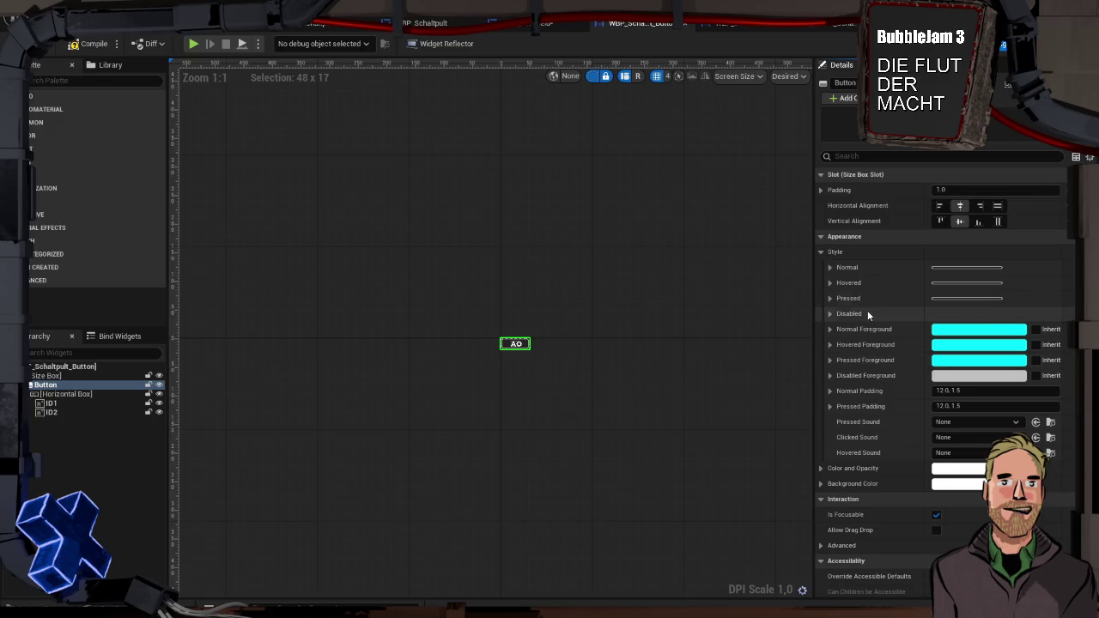
# Set the AO button's Hovered tint to dark blue, then start a play test of the level
pyautogui.click(838, 283)
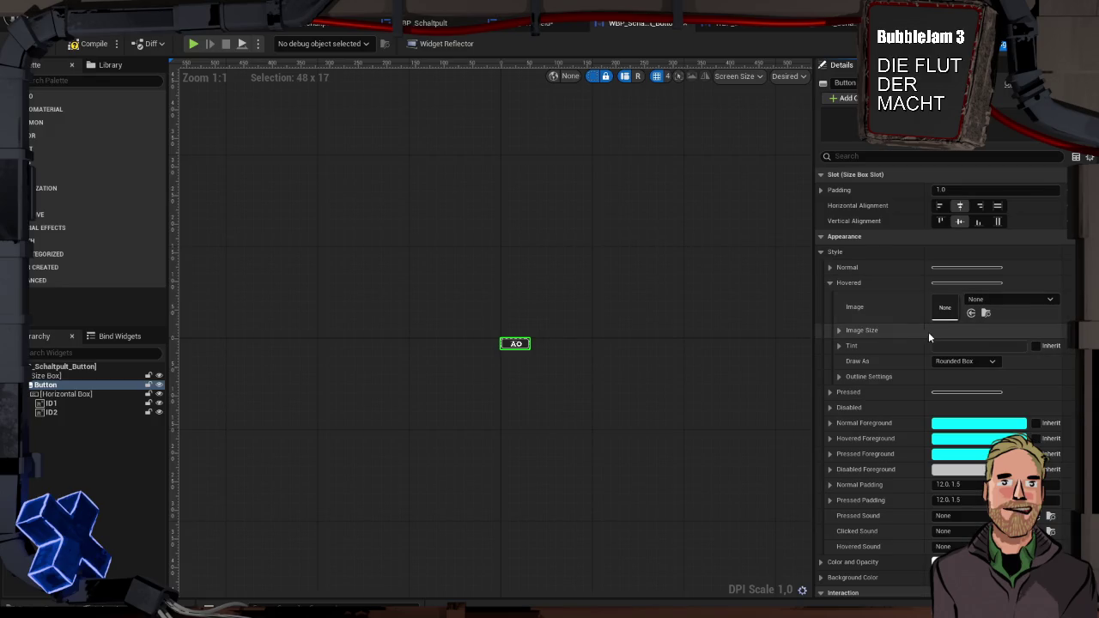
pyautogui.scroll(5, 526, 351)
pyautogui.scroll(4, 526, 356)
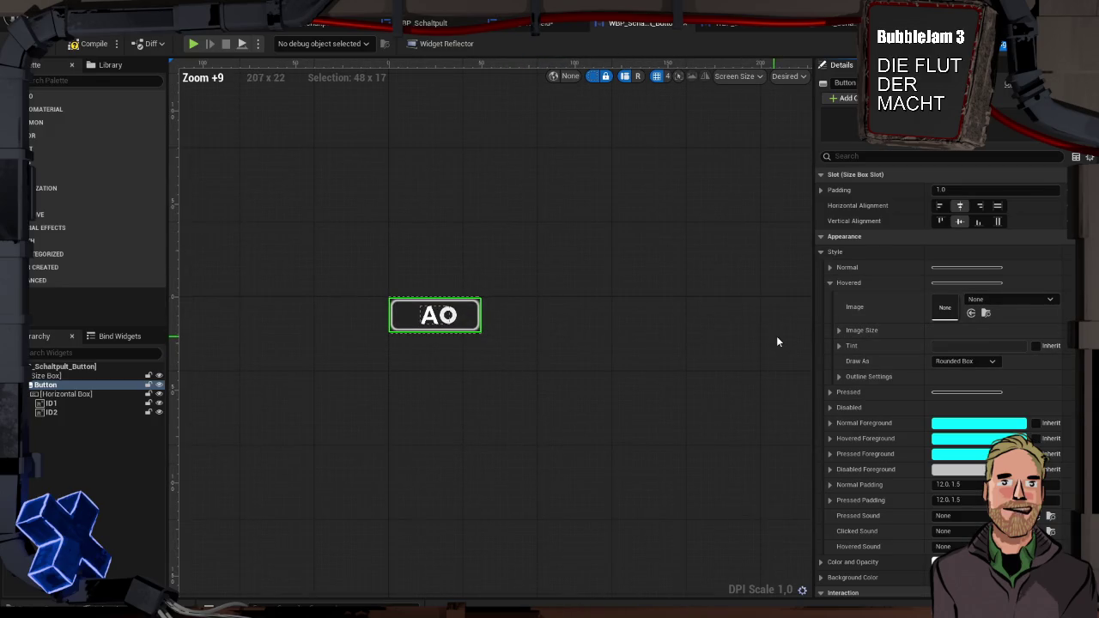
pyautogui.moveTo(598, 335)
pyautogui.mouseDown()
pyautogui.moveTo(587, 326)
pyautogui.moveTo(632, 332)
pyautogui.mouseUp()
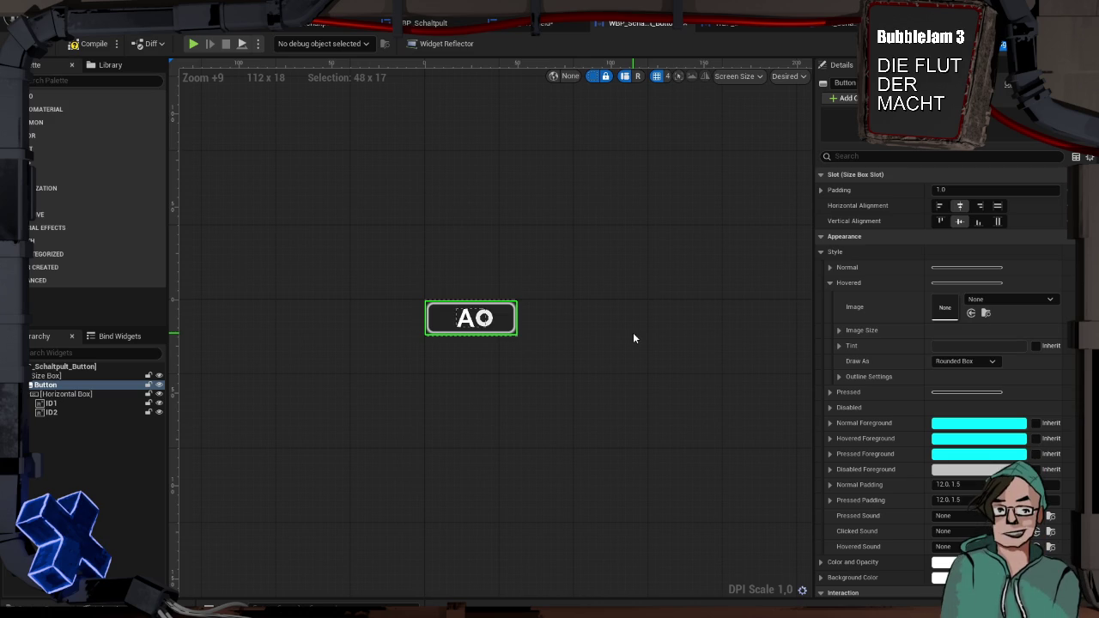
pyautogui.click(946, 346)
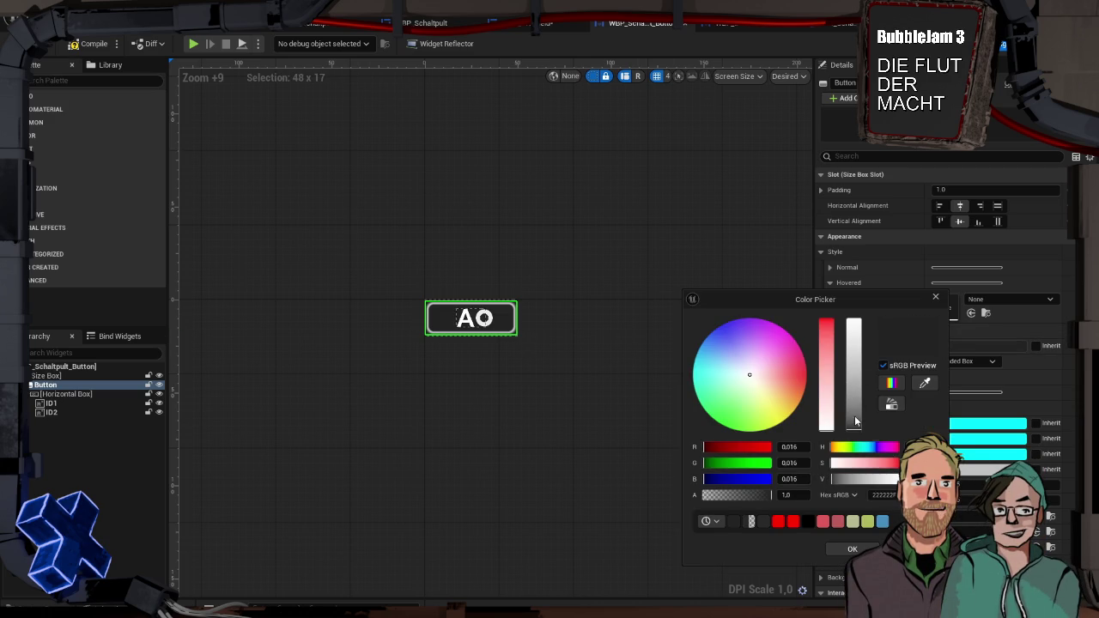
pyautogui.click(710, 479)
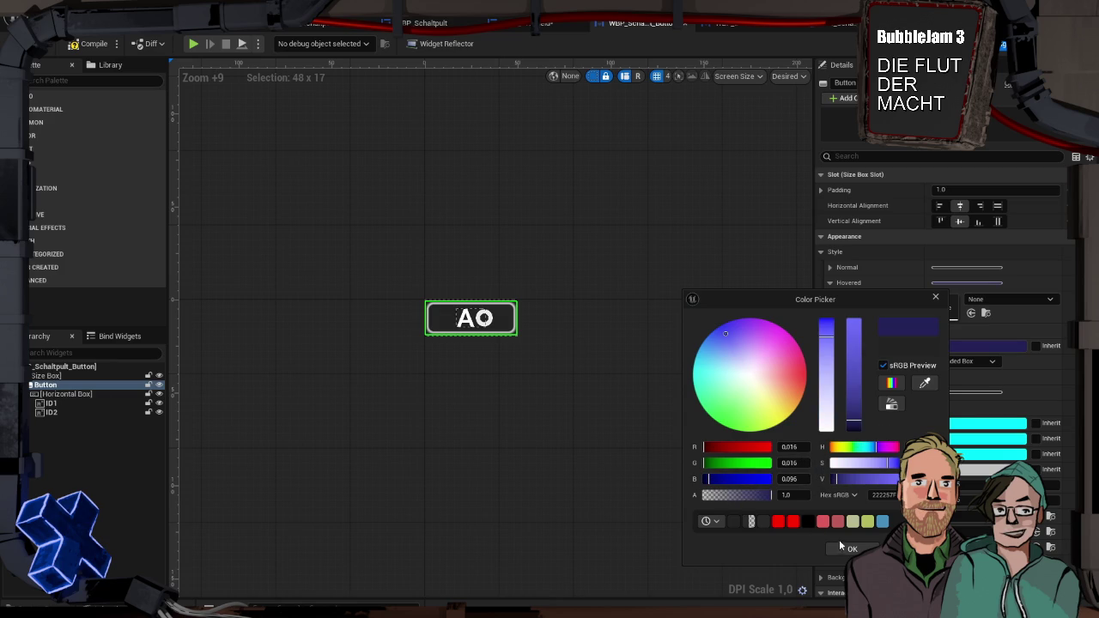
pyautogui.click(709, 480)
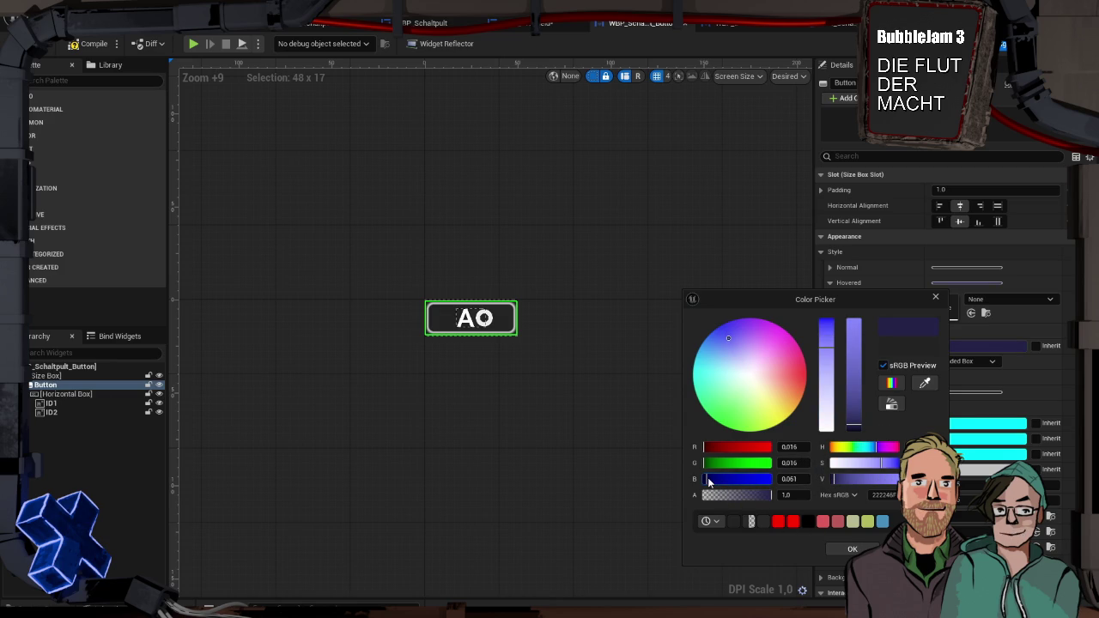
pyautogui.click(855, 548)
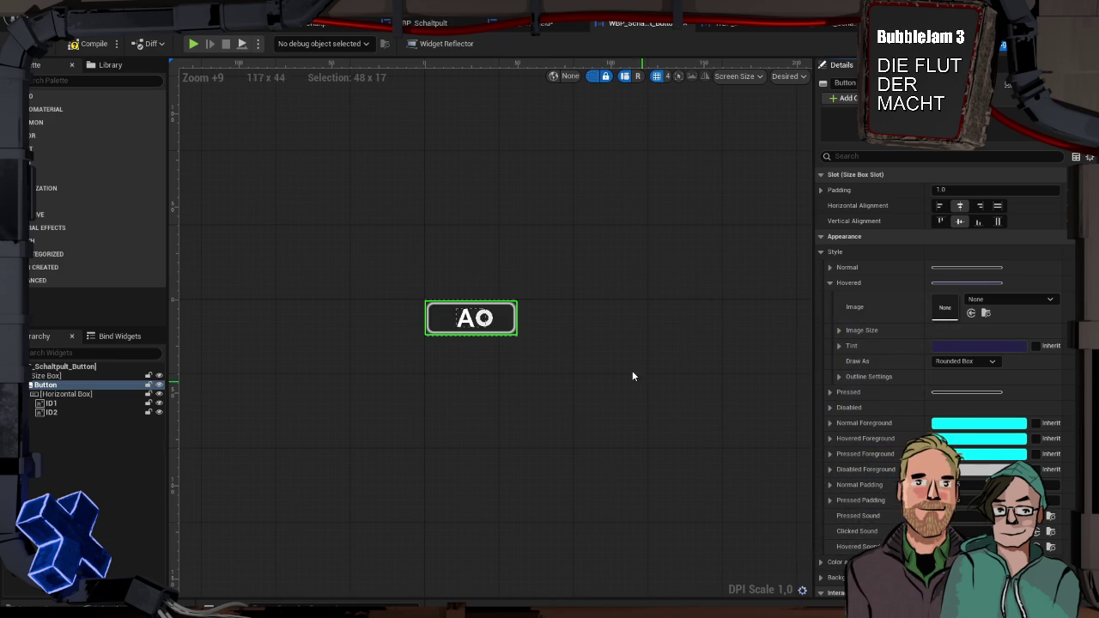
pyautogui.click(195, 41)
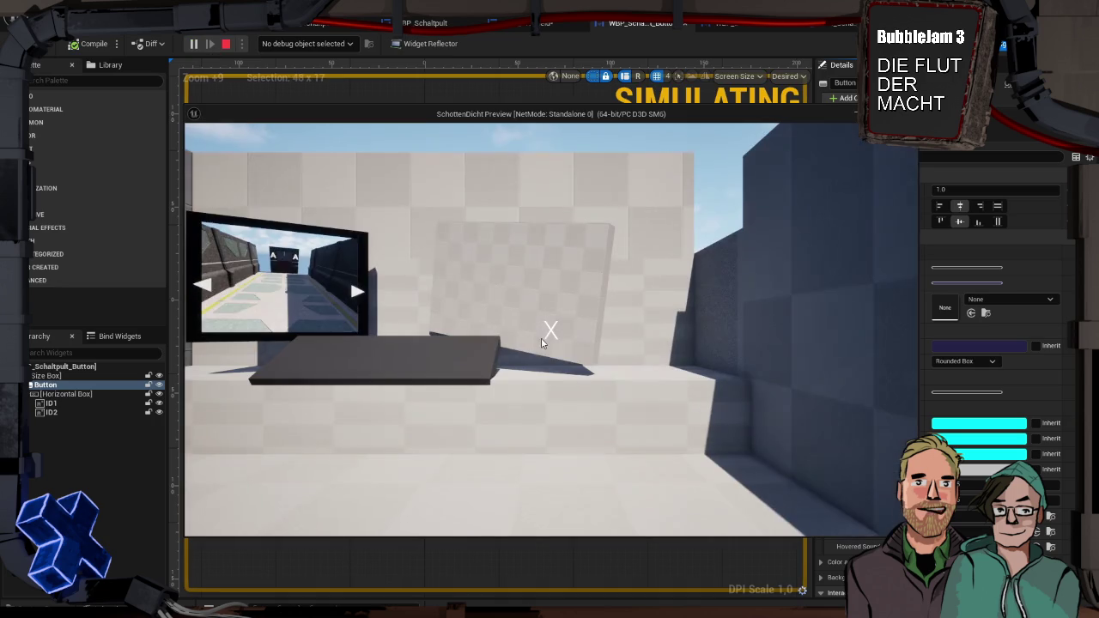
# Walk to the console table, aim at the AA button and wall monitor to check the hover tint, then stop play
pyautogui.press('w')
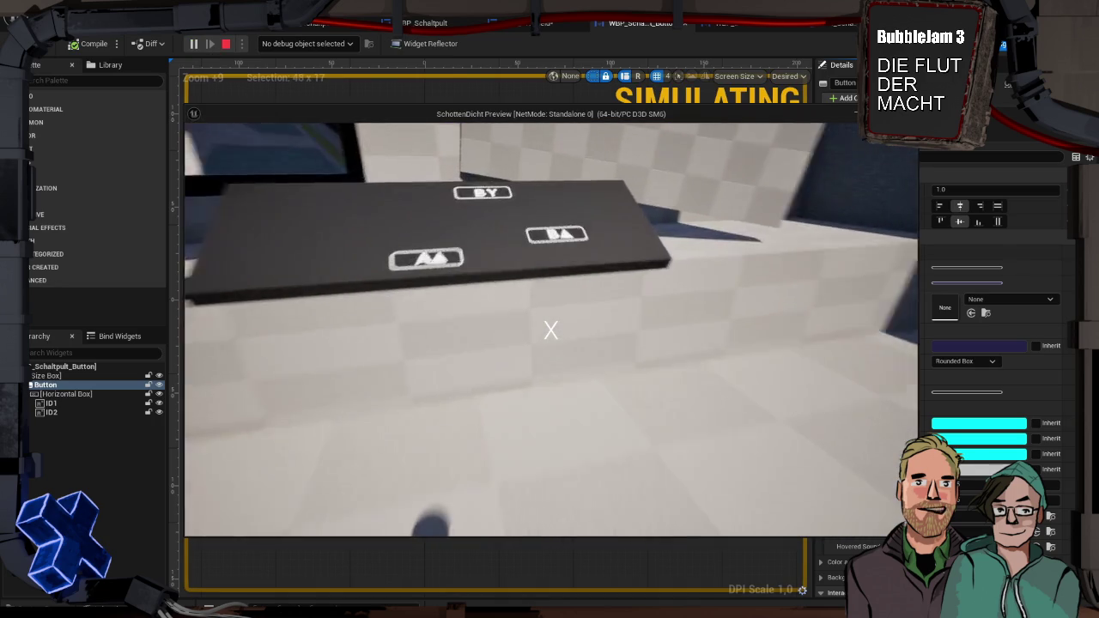
pyautogui.press('w')
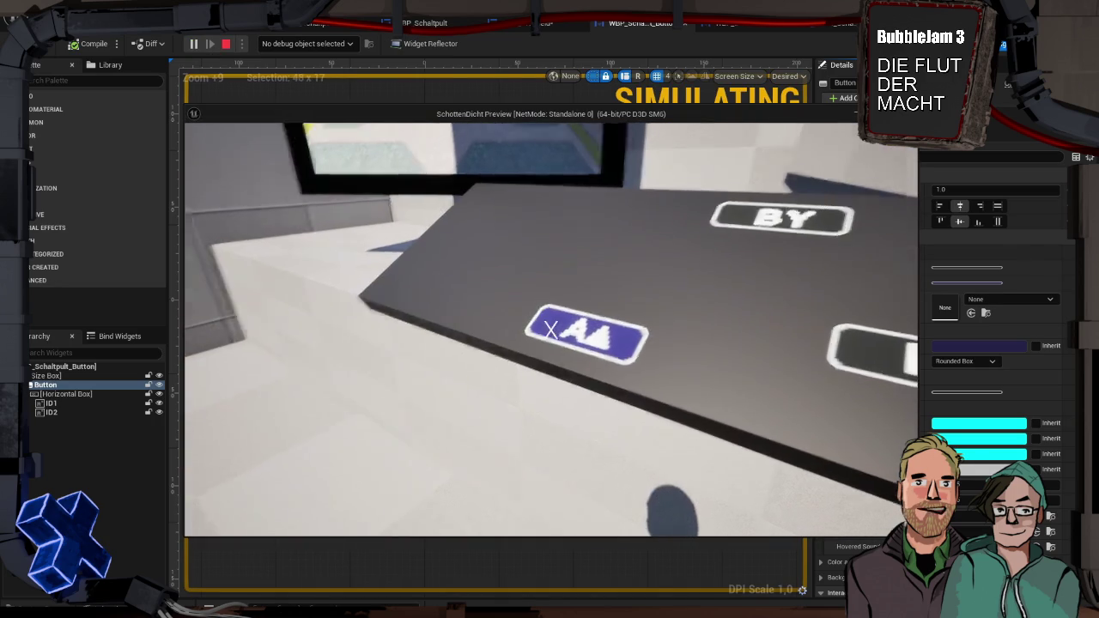
pyautogui.click(551, 329)
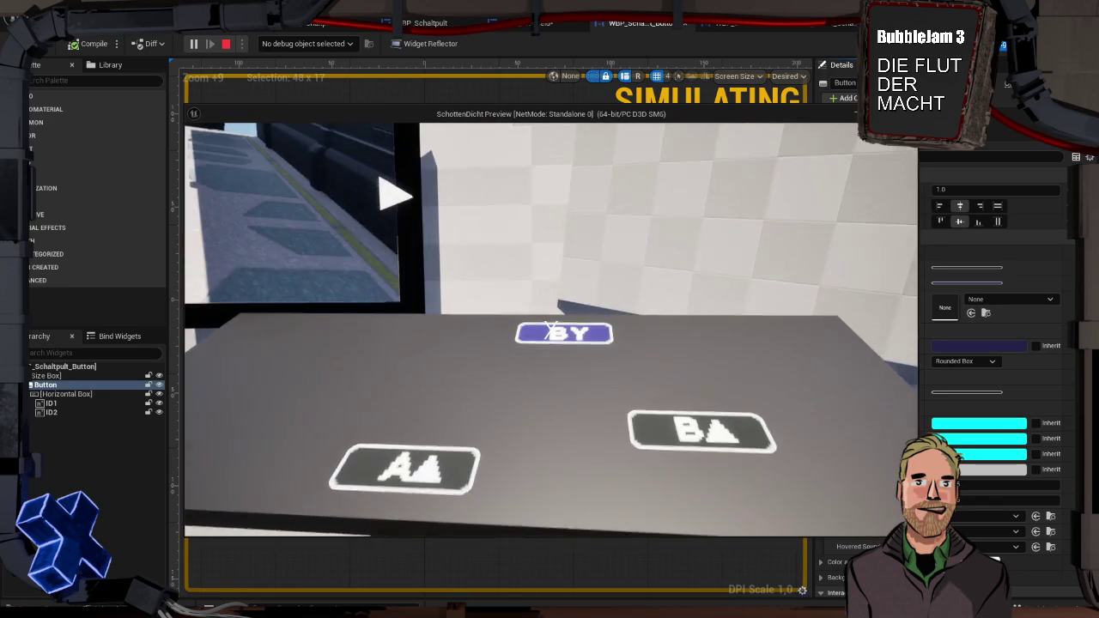
pyautogui.press('Escape')
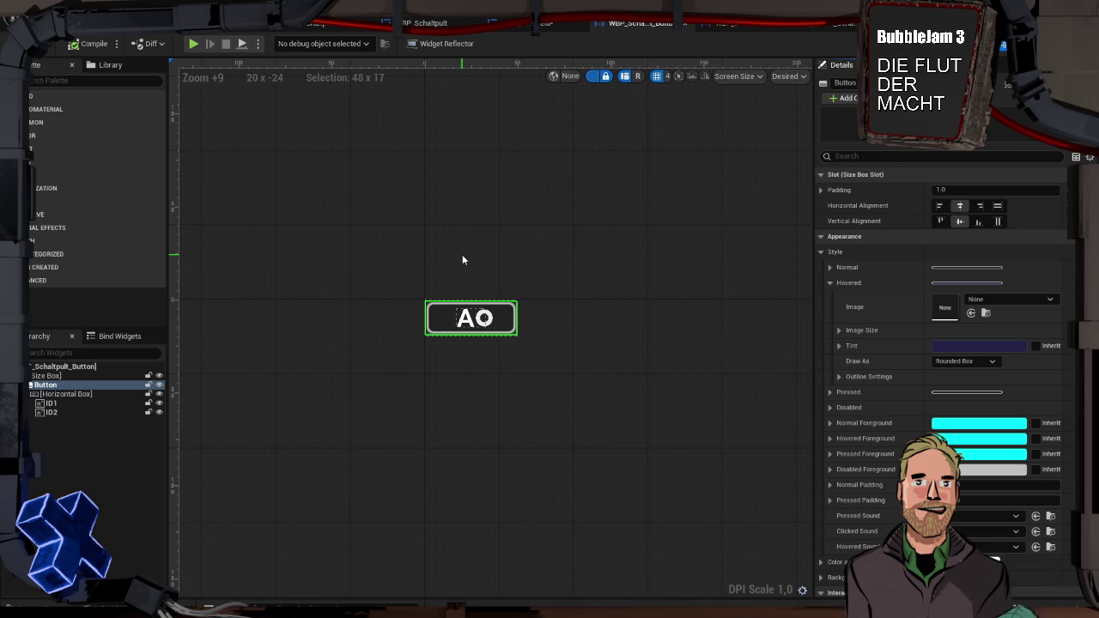
# Add an On Pressed event for the button and delete the Toggle All Doors node
pyautogui.scroll(-10, 913, 415)
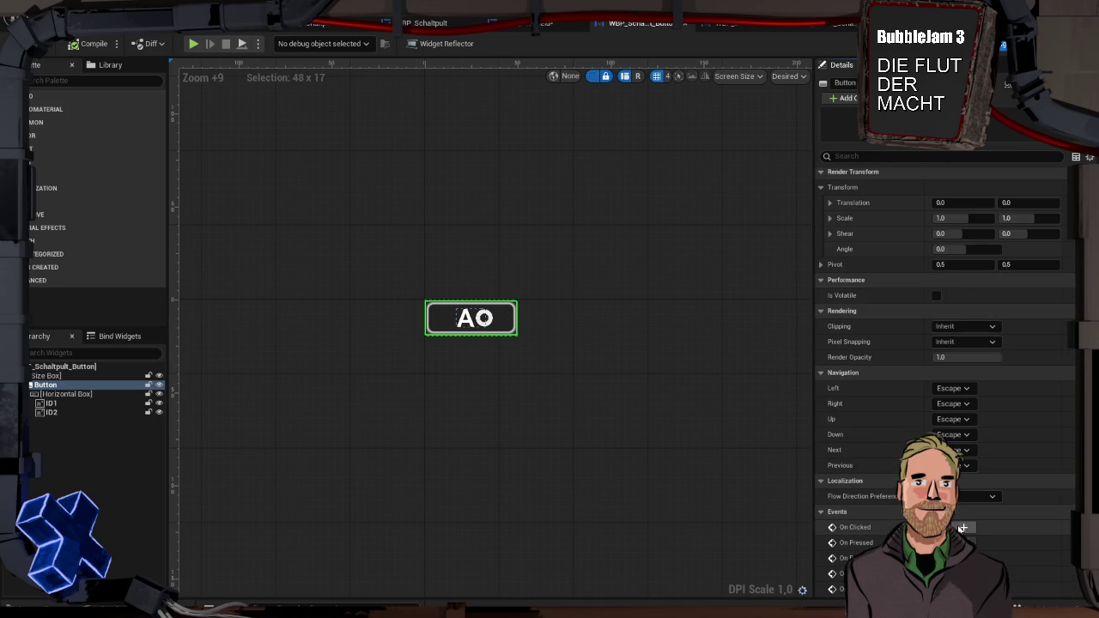
pyautogui.click(963, 543)
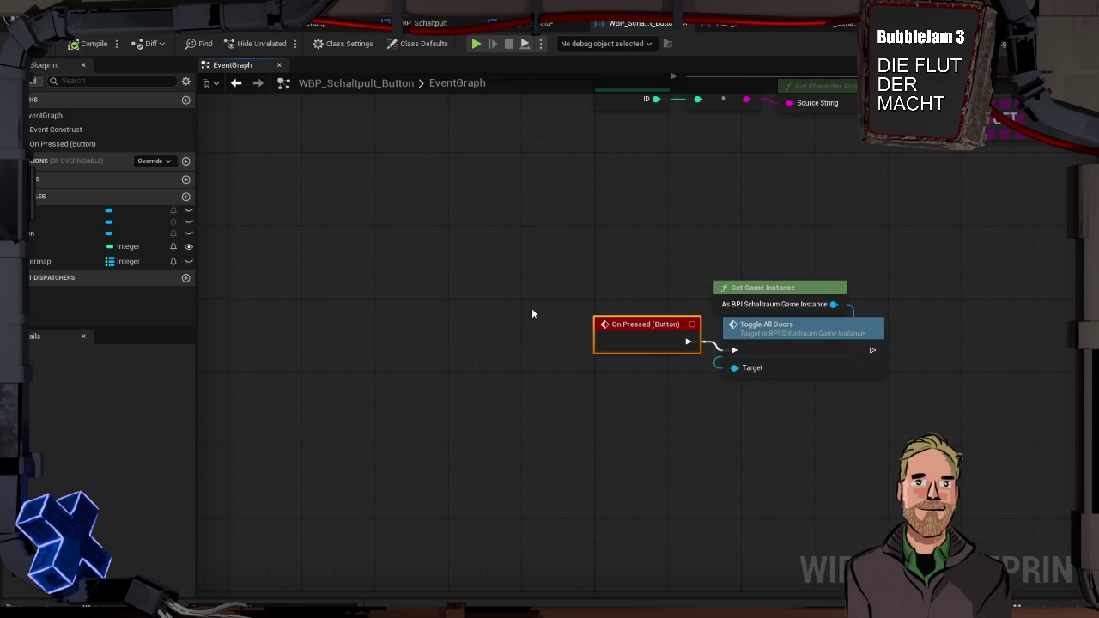
pyautogui.click(603, 255)
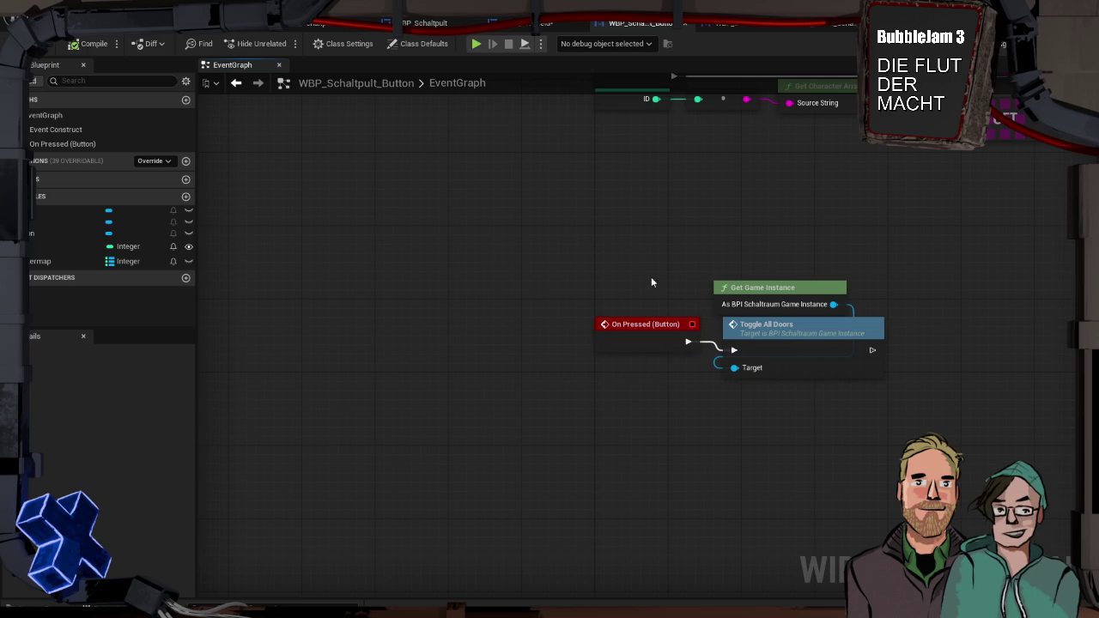
pyautogui.click(796, 337)
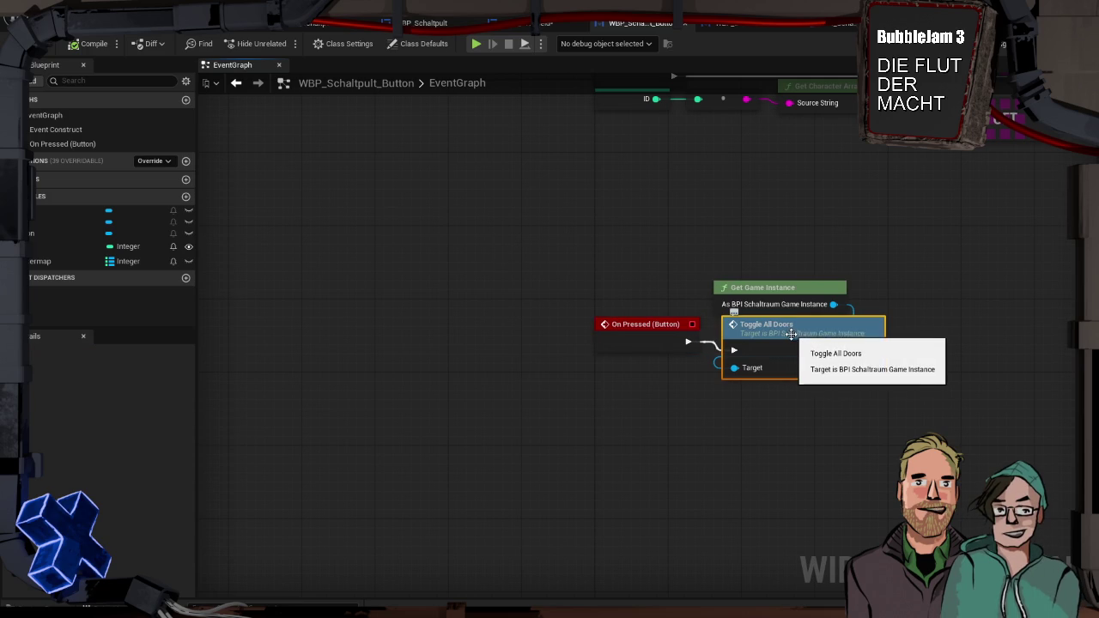
pyautogui.press('Delete')
# Call Toggle Door Via ID from On Pressed with the ID variable, then start a play test
pyautogui.moveTo(833, 304); pyautogui.dragTo(792, 335)
pyautogui.write('togg')
pyautogui.press('Down')
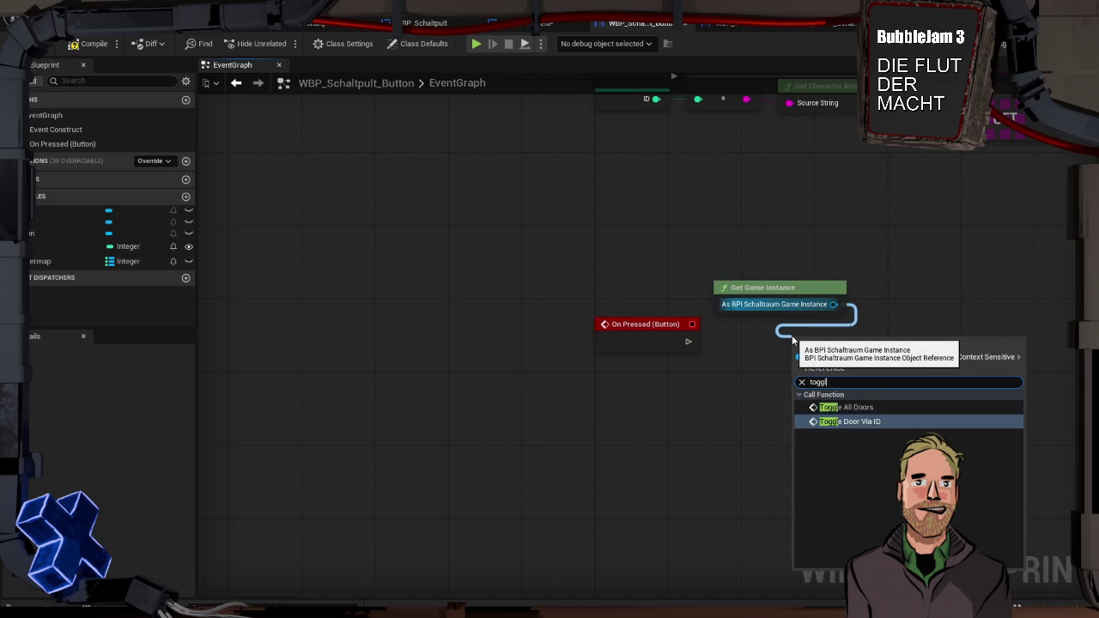
pyautogui.press('Return')
pyautogui.moveTo(828, 344); pyautogui.dragTo(755, 325)
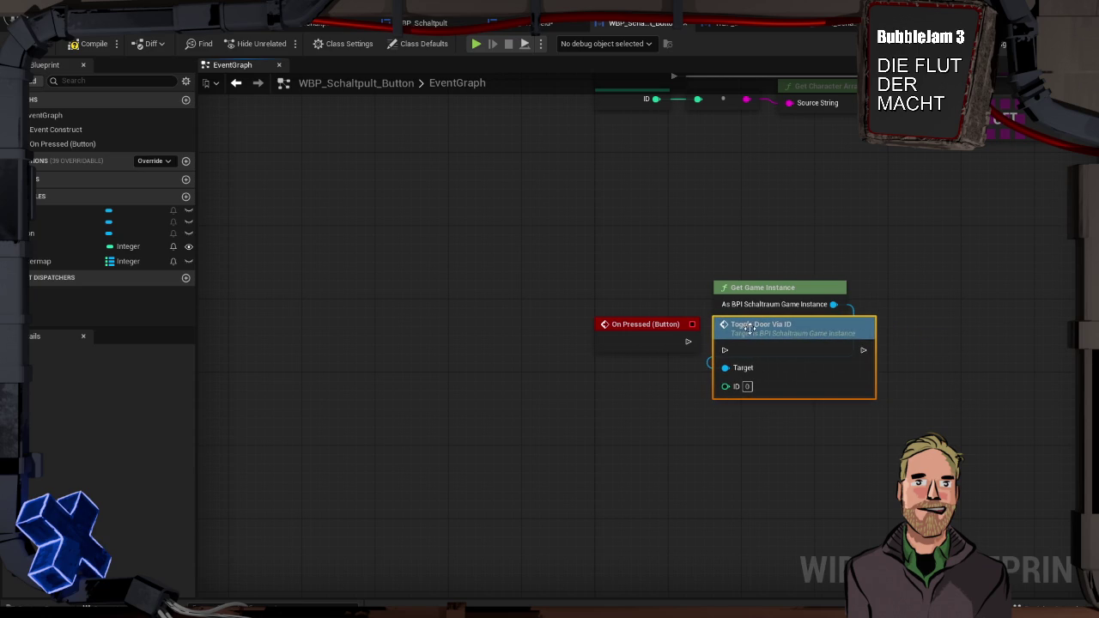
pyautogui.moveTo(688, 341); pyautogui.dragTo(724, 351)
pyautogui.moveTo(69, 247); pyautogui.dragTo(723, 387)
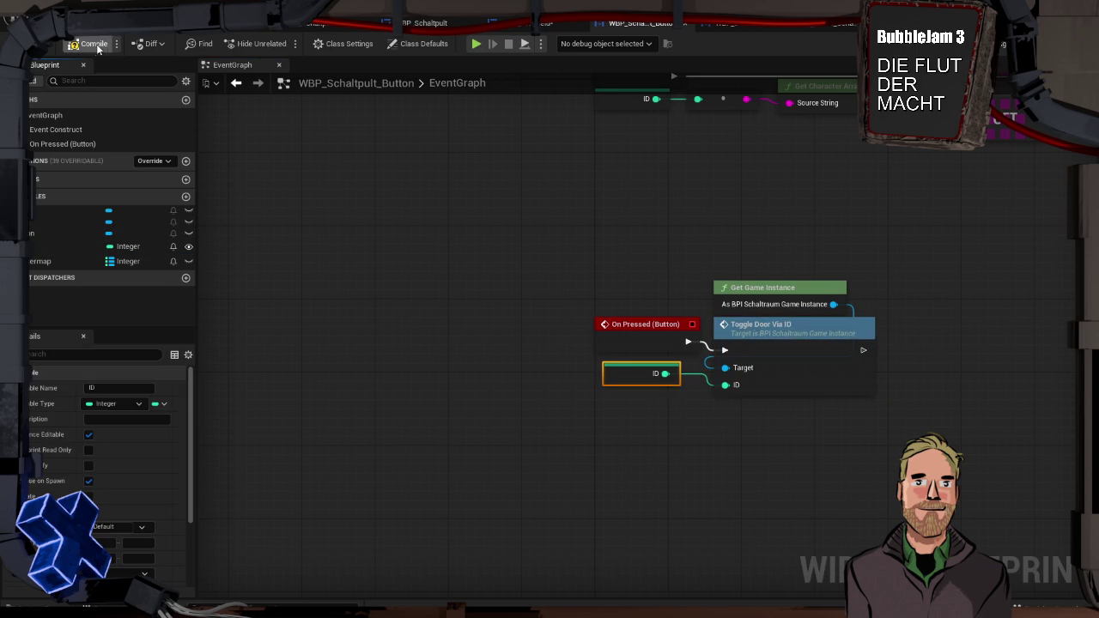
pyautogui.hotkey('alt', 'p')
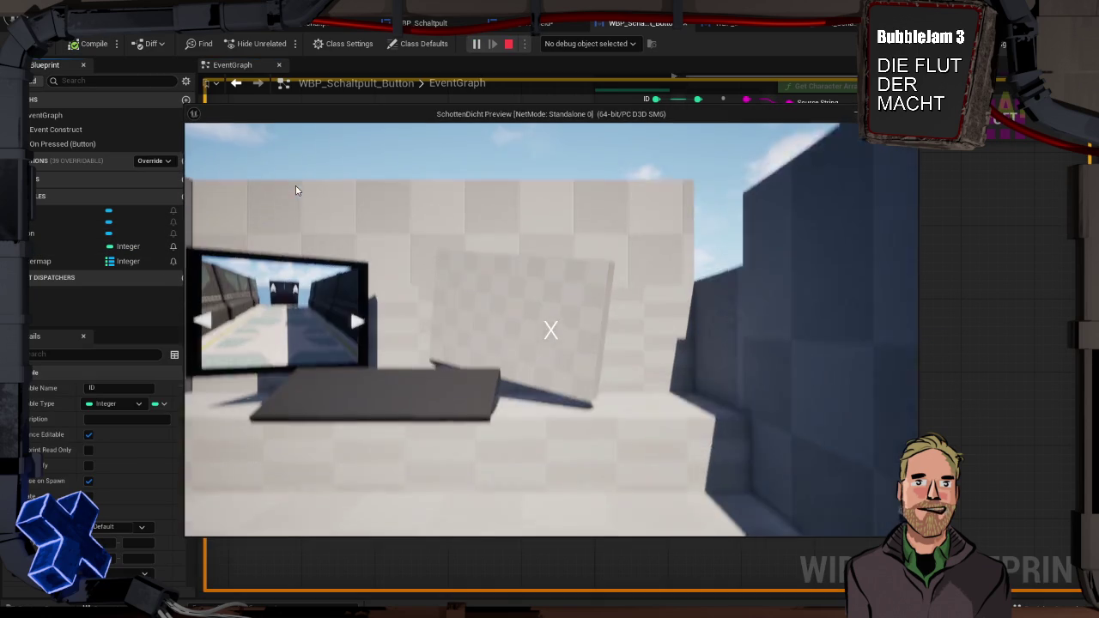
# Walk to the control panel, cycle the wall monitor through its corridor camera views, then stop play
pyautogui.press('w')
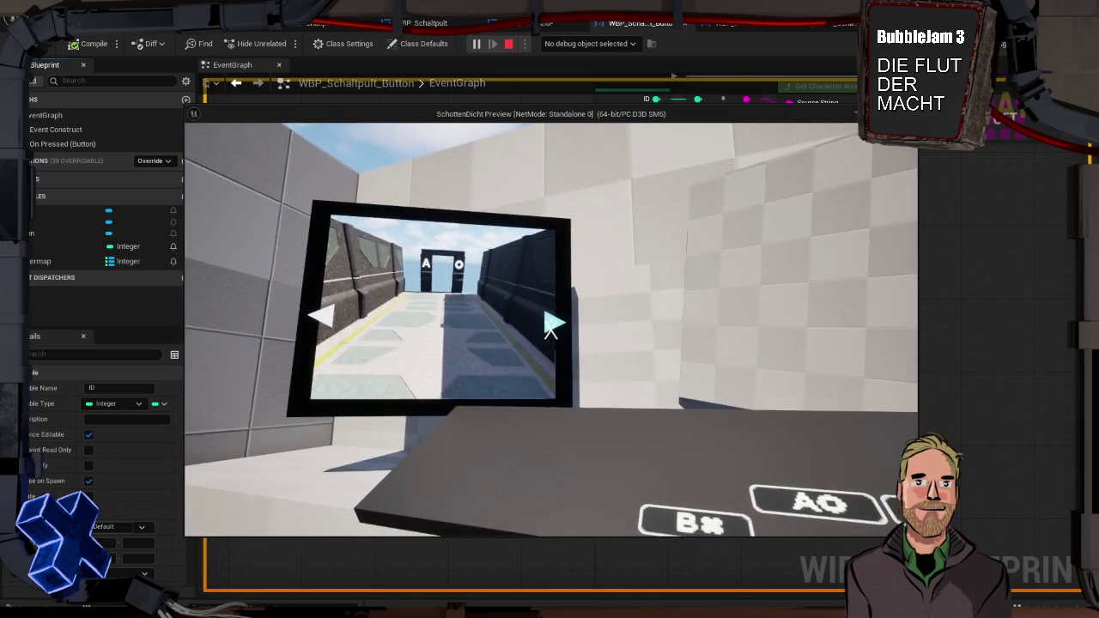
pyautogui.click(551, 329)
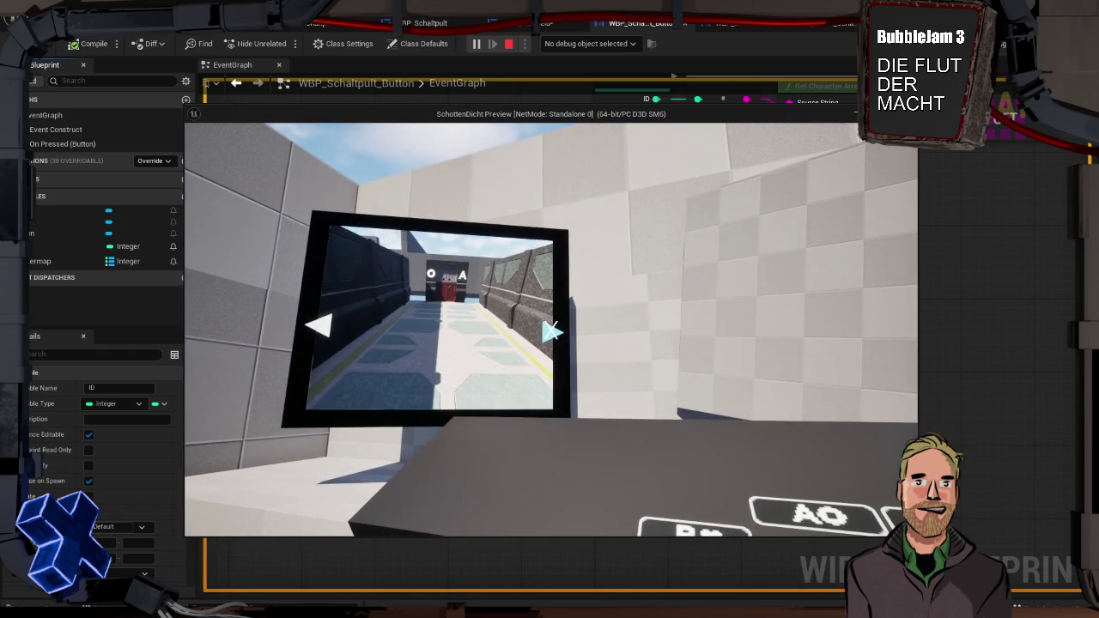
pyautogui.click(550, 331)
pyautogui.click(550, 330)
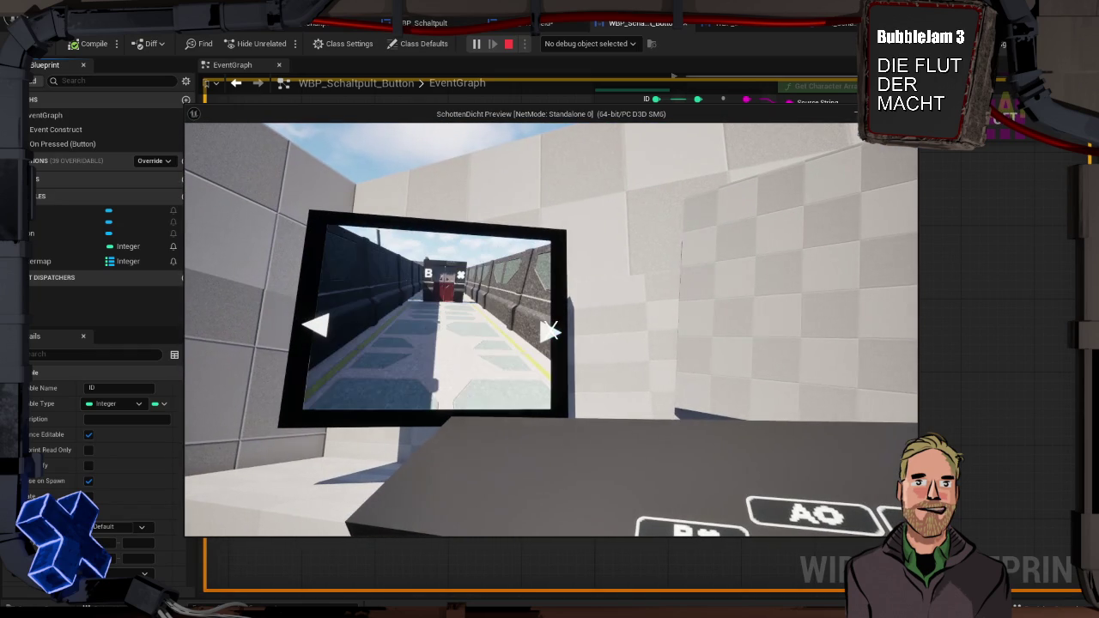
pyautogui.click(549, 332)
pyautogui.click(549, 331)
pyautogui.click(549, 331)
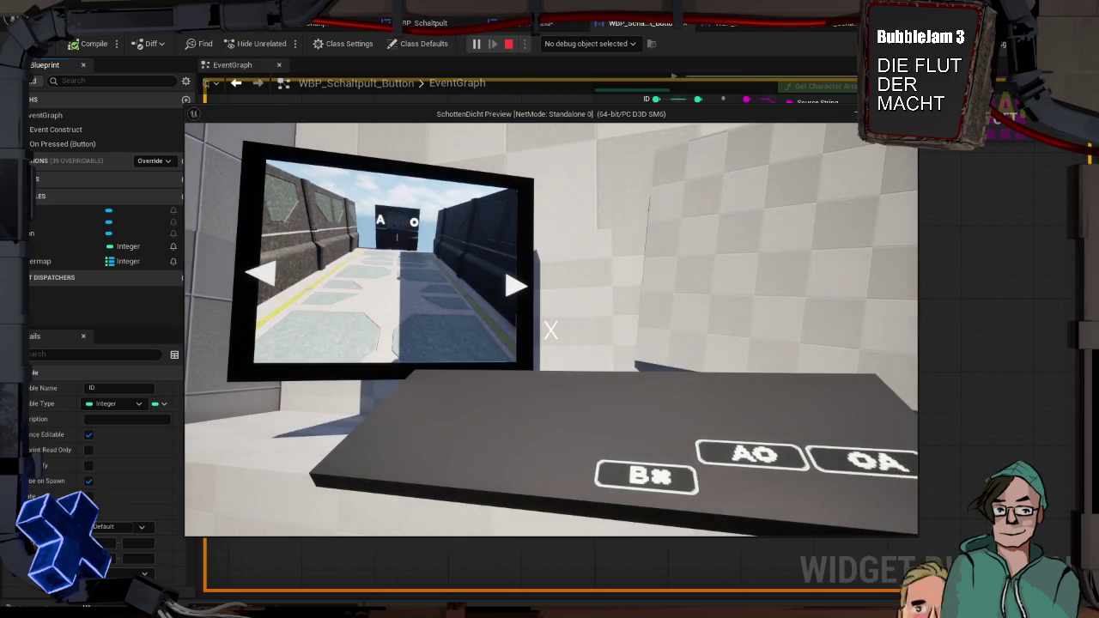
pyautogui.click(550, 330)
pyautogui.click(551, 330)
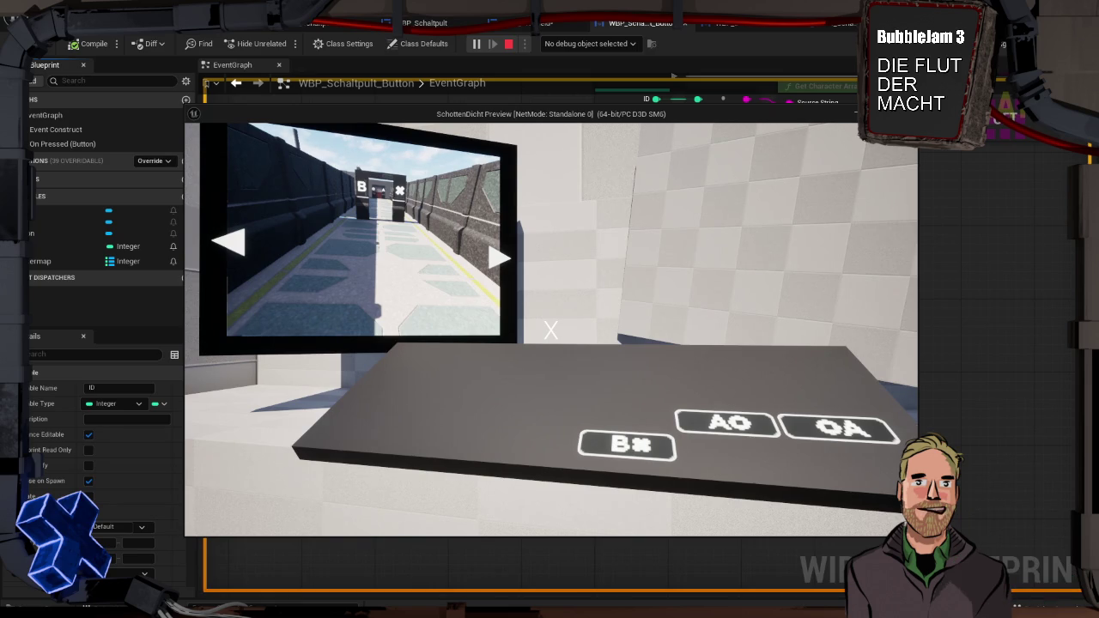
pyautogui.press('Escape')
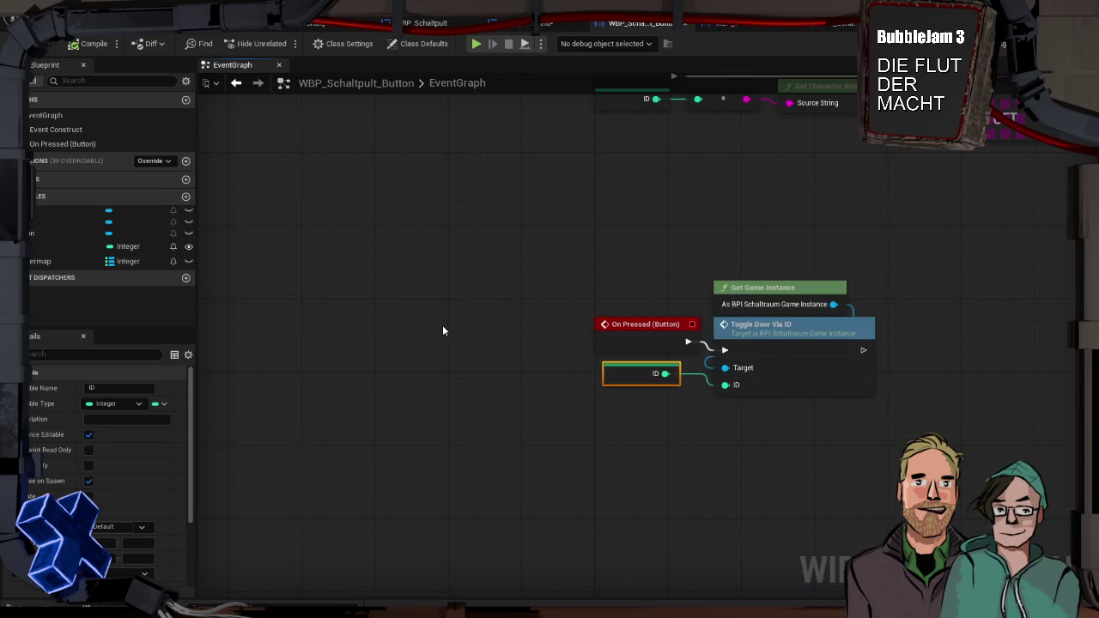
# Save WBP_Schaltpult_Button with Ctrl+S and open the Windows Task View
pyautogui.hotkey('ctrl', 's')
pyautogui.press('super+Tab')
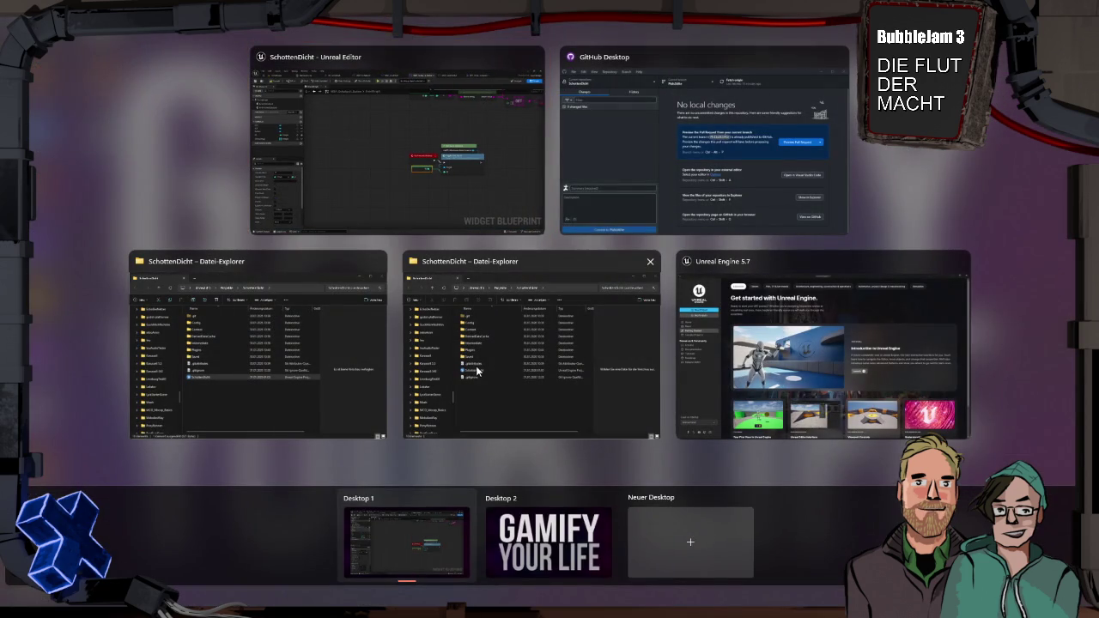
# In GitHub Desktop, enter the commit summary 'Schaltpult mit funktionierenden und zufällig angeordneten Tasten!'
pyautogui.click(653, 179)
pyautogui.click(468, 337)
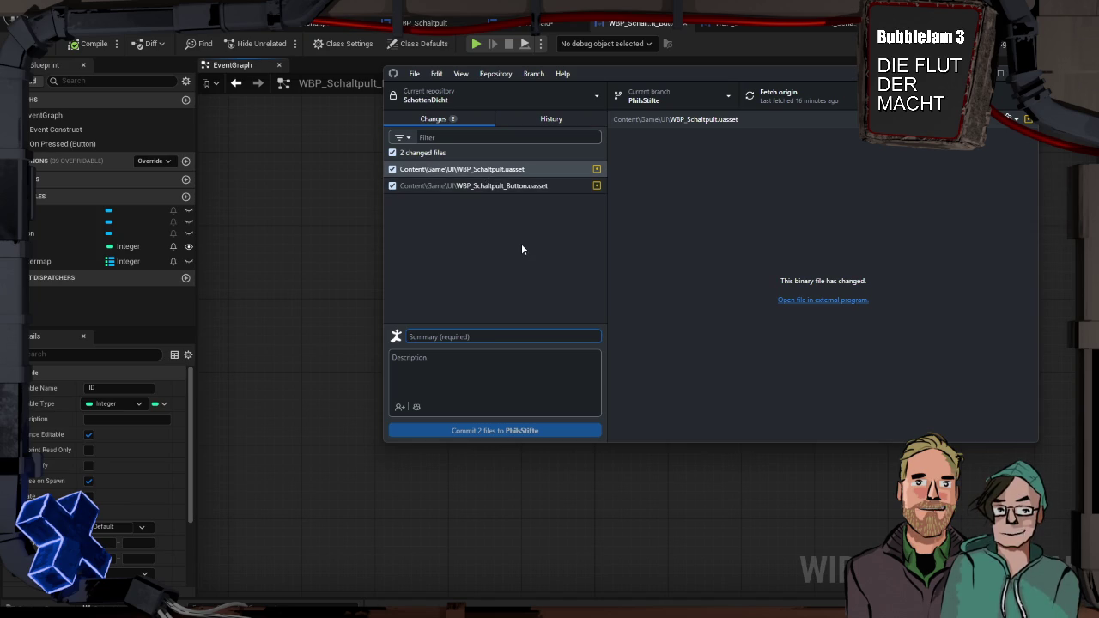
pyautogui.write('Schalt')
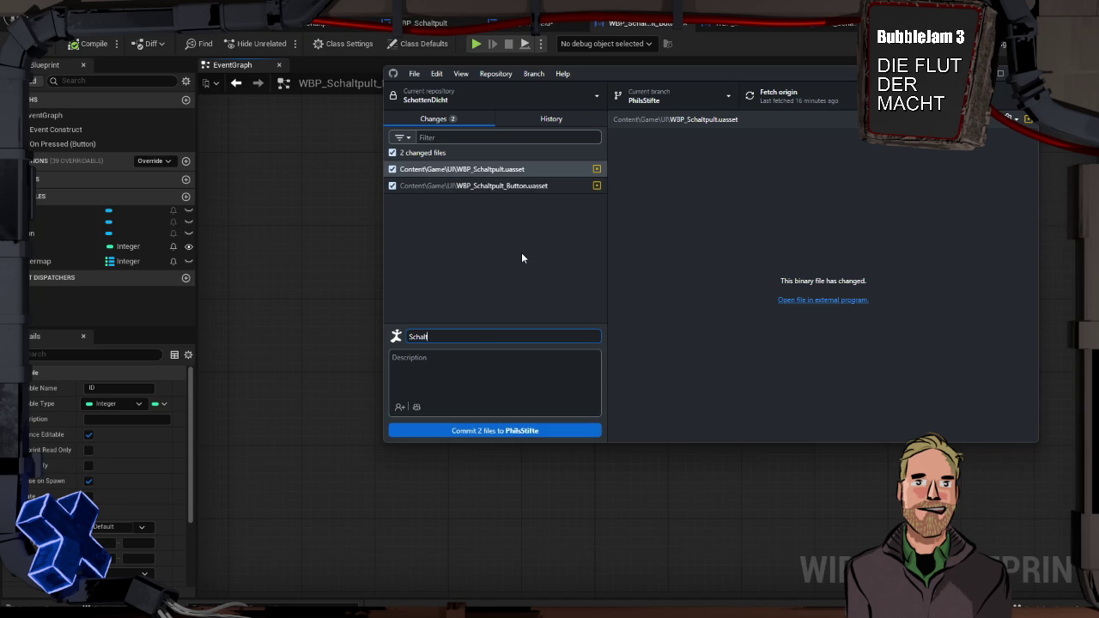
pyautogui.write('puklt')
pyautogui.press('BackSpace')
pyautogui.press('BackSpace')
pyautogui.press('BackSpace')
pyautogui.write('lt mit')
pyautogui.write(' funktionierenden ')
pyautogui.write('und zufäl')
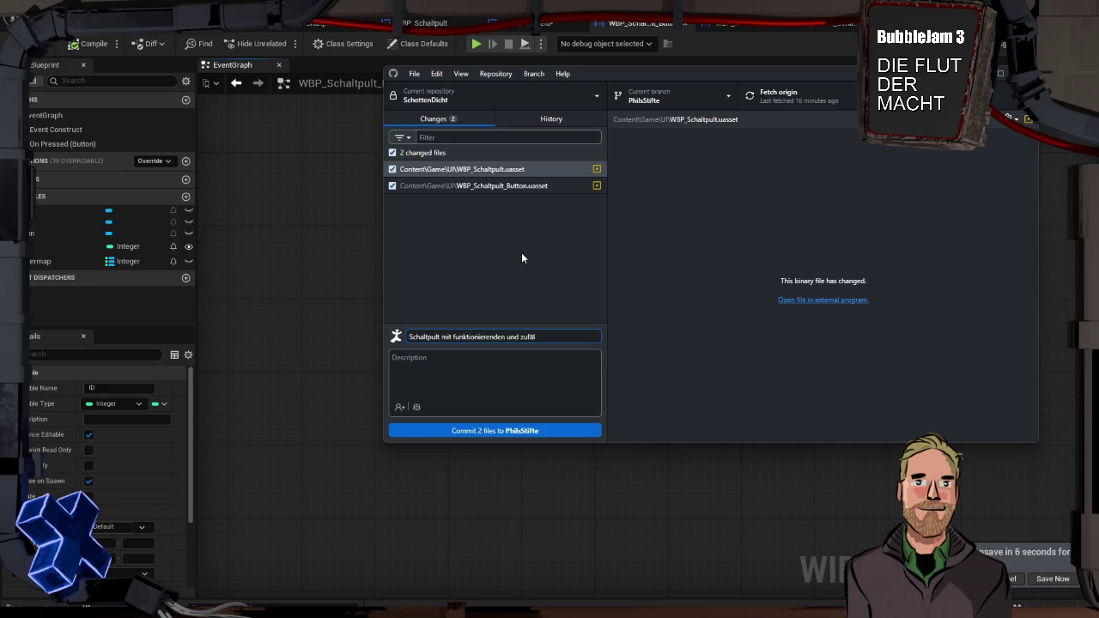
pyautogui.write('lig angeor')
pyautogui.write('dneten T')
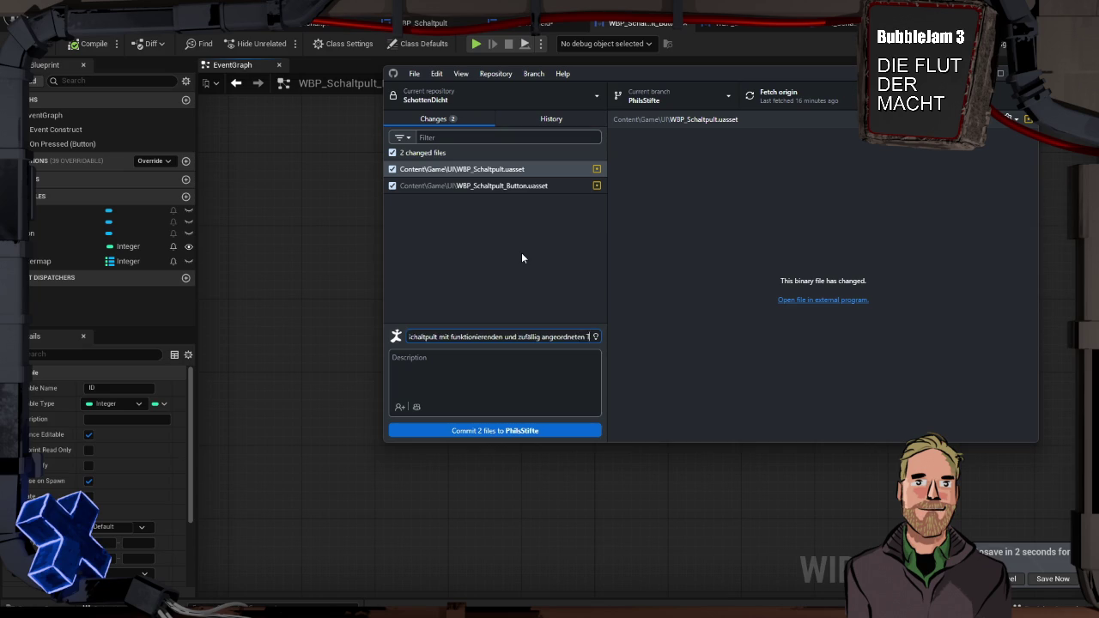
pyautogui.write('asten!')
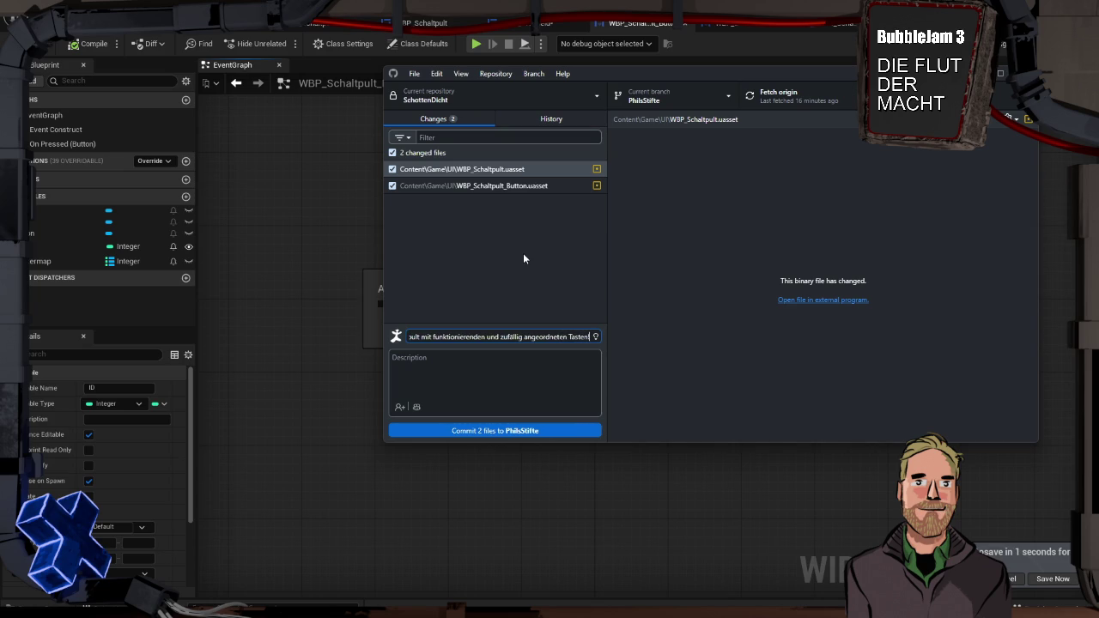
# Write a description for the commit
pyautogui.click(513, 365)
pyautogui.write('t')
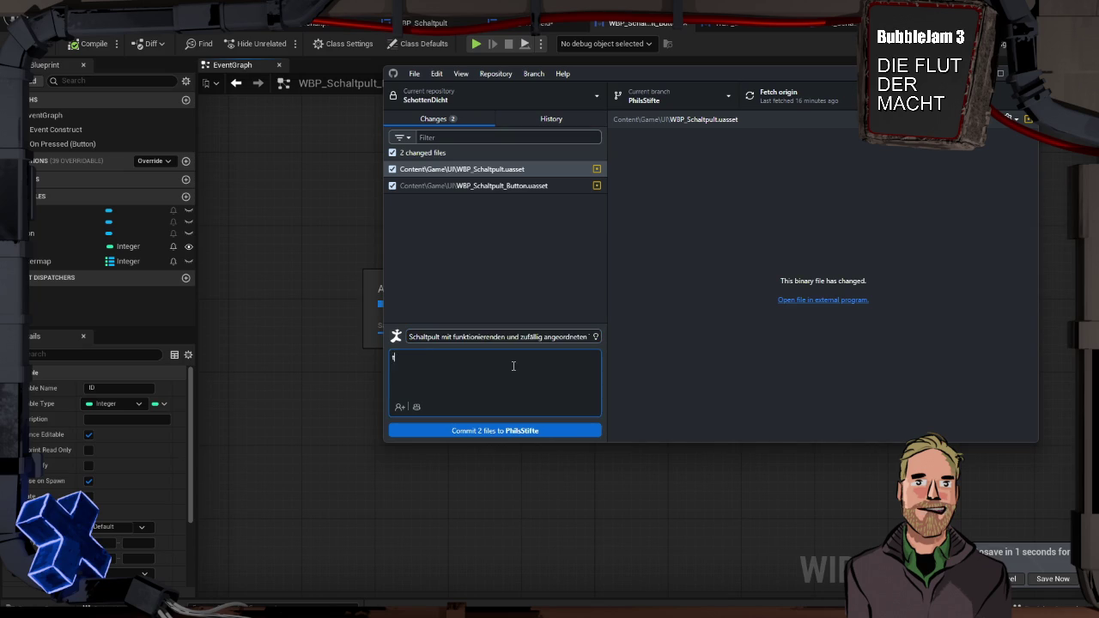
pyautogui.write('la t')
pyautogui.press('BackSpace')
pyautogui.press('BackSpace')
pyautogui.write('al')
pyautogui.write('ll ...')
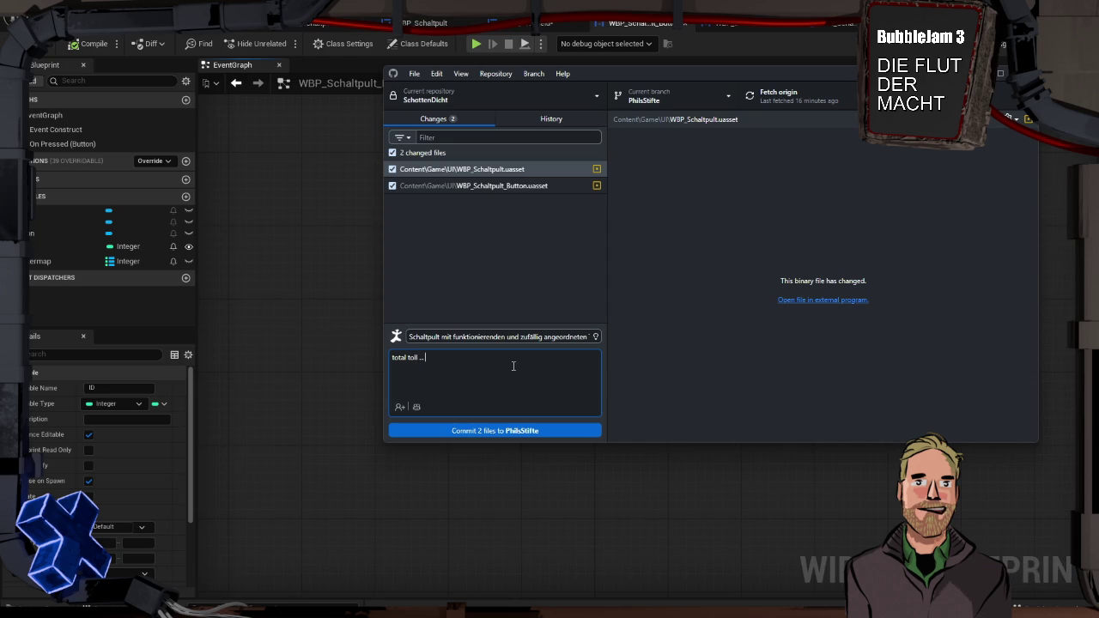
pyautogui.write('will')
pyautogui.write('illst, WAS')
pyautogui.write('ch de')
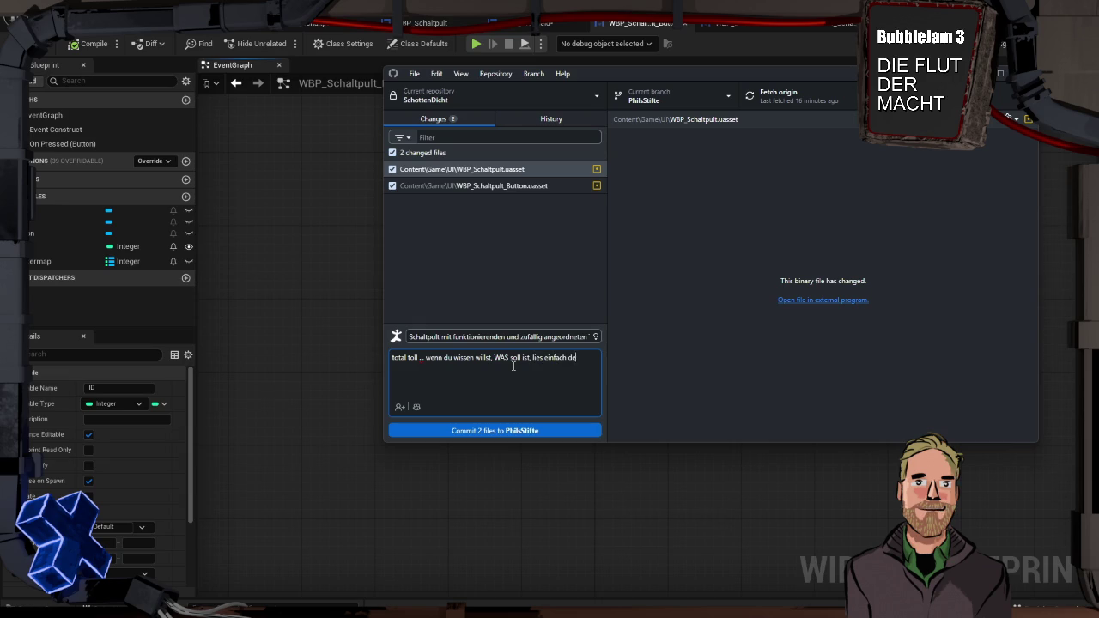
pyautogui.write('n Titel vom commit')
# Commit the 2 files, push them to origin, and return to Unreal
pyautogui.click(537, 430)
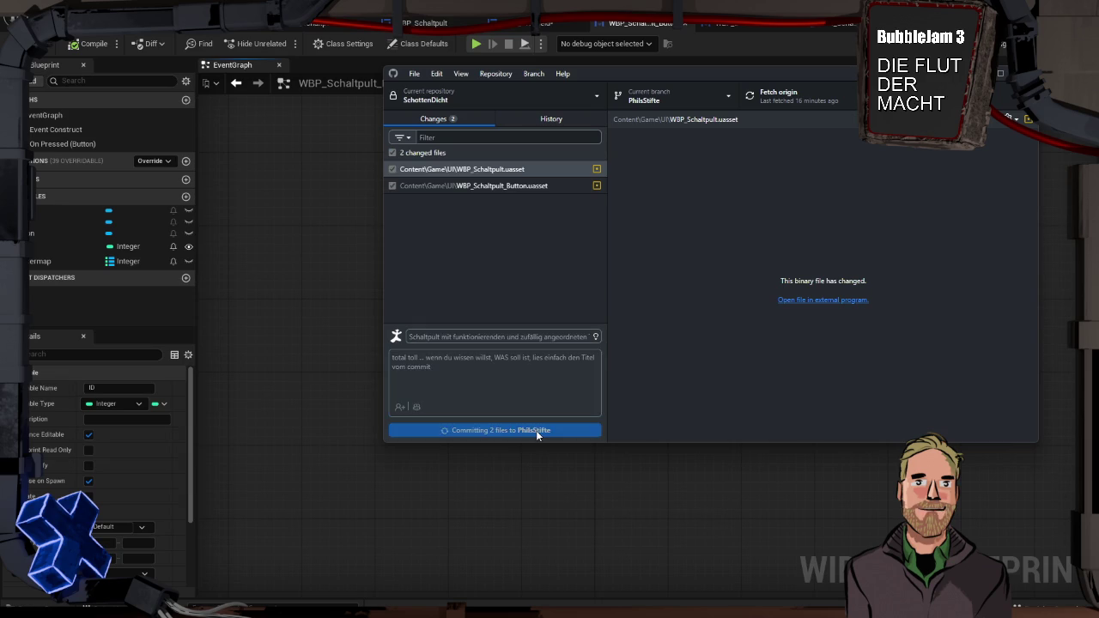
pyautogui.click(959, 229)
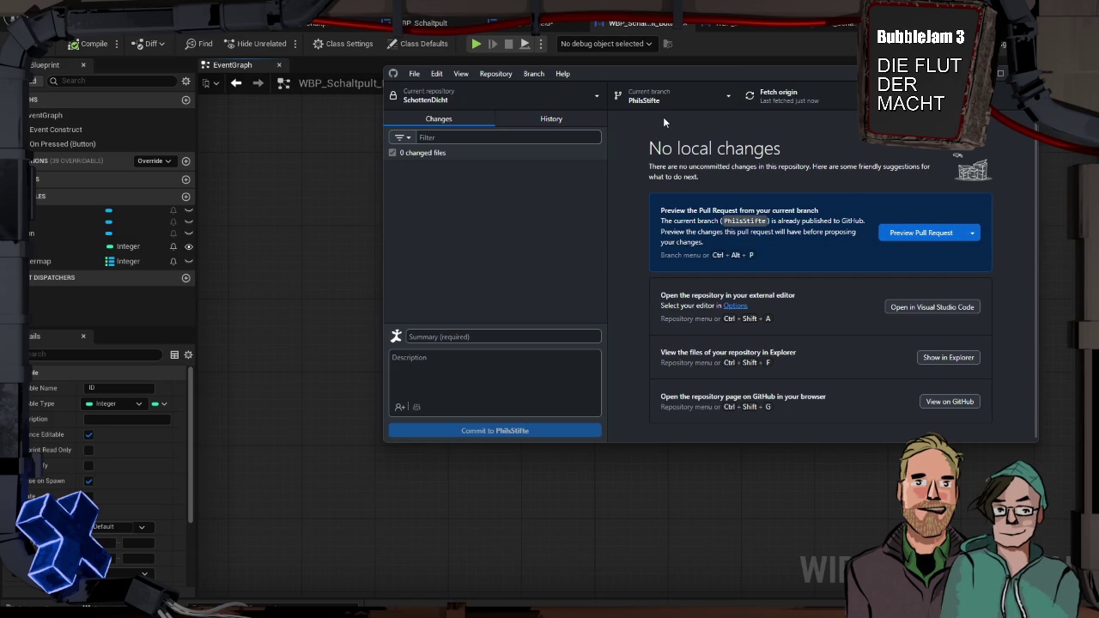
pyautogui.click(287, 197)
# Start a play test with Alt+P and walk toward the control table
pyautogui.moveTo(530, 228); pyautogui.dragTo(427, 286)
pyautogui.scroll(-1, 469, 276)
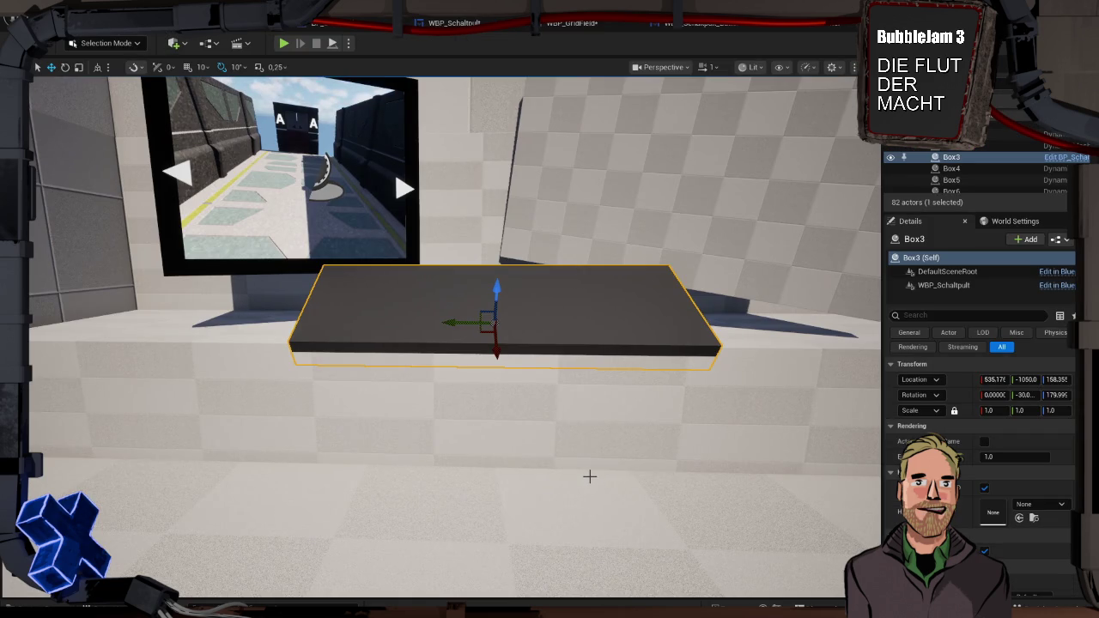
pyautogui.hotkey('alt', 'p')
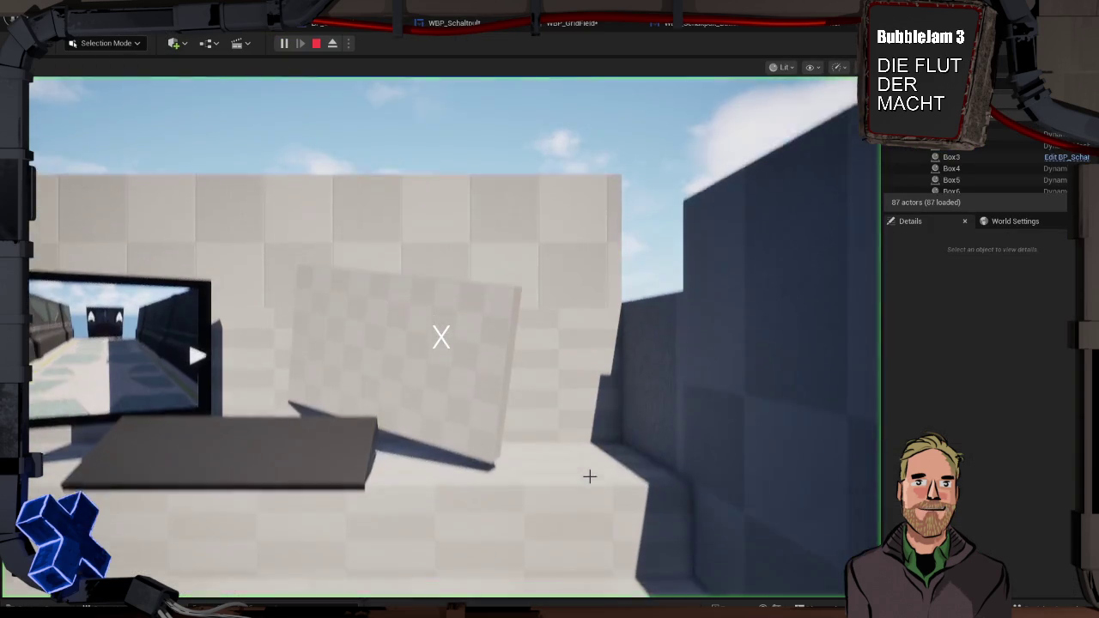
pyautogui.press('w')
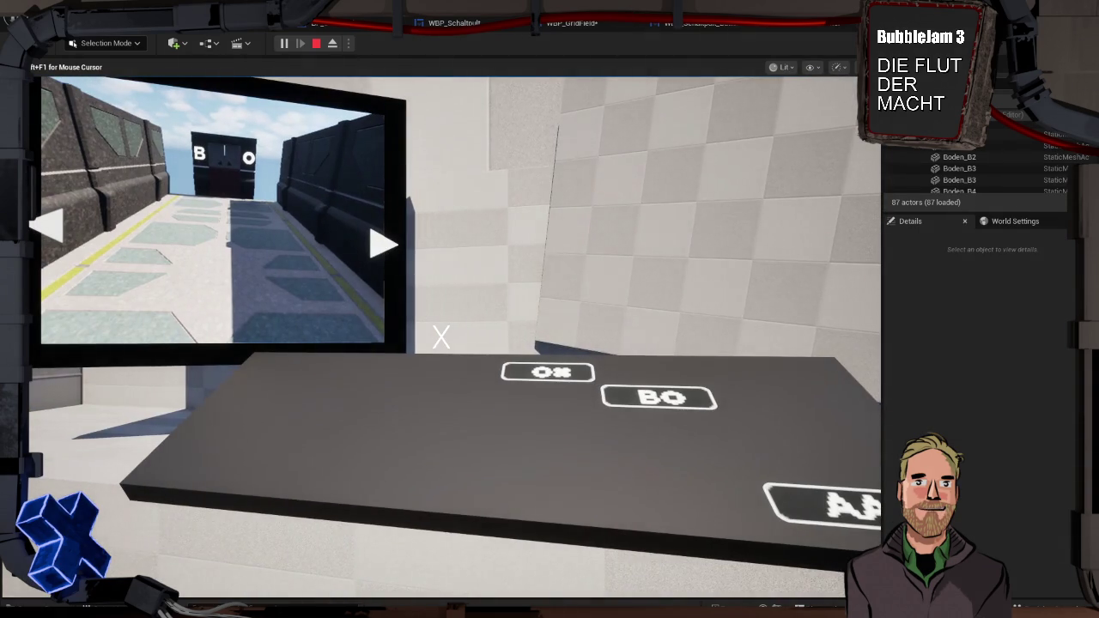
# Press the OX button and cycle the monitor's camera feed
pyautogui.moveTo(441, 336)
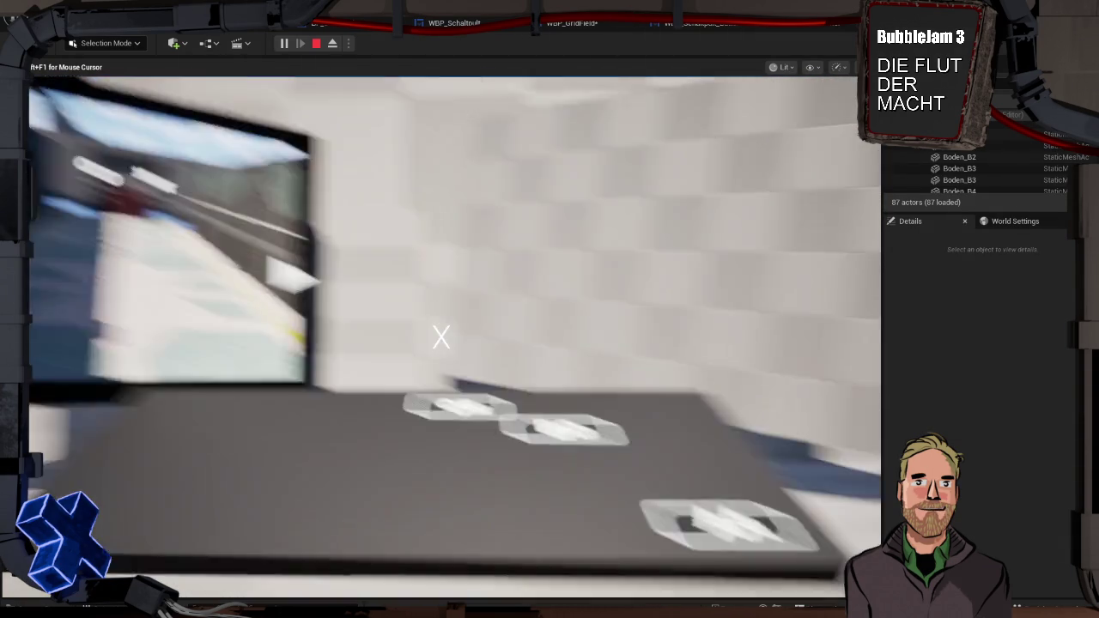
pyautogui.press('w')
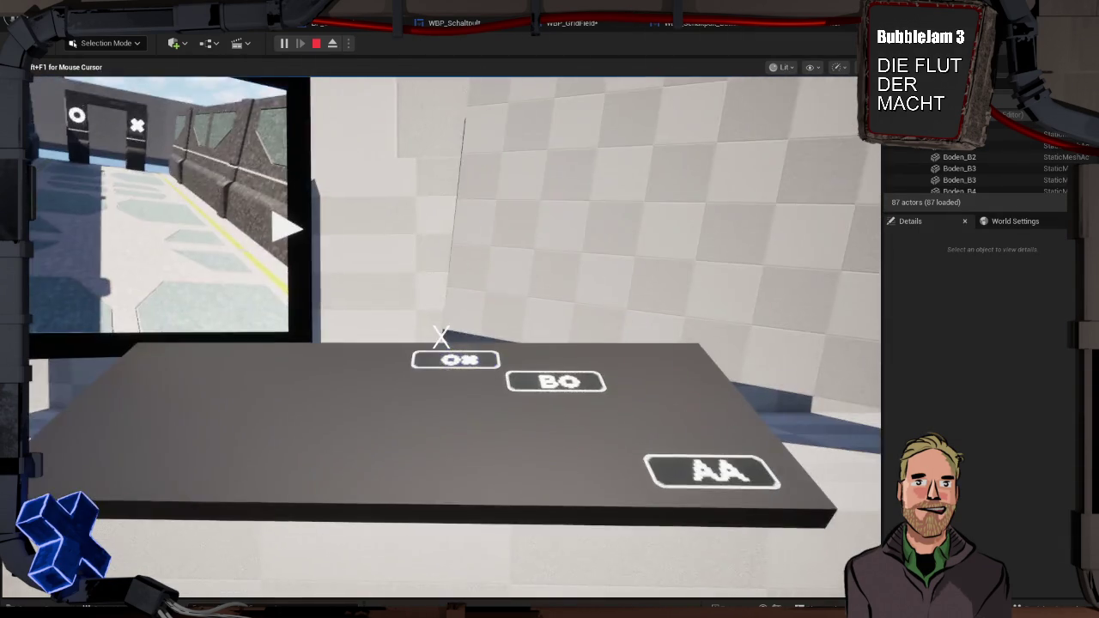
pyautogui.click(441, 337)
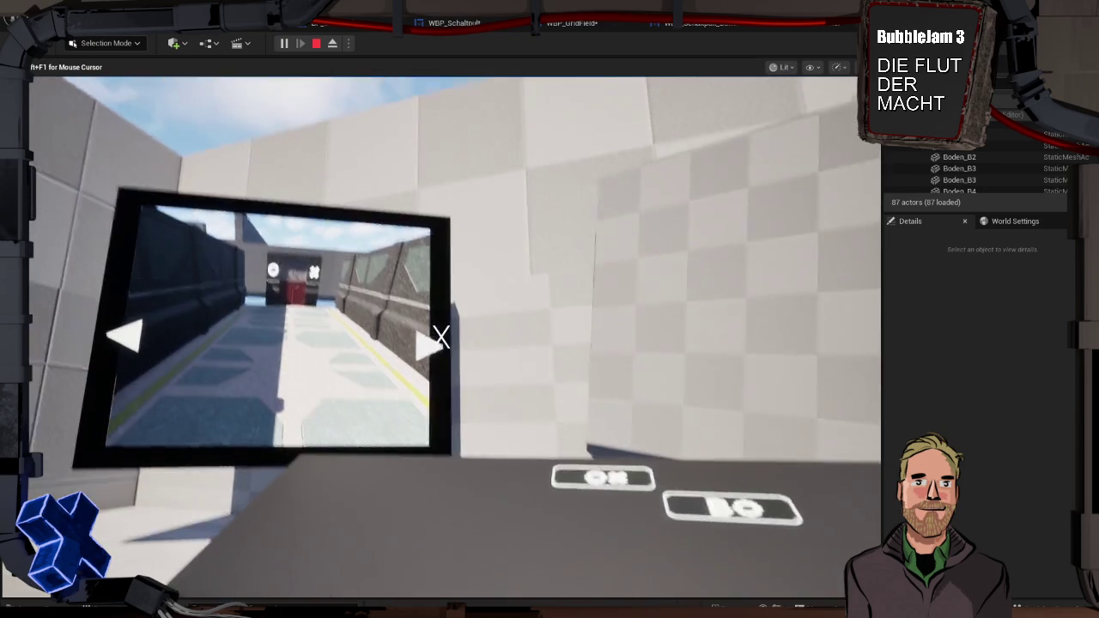
pyautogui.click(442, 337)
pyautogui.click(442, 336)
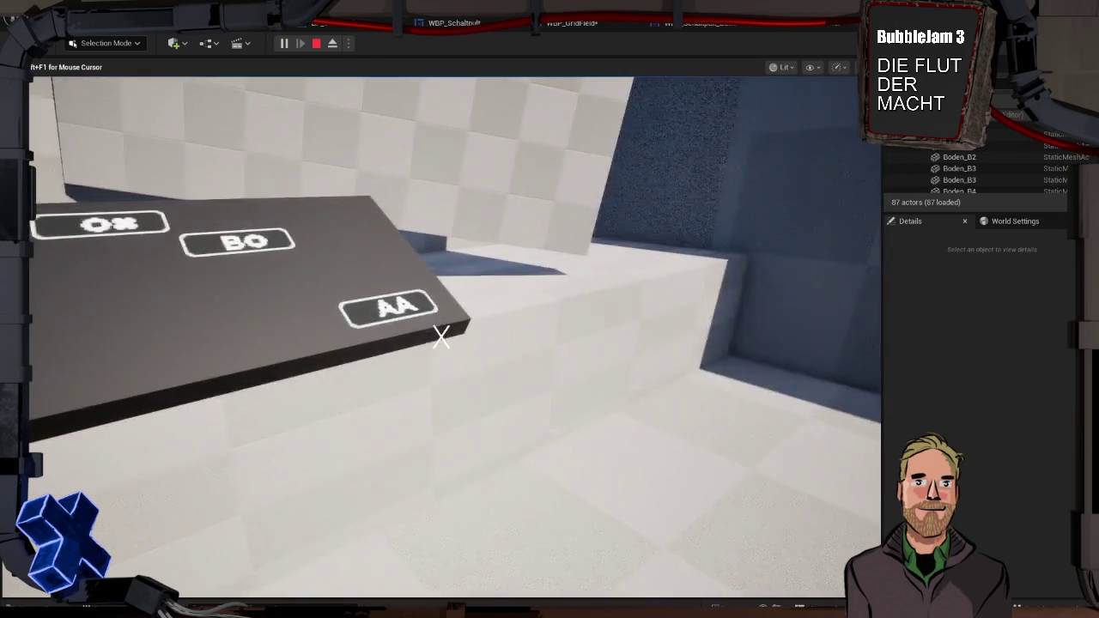
# Move up to the monitor and switch it through more corridor camera views
pyautogui.press('w')
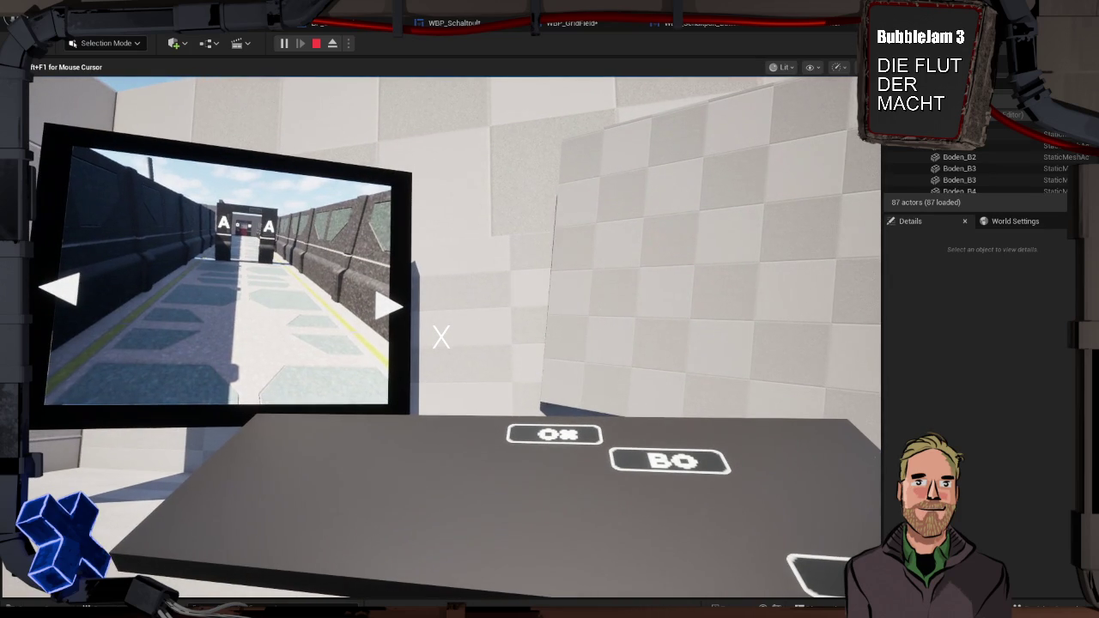
pyautogui.press('w')
pyautogui.click(440, 336)
pyautogui.click(441, 337)
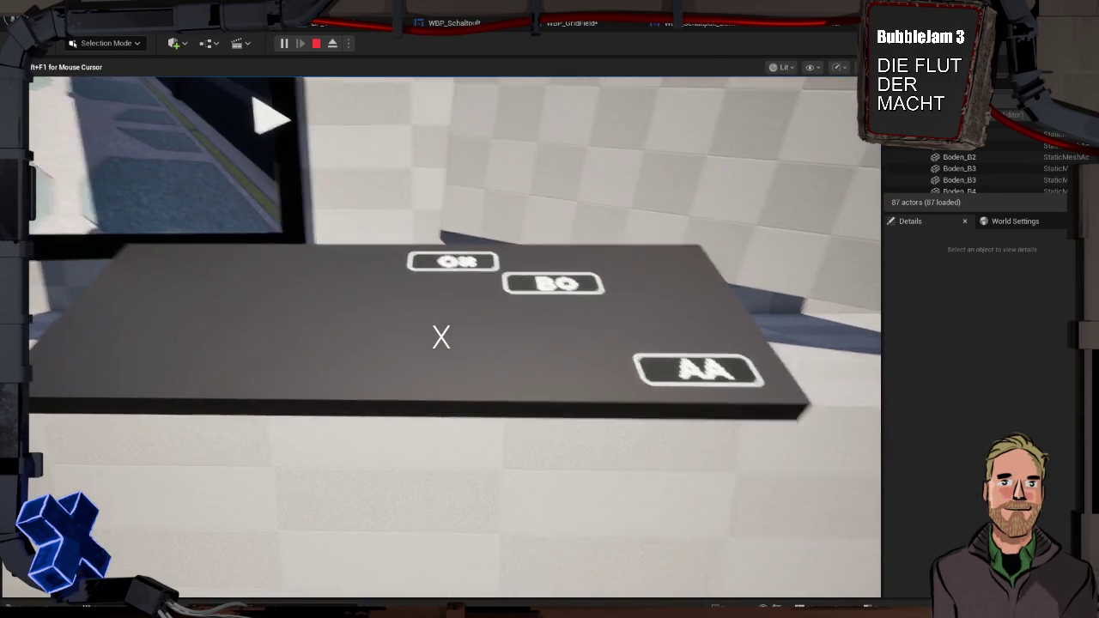
# Stop the play session with Esc
pyautogui.press('Escape')
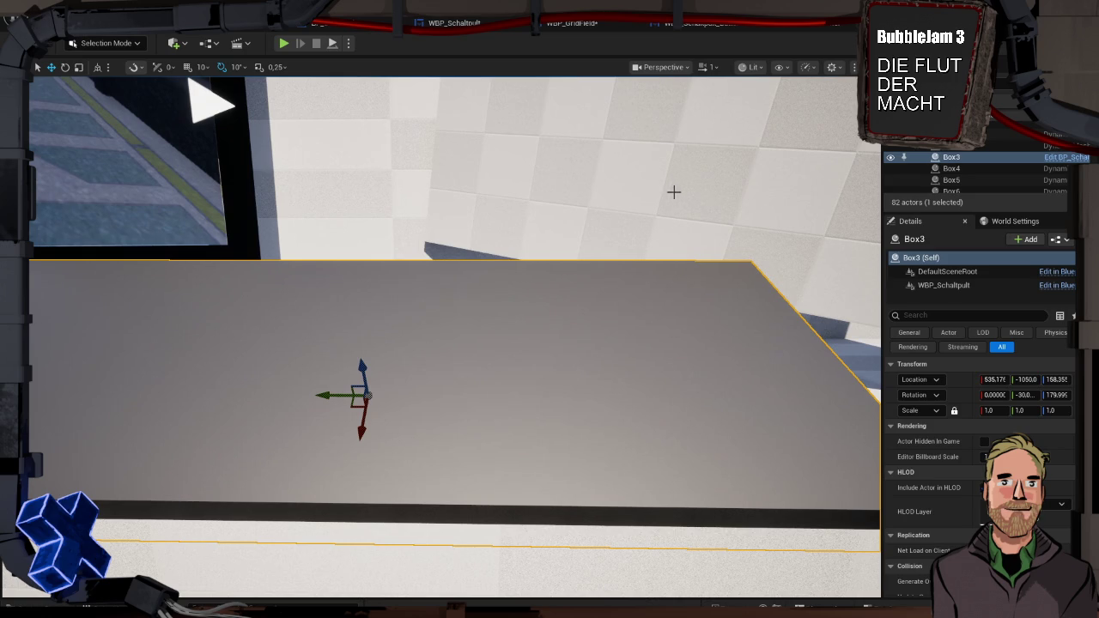
# Look up over the long bridge, then switch the viewport to the Top orthographic view
pyautogui.moveTo(550, 166); pyautogui.dragTo(549, 116)
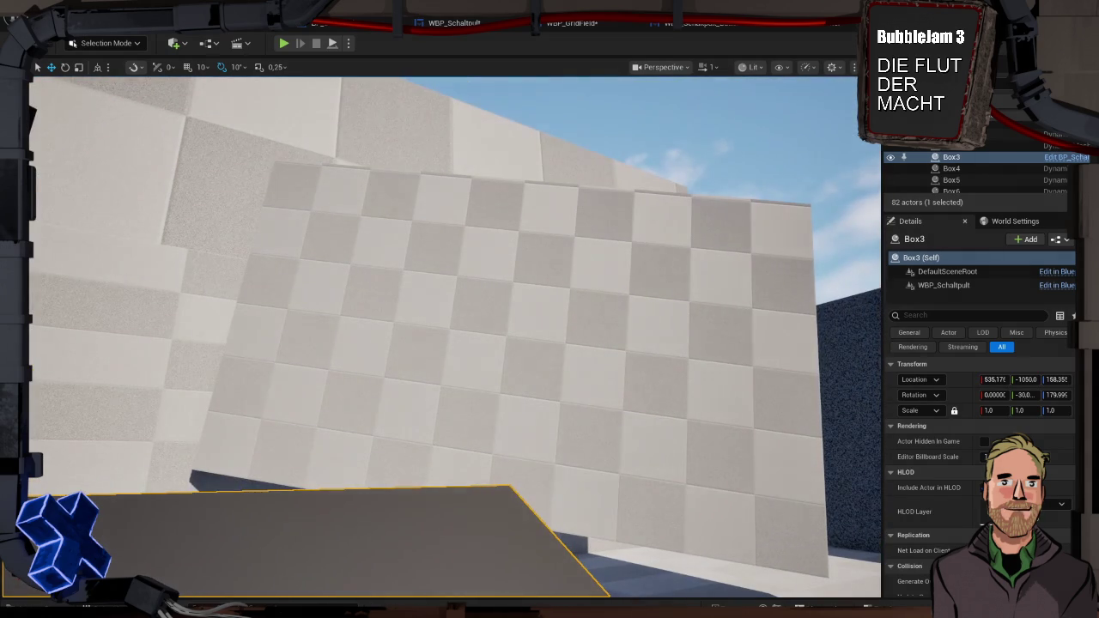
pyautogui.moveTo(507, 264)
pyautogui.mouseDown()
pyautogui.moveTo(550, 215)
pyautogui.moveTo(402, 238)
pyautogui.moveTo(654, 74)
pyautogui.mouseUp()
pyautogui.click(655, 70)
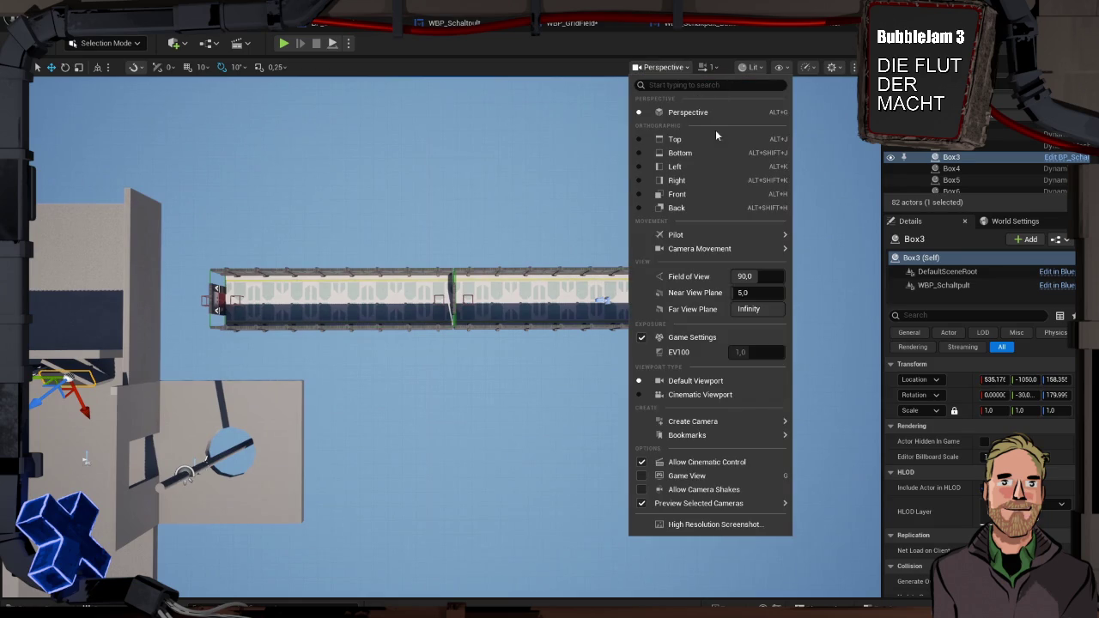
pyautogui.click(690, 140)
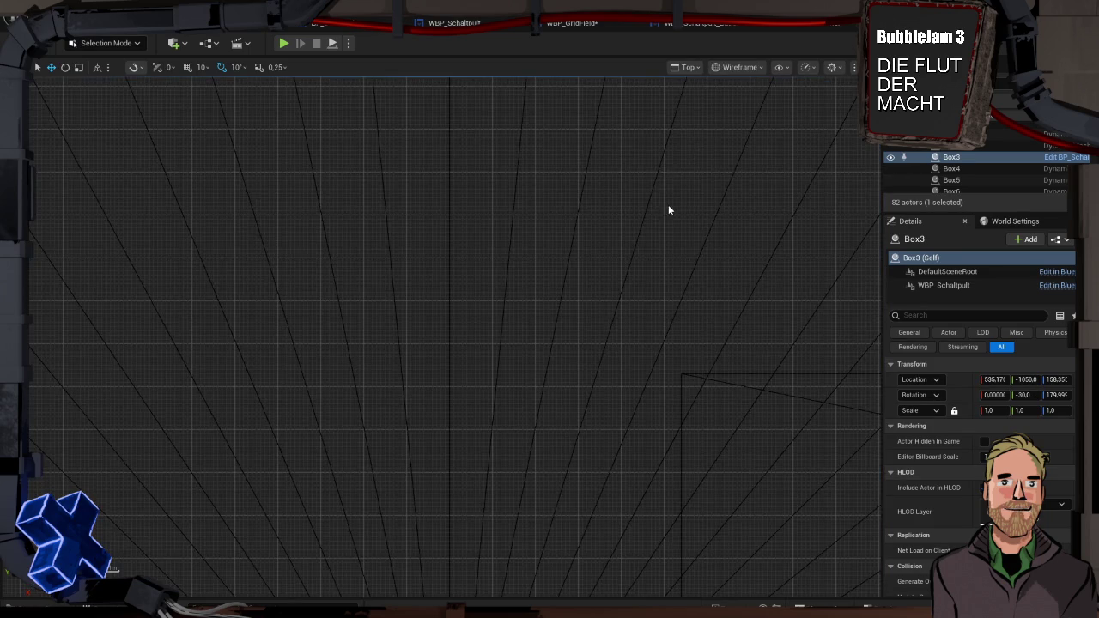
# Pan and zoom the top view to frame the bridge and the Box3 control panel
pyautogui.scroll(-2, 614, 256)
pyautogui.scroll(6, 559, 314)
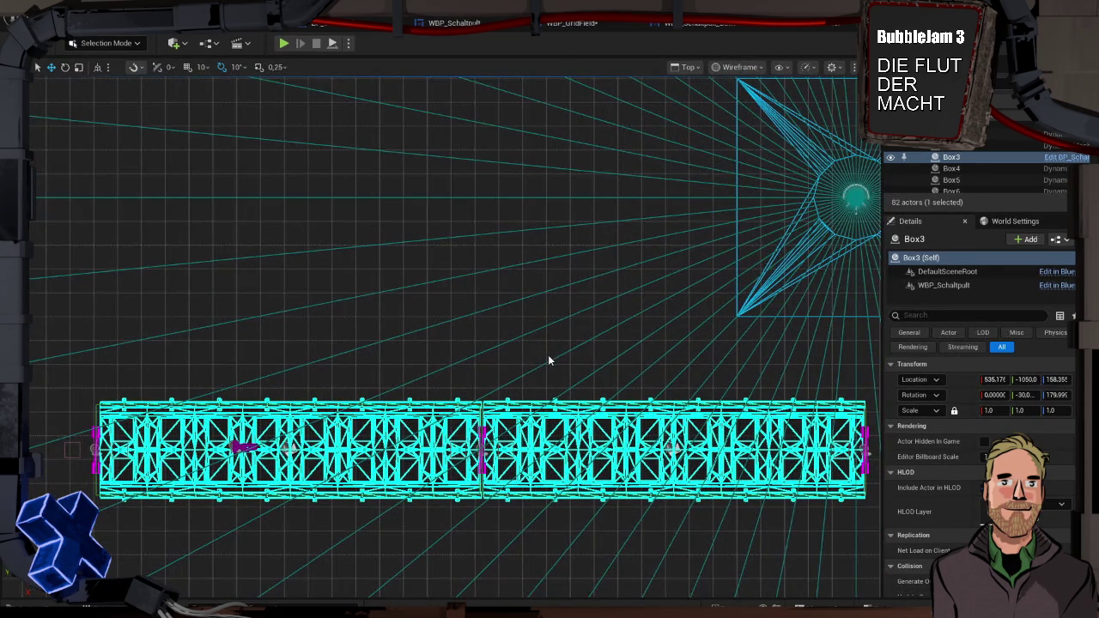
pyautogui.moveTo(564, 352)
pyautogui.mouseDown()
pyautogui.moveTo(539, 323)
pyautogui.moveTo(540, 215)
pyautogui.moveTo(515, 222)
pyautogui.mouseUp()
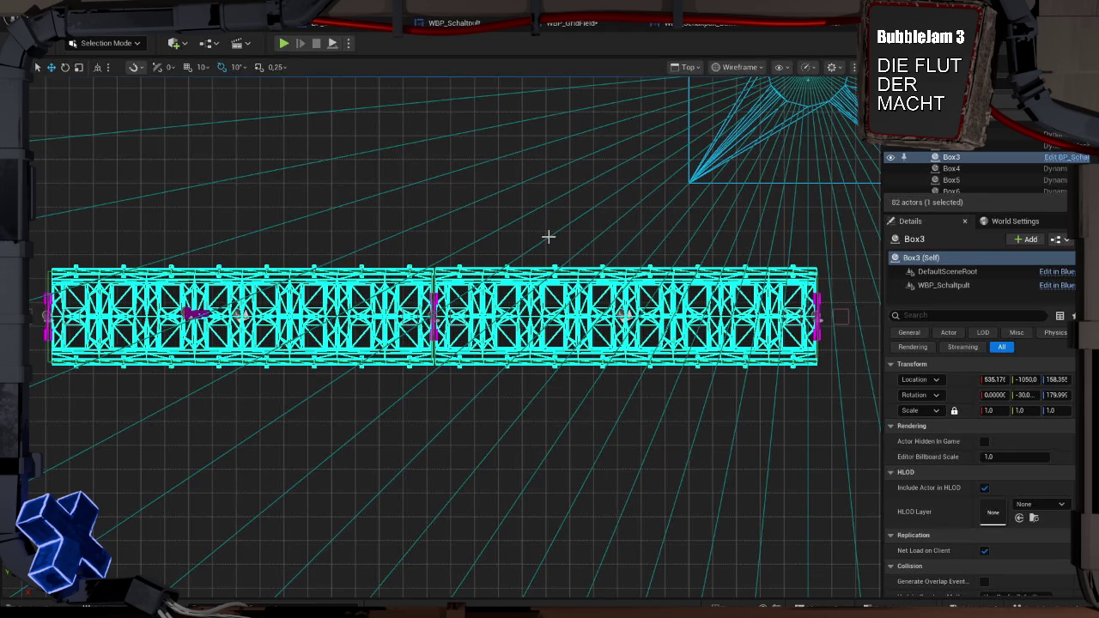
pyautogui.scroll(-3, 549, 236)
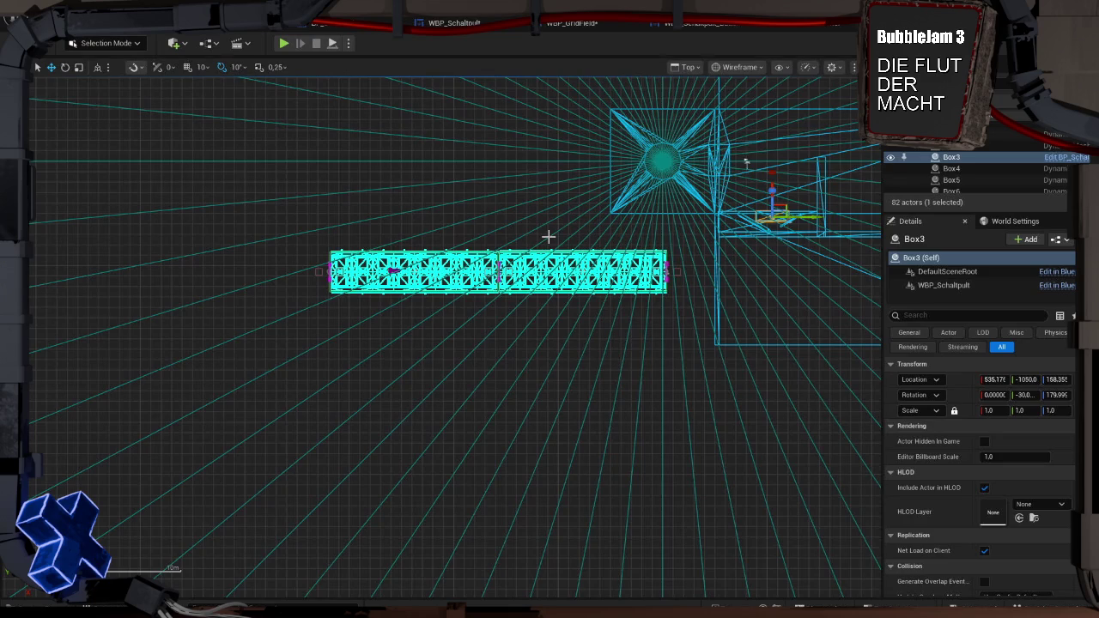
pyautogui.scroll(4, 549, 236)
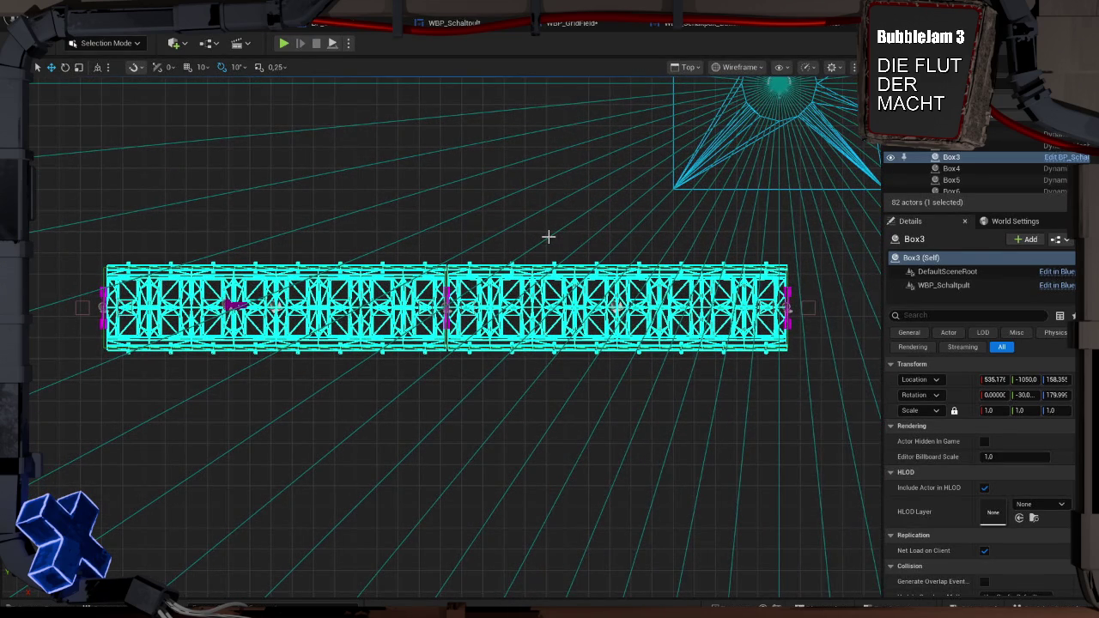
pyautogui.scroll(-7, 549, 236)
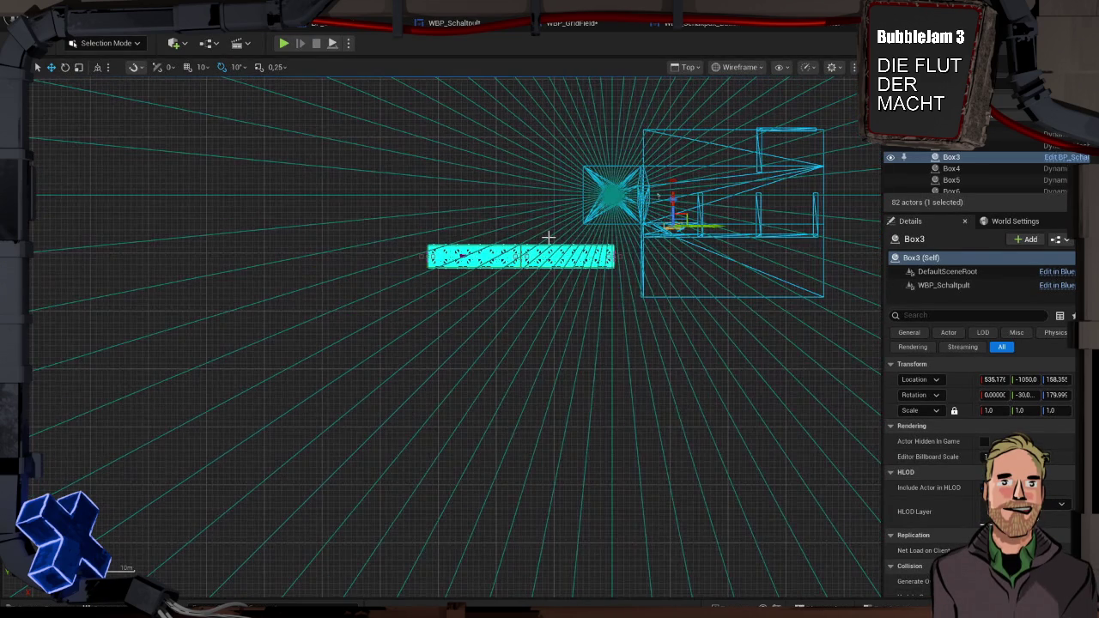
pyautogui.scroll(5, 549, 236)
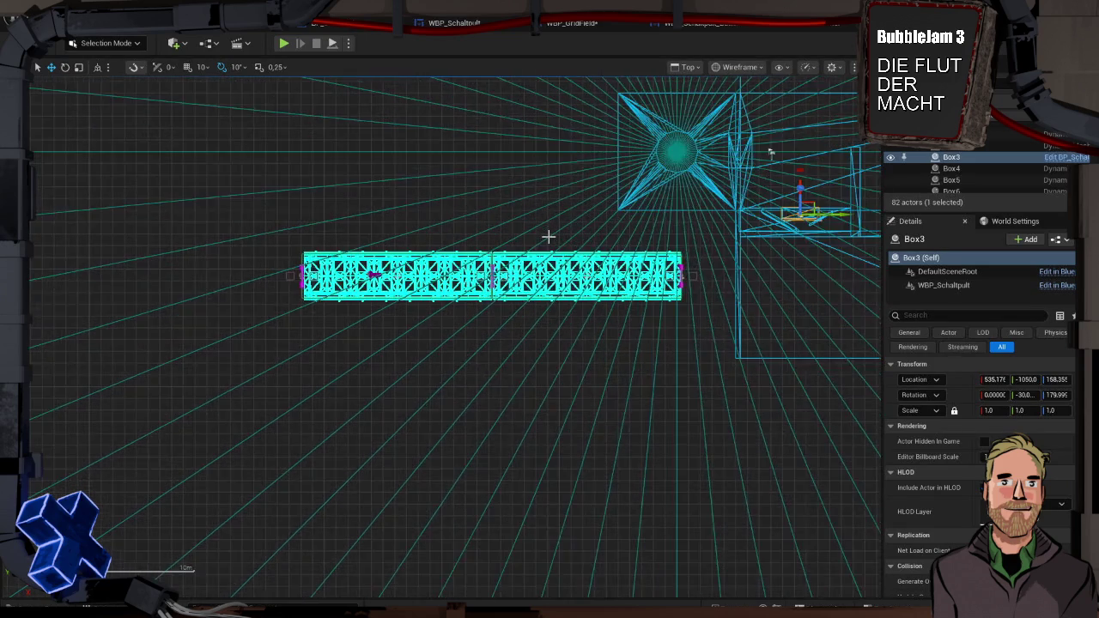
pyautogui.scroll(2, 549, 232)
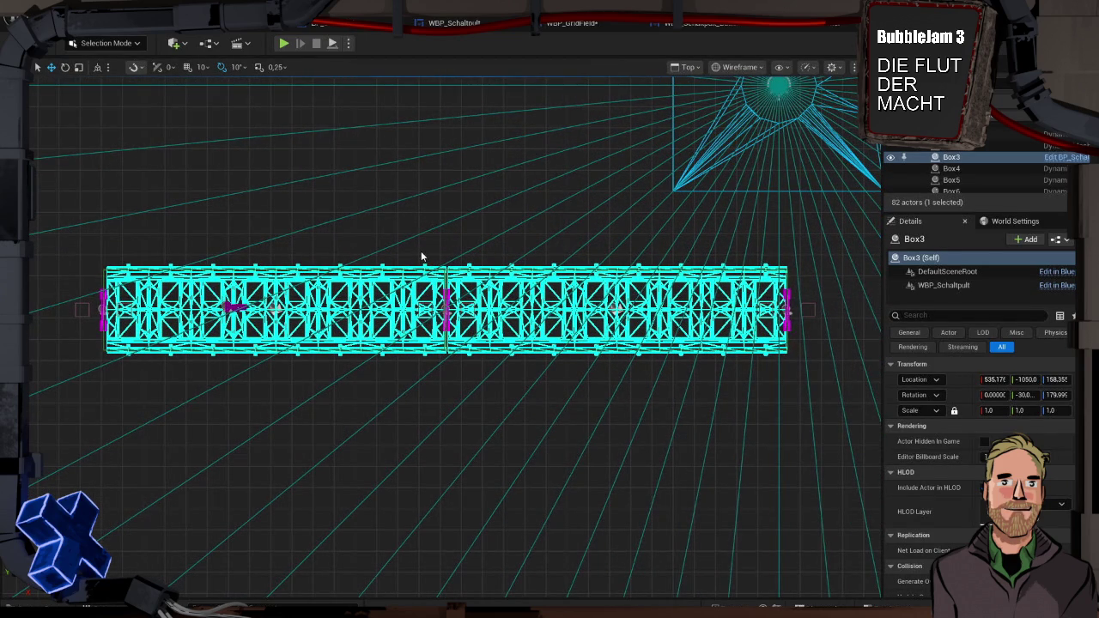
pyautogui.scroll(1, 421, 255)
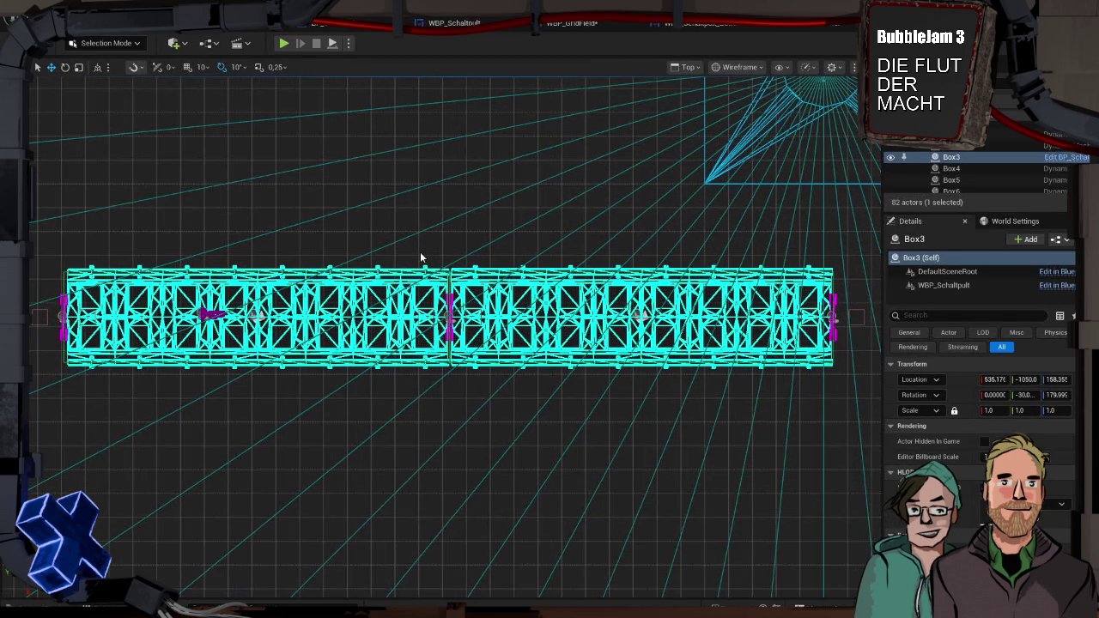
pyautogui.scroll(-3, 420, 252)
pyautogui.scroll(-2, 838, 192)
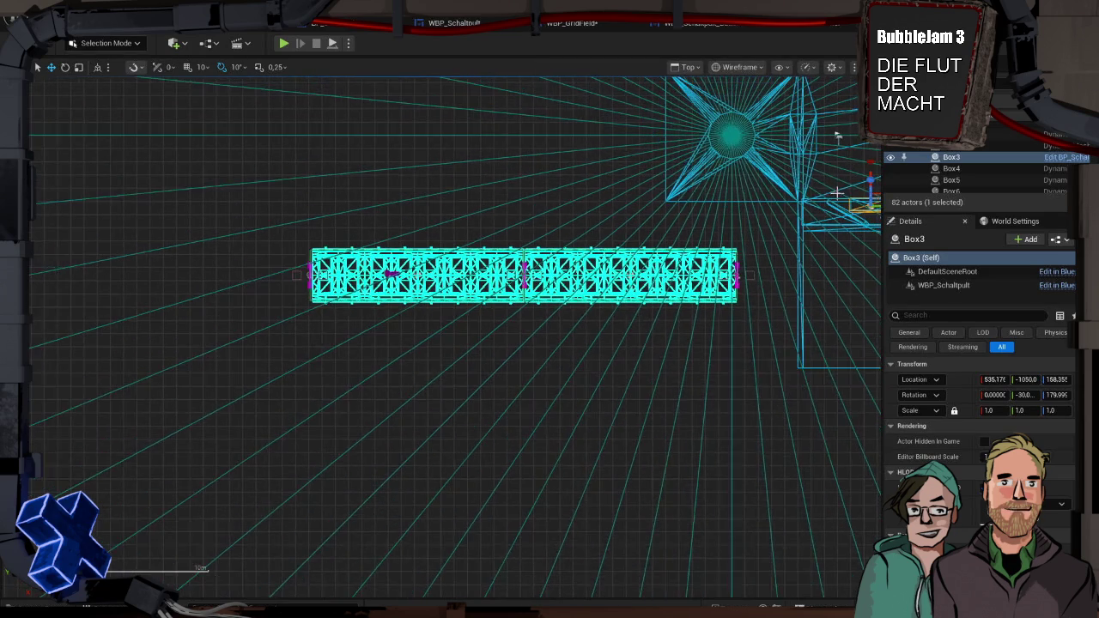
pyautogui.scroll(-1, 837, 192)
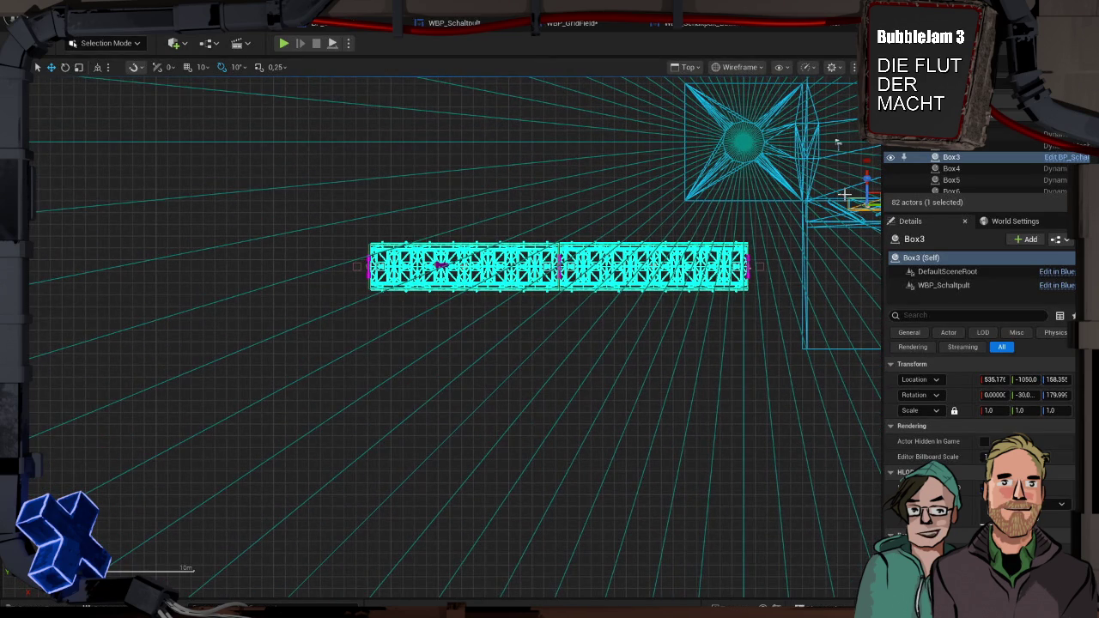
pyautogui.scroll(-1, 845, 195)
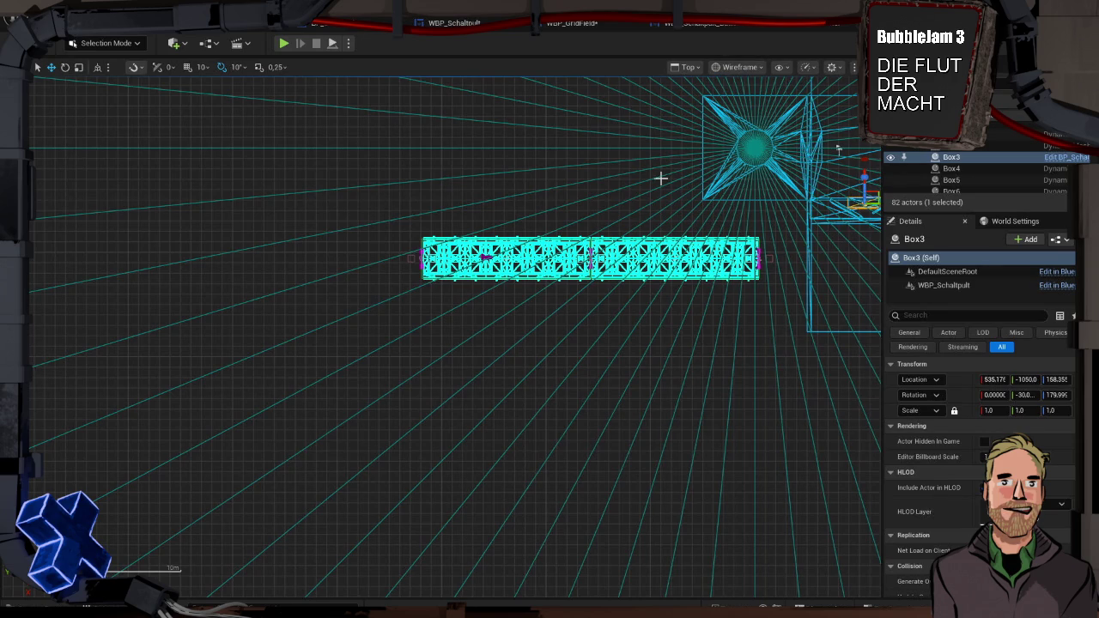
pyautogui.scroll(3, 664, 185)
pyautogui.scroll(1, 664, 185)
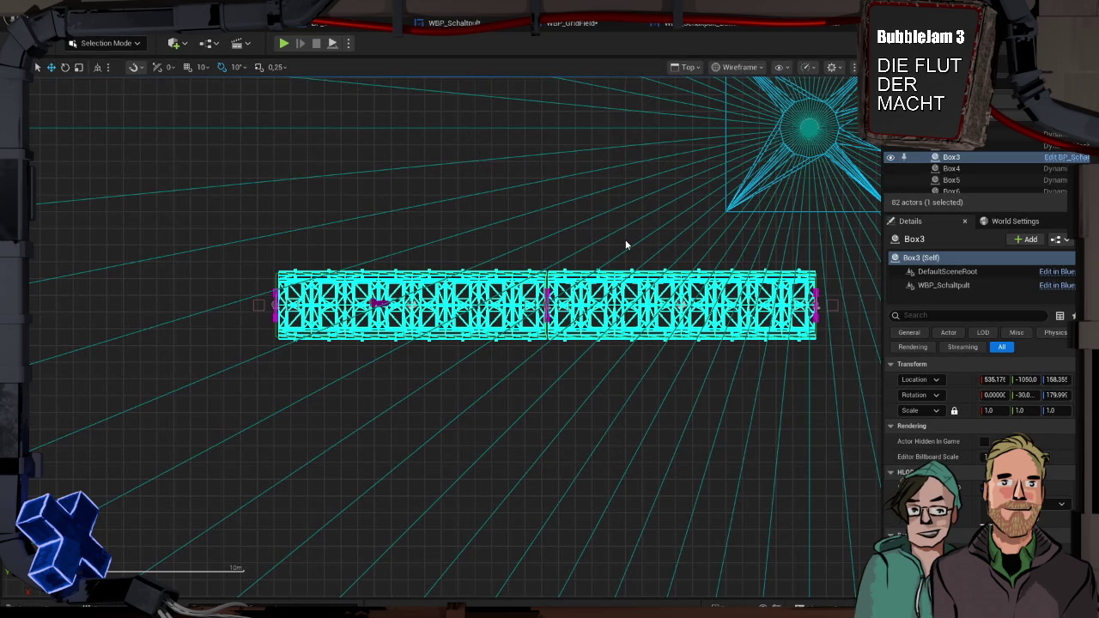
pyautogui.scroll(-6, 625, 240)
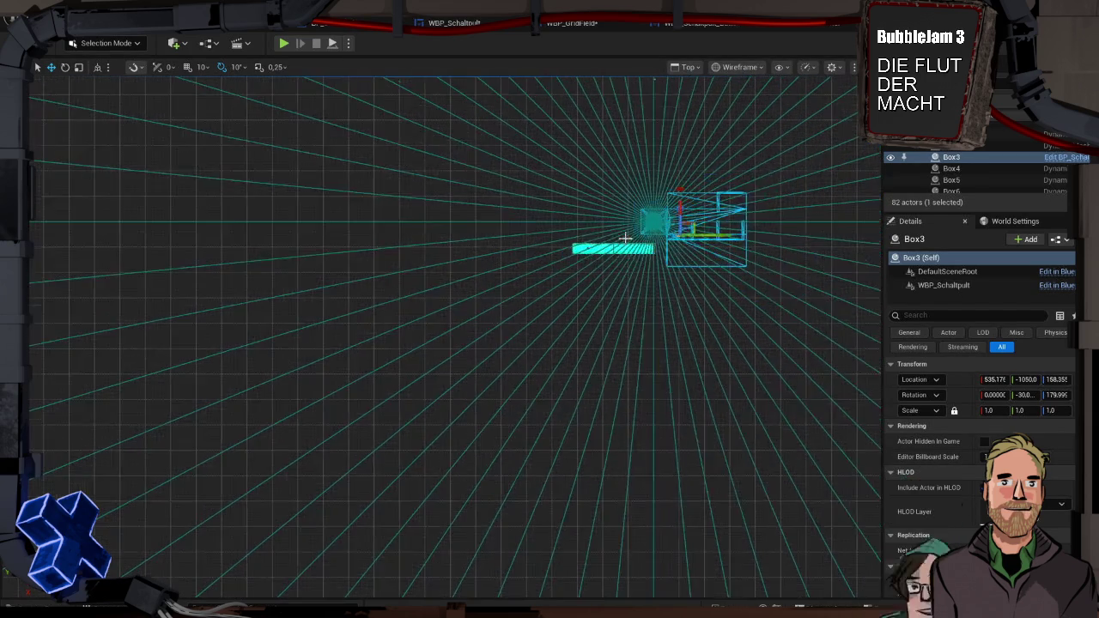
pyautogui.scroll(8, 625, 240)
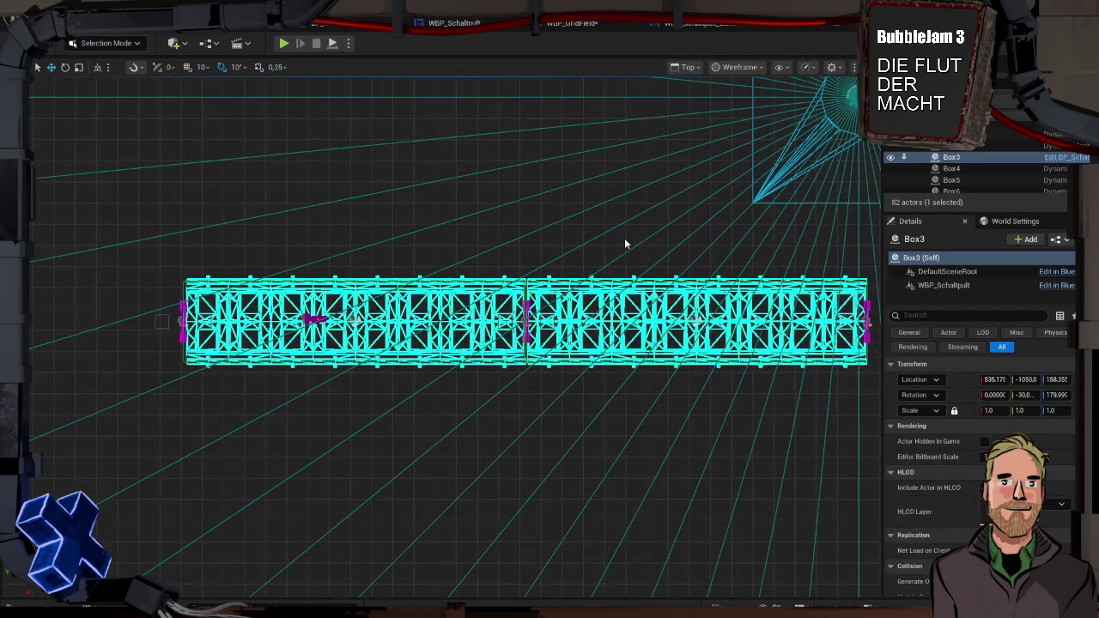
pyautogui.scroll(-1, 625, 245)
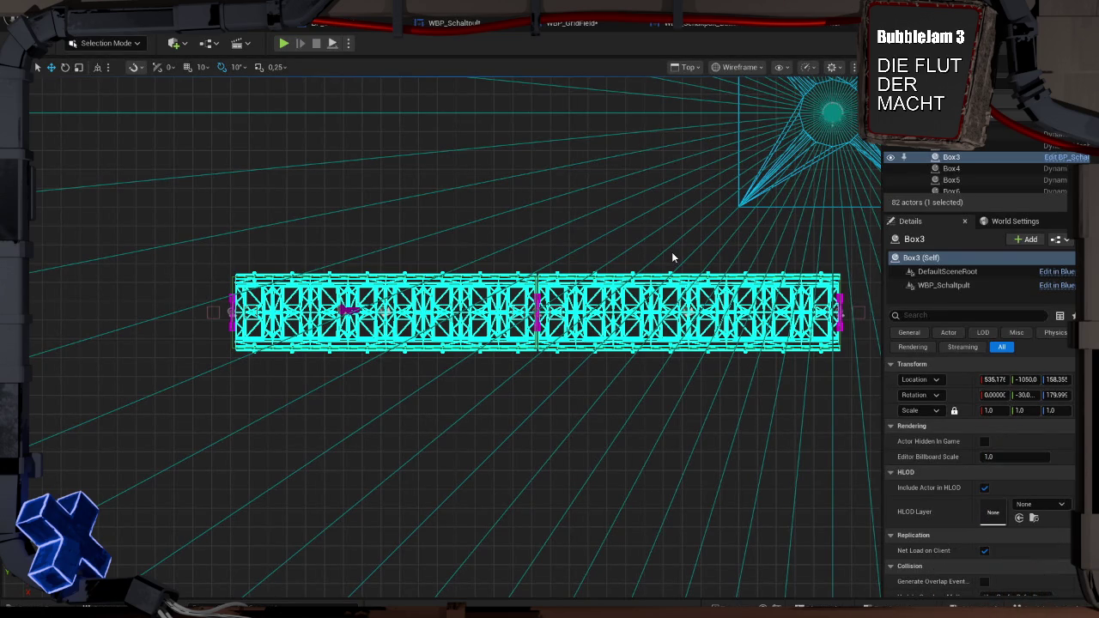
pyautogui.press('super')
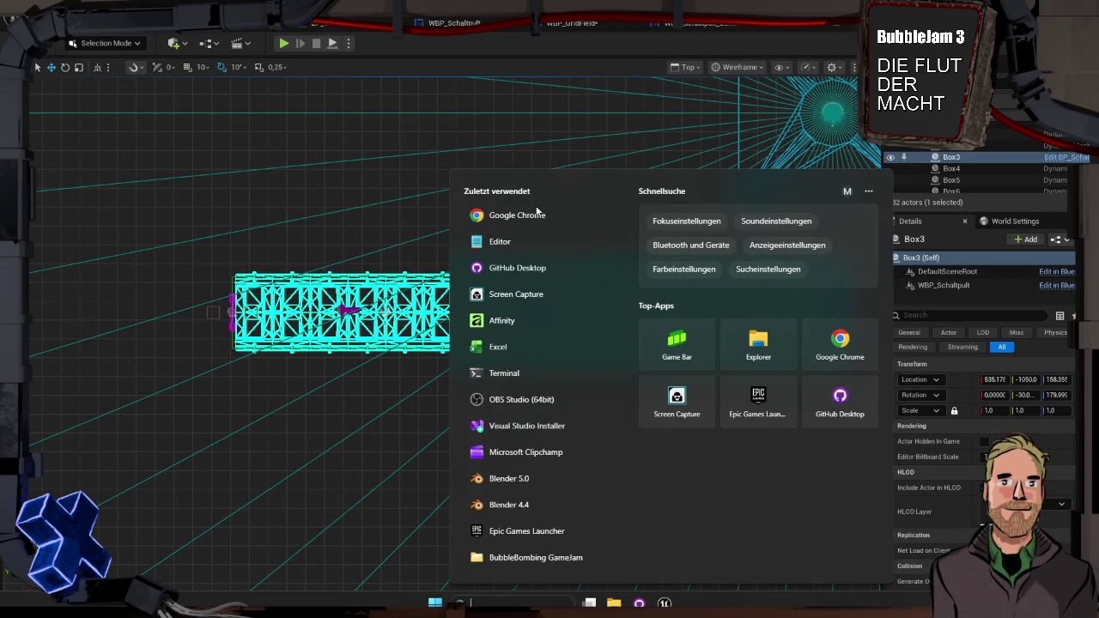
# Capture a screenshot of the wireframe box with the Windows snipping shortcut
pyautogui.click(342, 204)
pyautogui.press('super+shift+s')
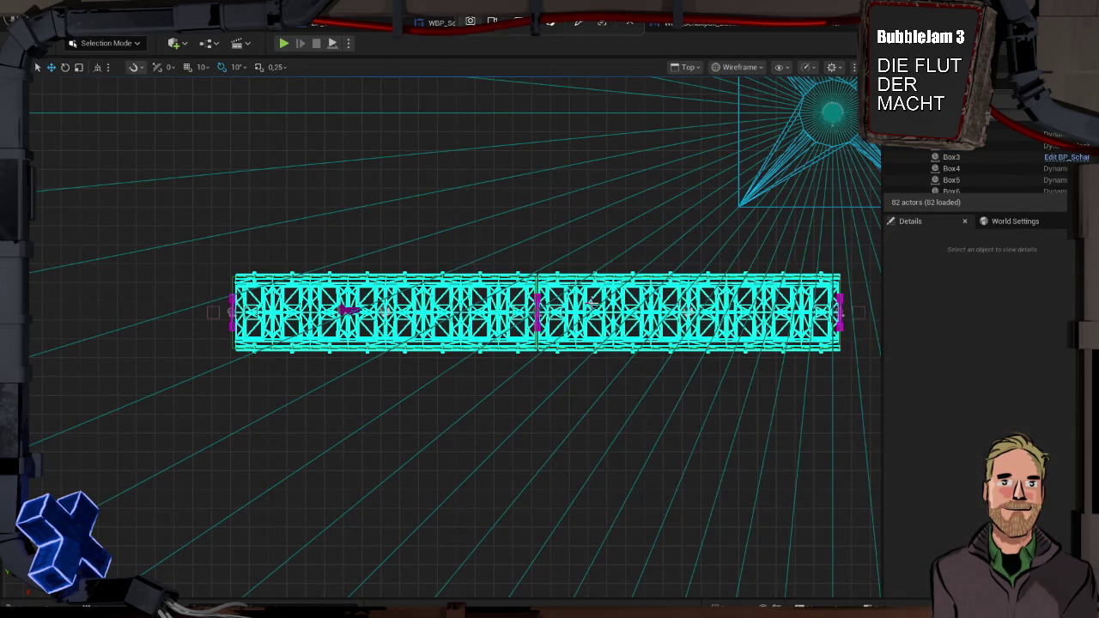
pyautogui.moveTo(859, 370)
pyautogui.mouseDown()
pyautogui.moveTo(388, 275)
pyautogui.moveTo(214, 261)
pyautogui.mouseUp()
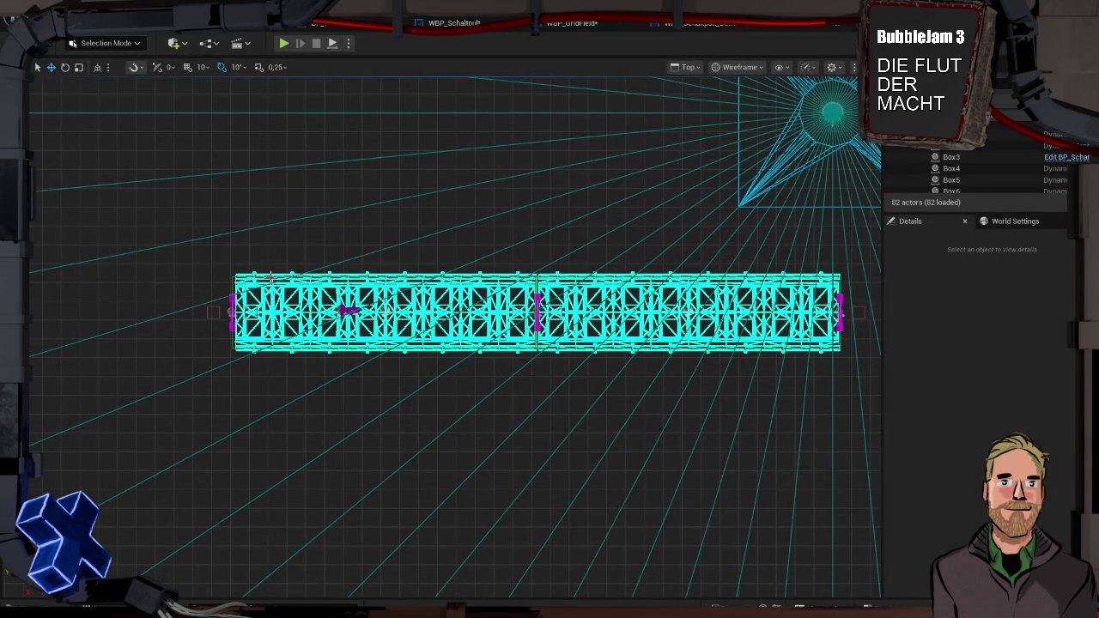
# Launch Affinity by searching 'affinity' in the Start menu
pyautogui.press('super')
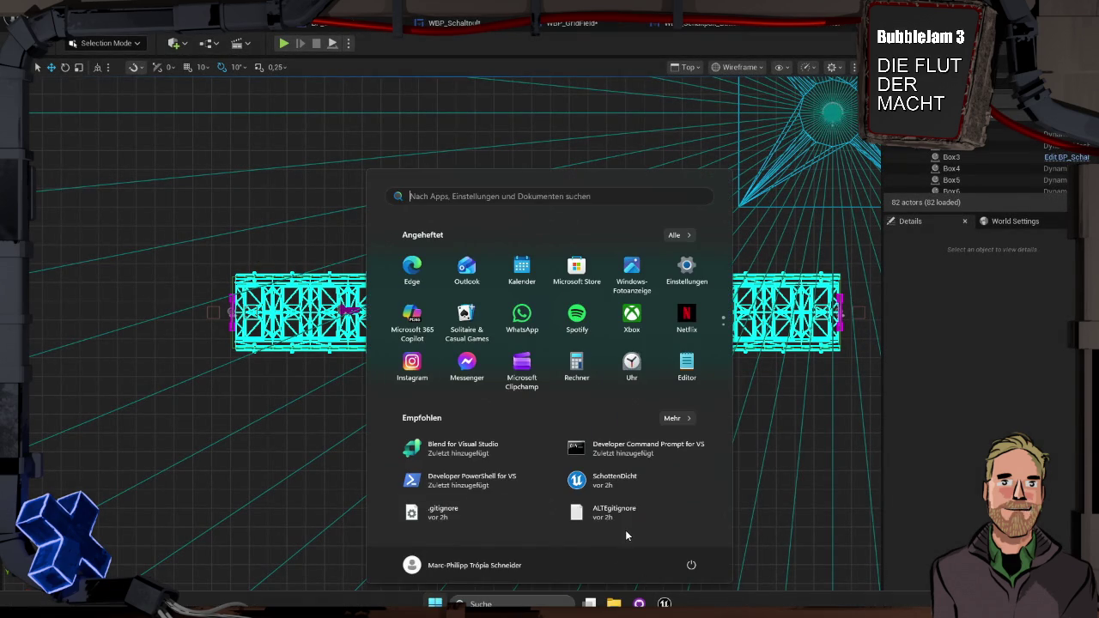
pyautogui.write('affinity')
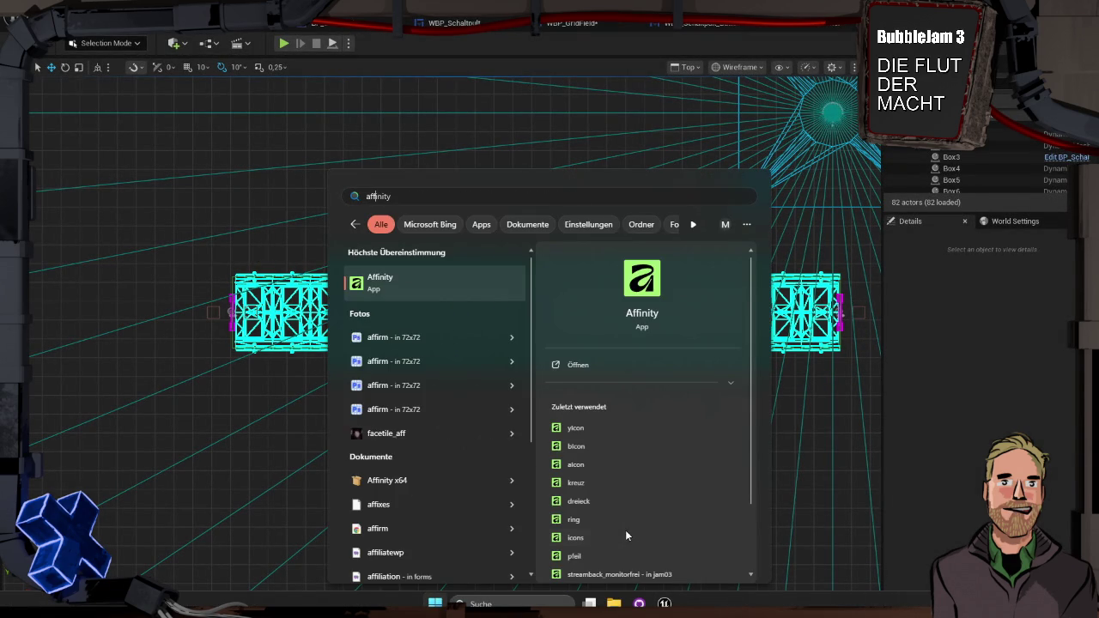
pyautogui.click(371, 286)
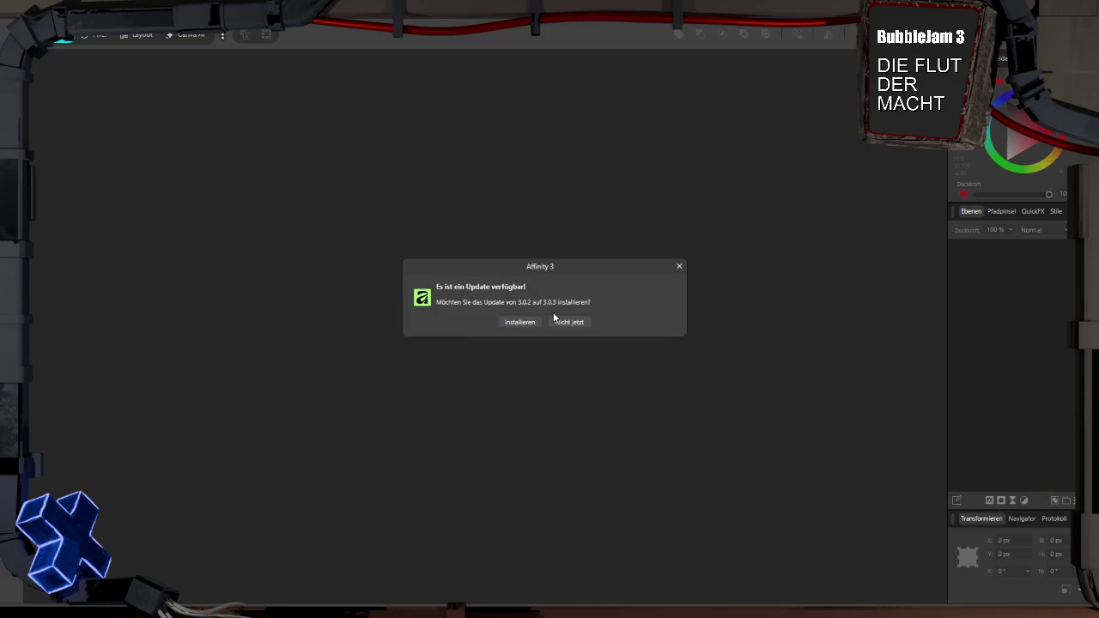
# Dismiss the update prompt and create a new document from the clipboard screenshot
pyautogui.click(561, 320)
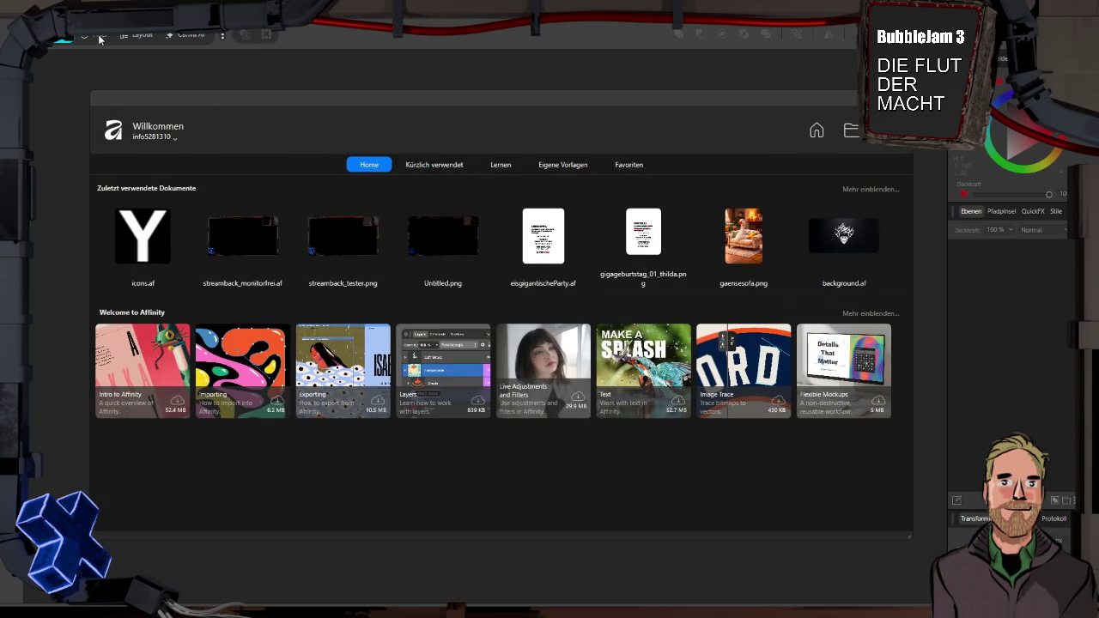
pyautogui.click(99, 40)
pyautogui.click(99, 40)
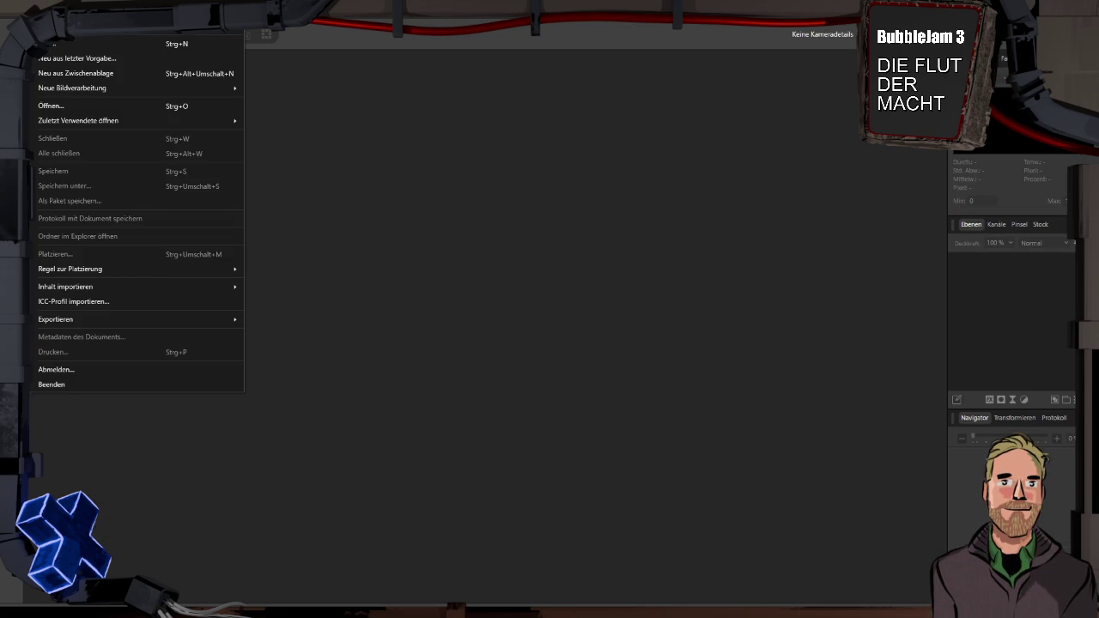
pyautogui.click(89, 72)
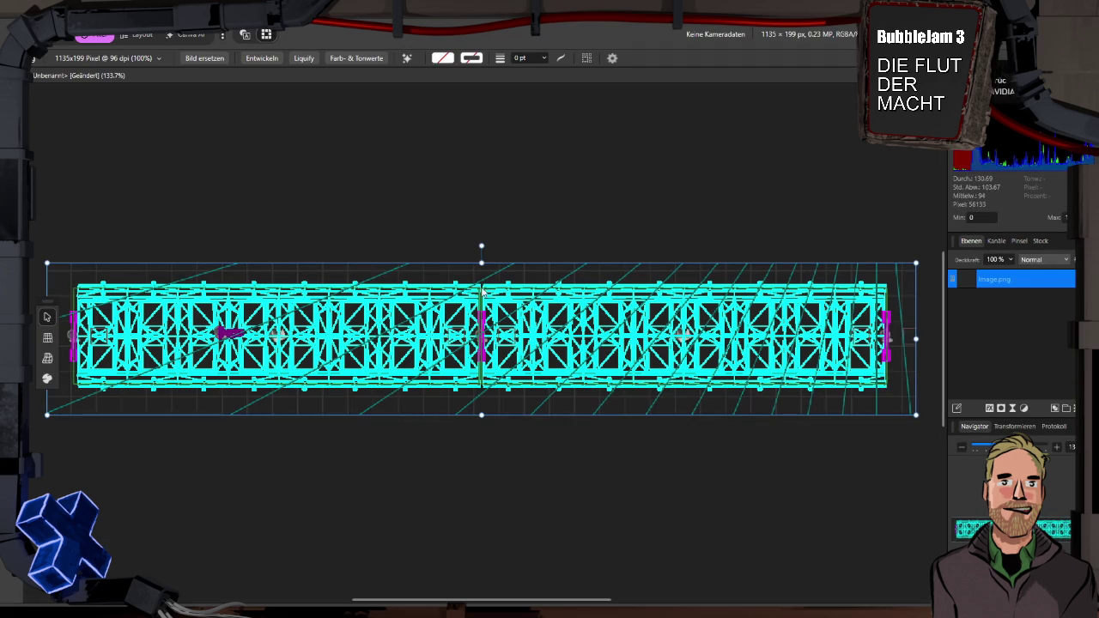
pyautogui.click(94, 36)
# Create a new blank document in pixel units, 1024 px wide and 768 px high
pyautogui.click(61, 43)
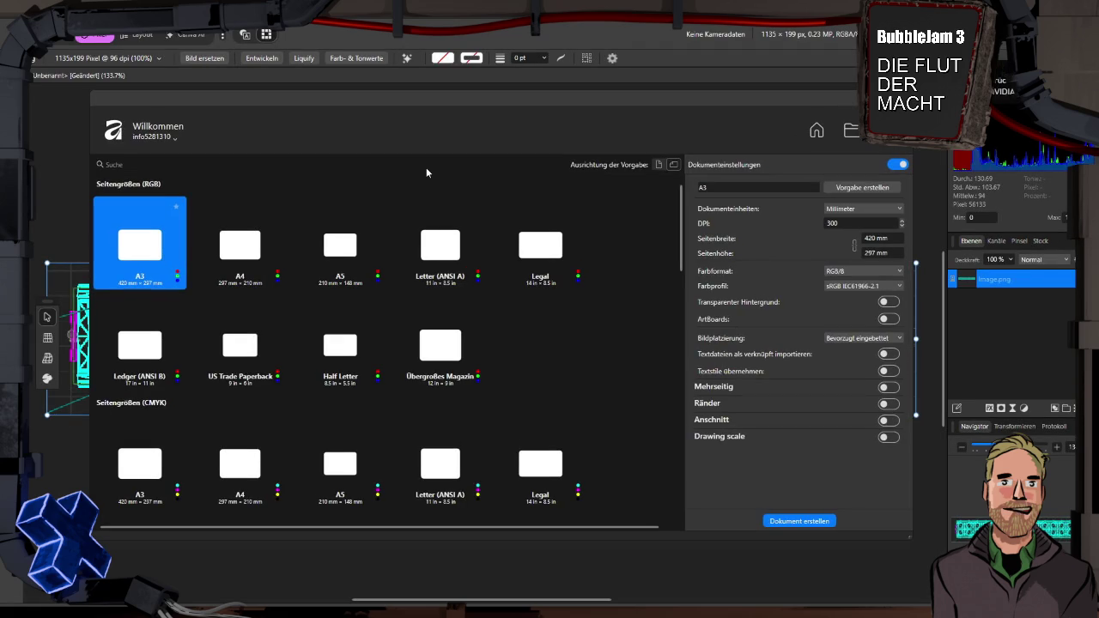
pyautogui.click(842, 209)
pyautogui.click(846, 222)
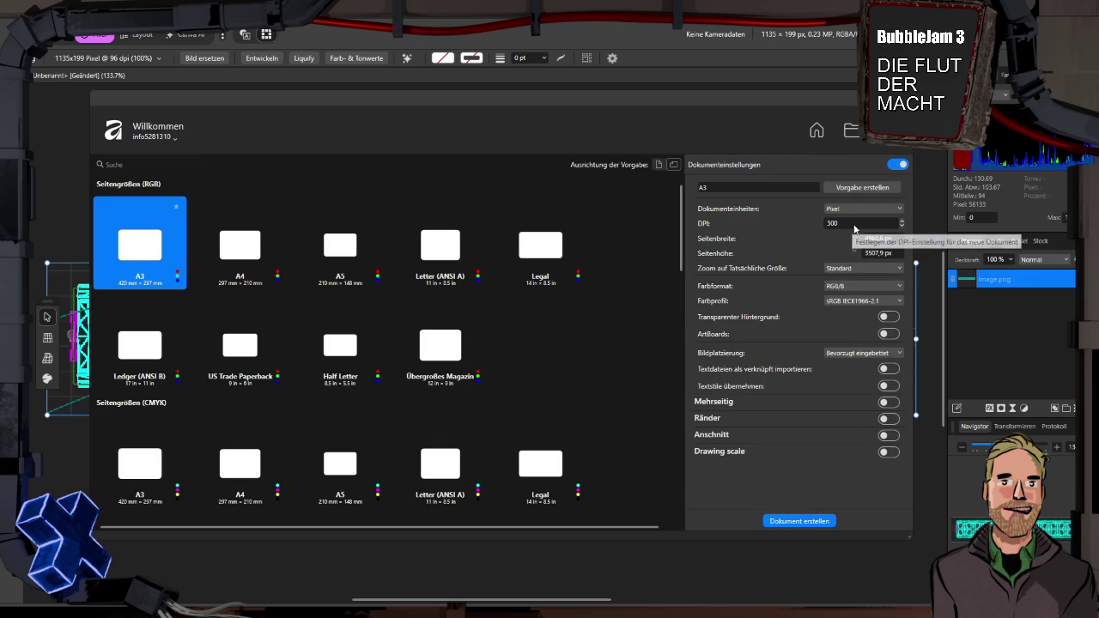
pyautogui.doubleClick(859, 223)
pyautogui.click(896, 239)
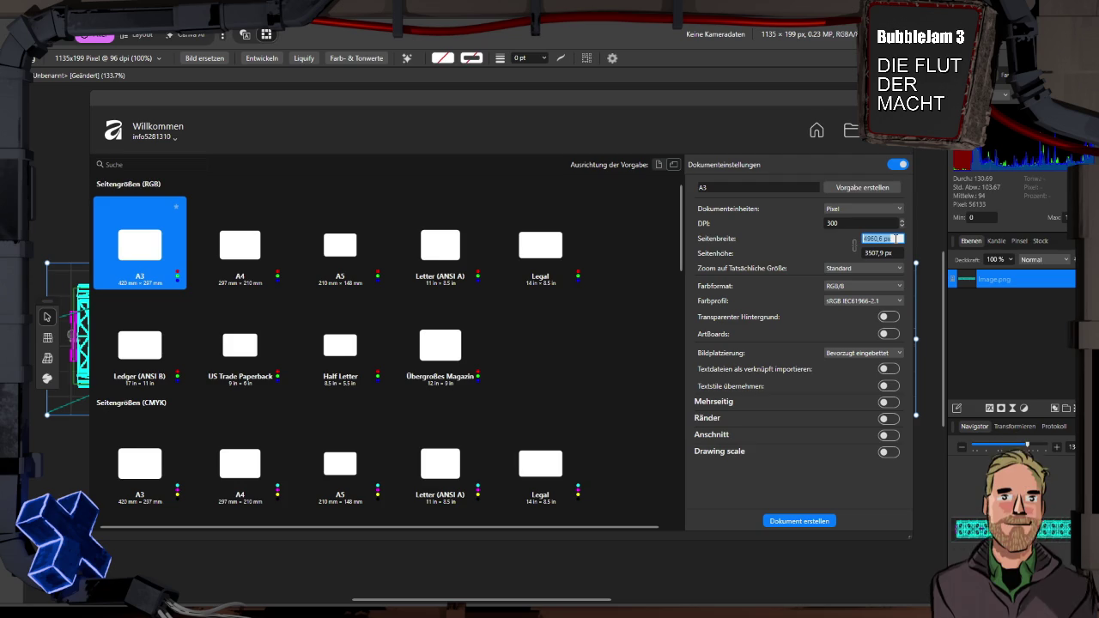
pyautogui.write('1024')
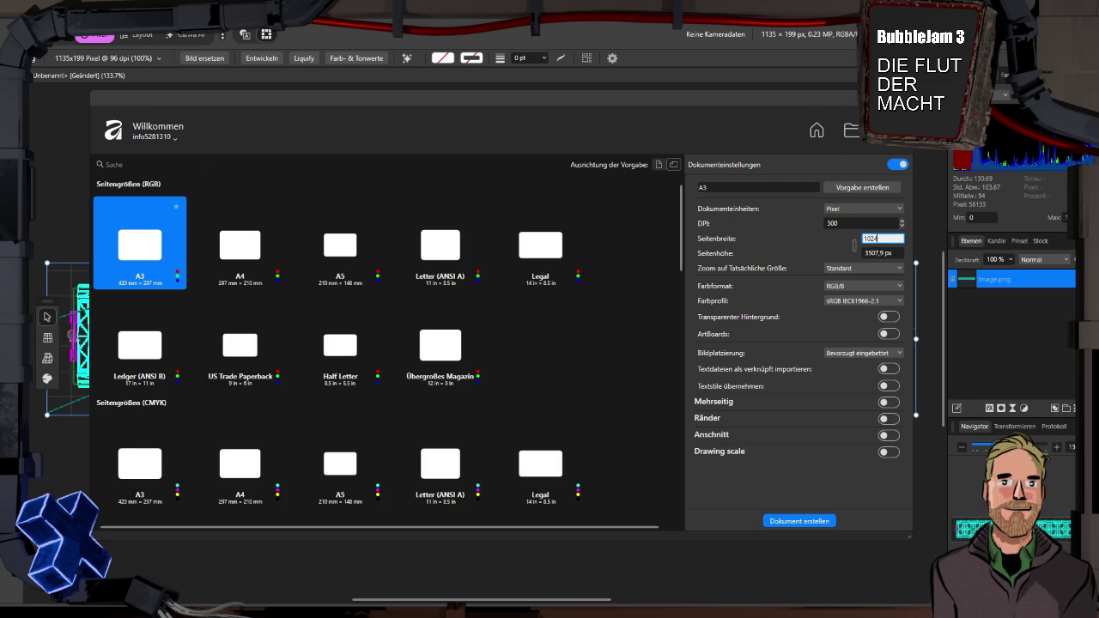
pyautogui.press('Tab')
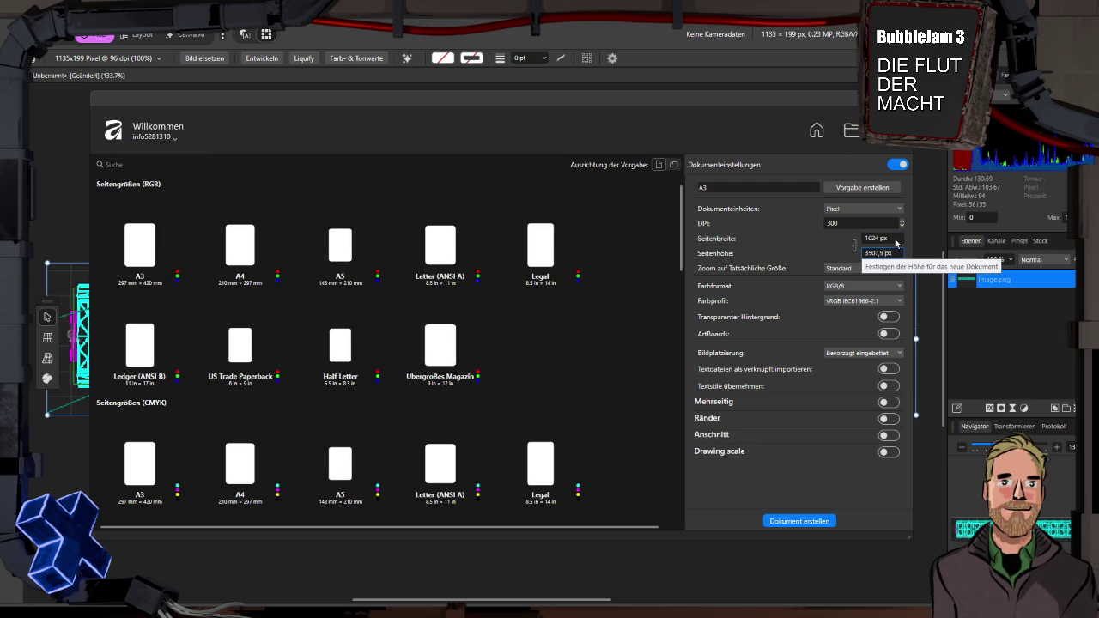
pyautogui.click(885, 252)
pyautogui.doubleClick(874, 253)
pyautogui.write('768')
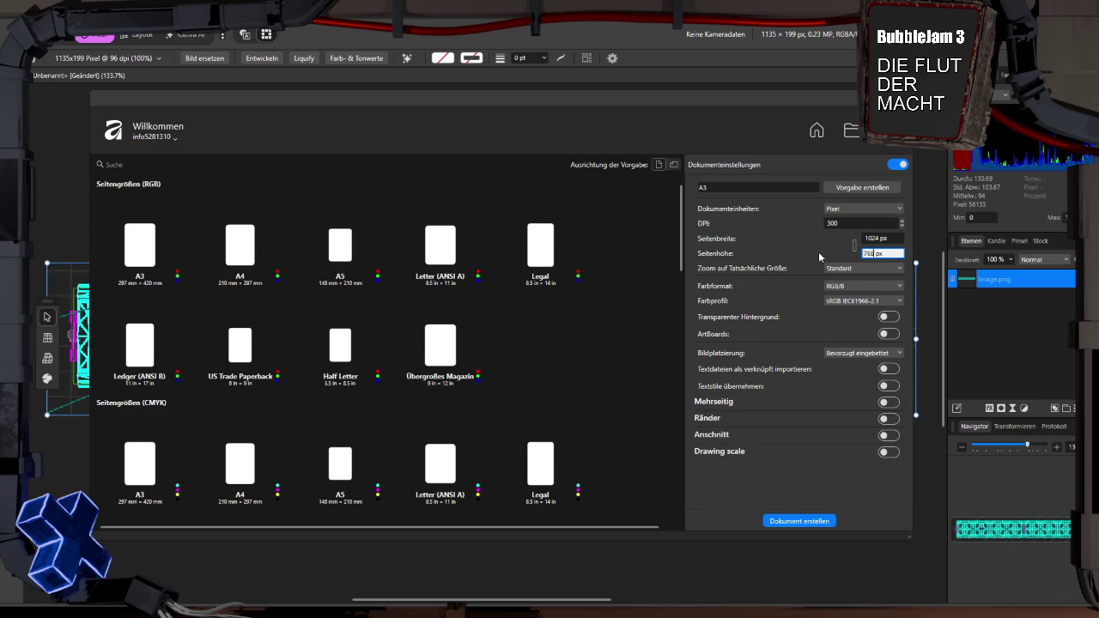
pyautogui.press('Tab')
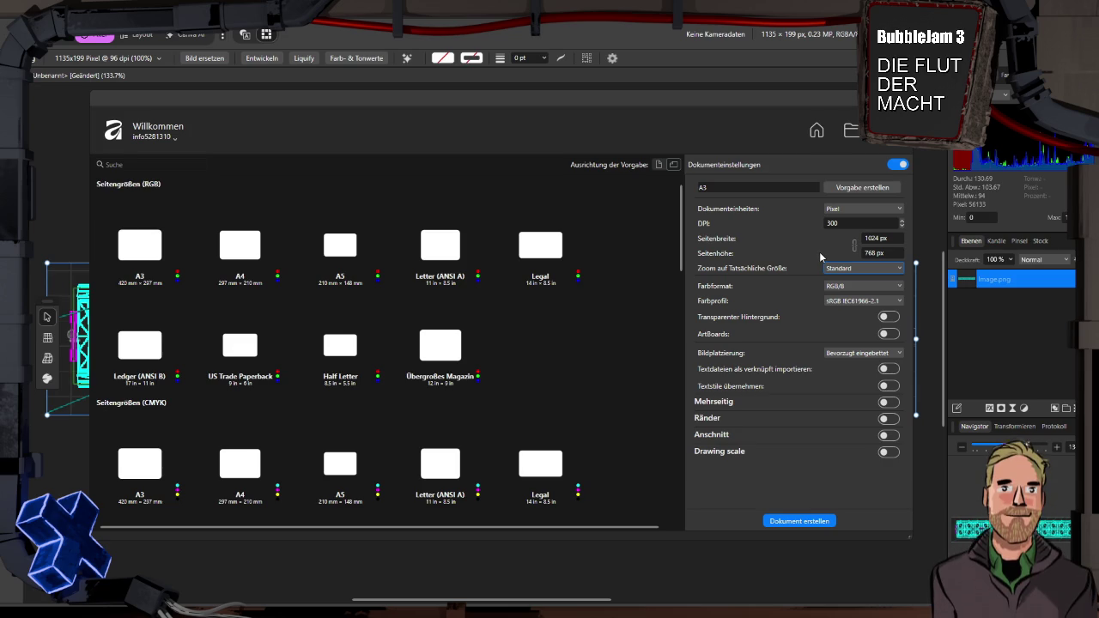
pyautogui.click(811, 520)
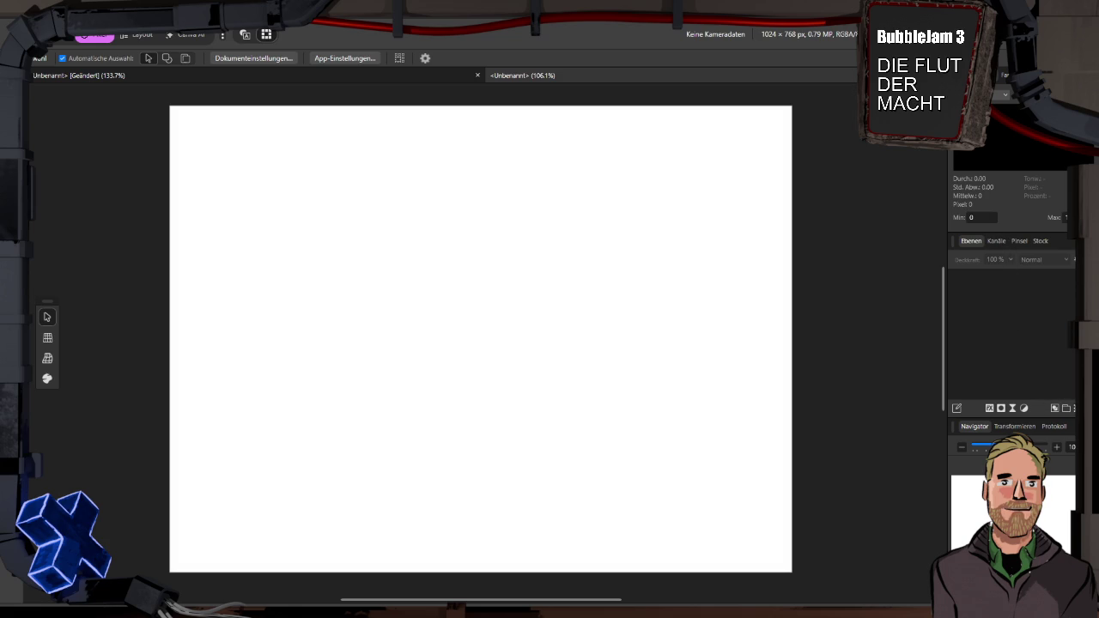
# Add an empty pixel layer to the blank 1024 × 768 document
pyautogui.click(1075, 408)
pyautogui.click(994, 329)
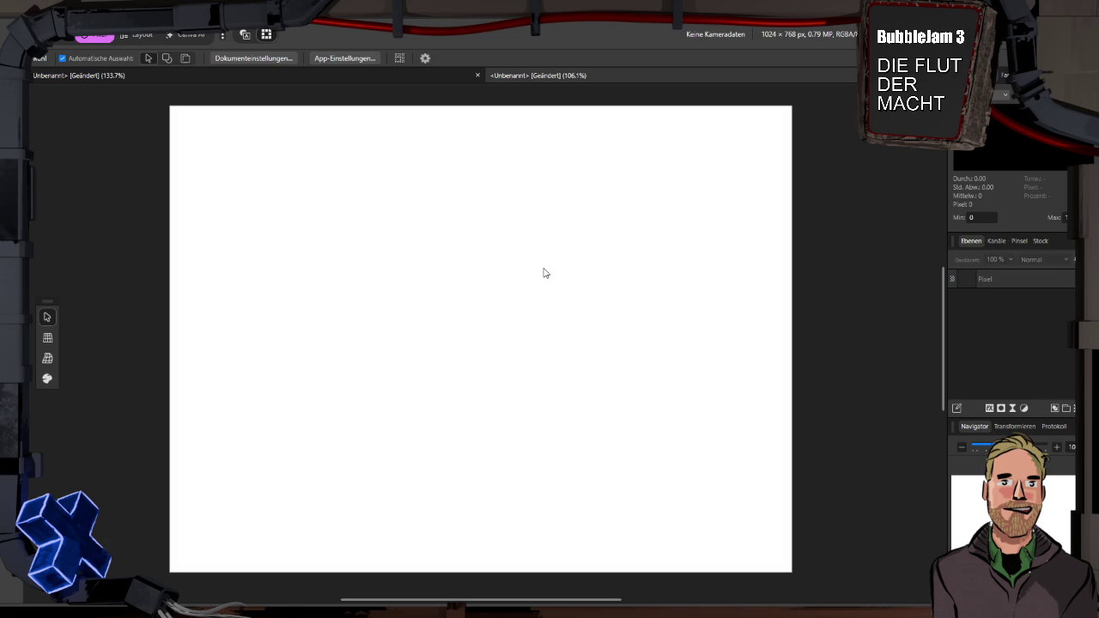
# Paste the truss screenshot into the blank 1024 × 768 document
pyautogui.hotkey('ctrl', 'v')
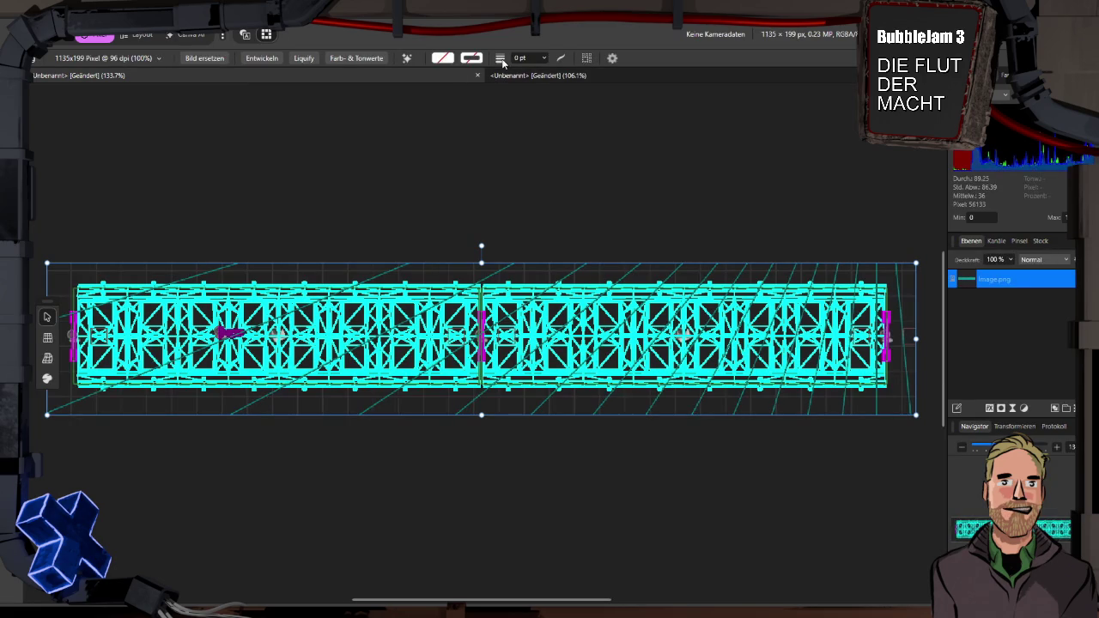
pyautogui.click(546, 74)
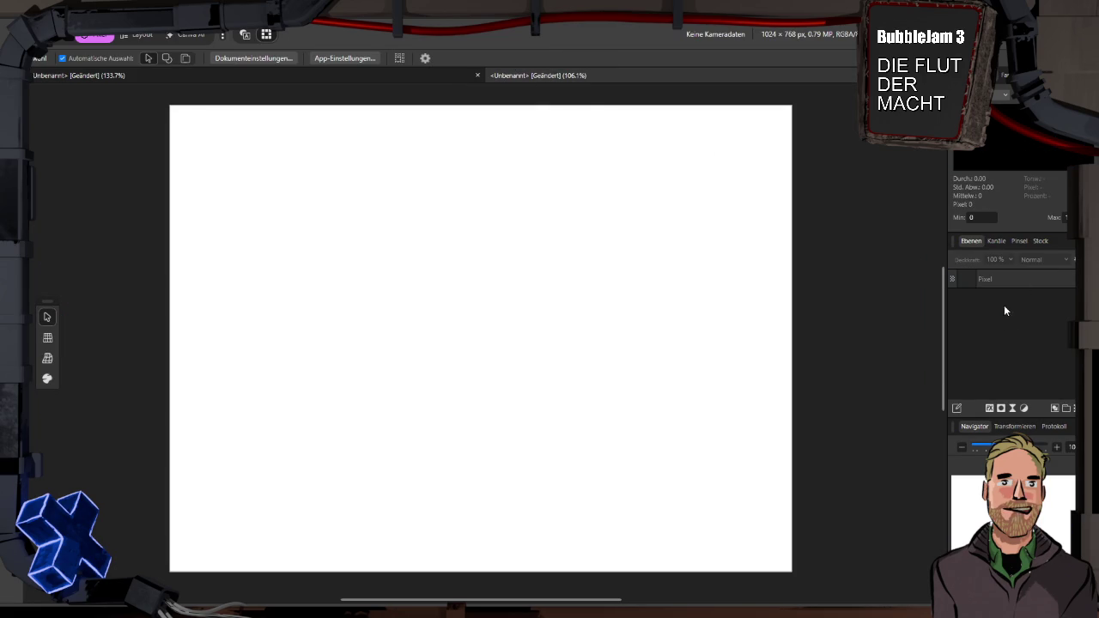
pyautogui.click(124, 77)
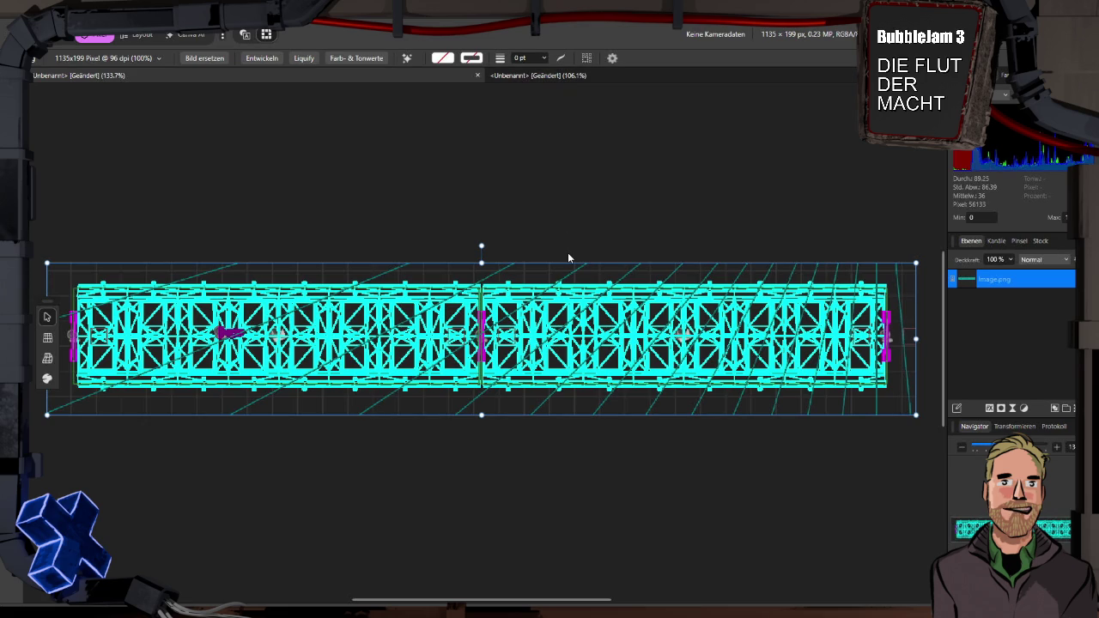
pyautogui.click(530, 77)
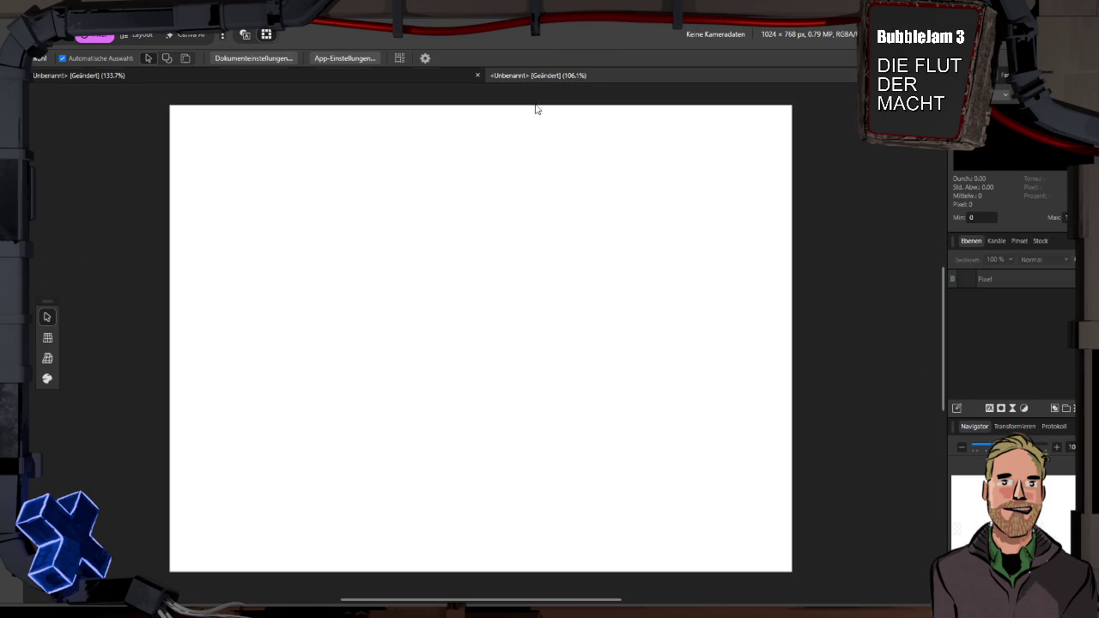
pyautogui.hotkey('ctrl', 'v')
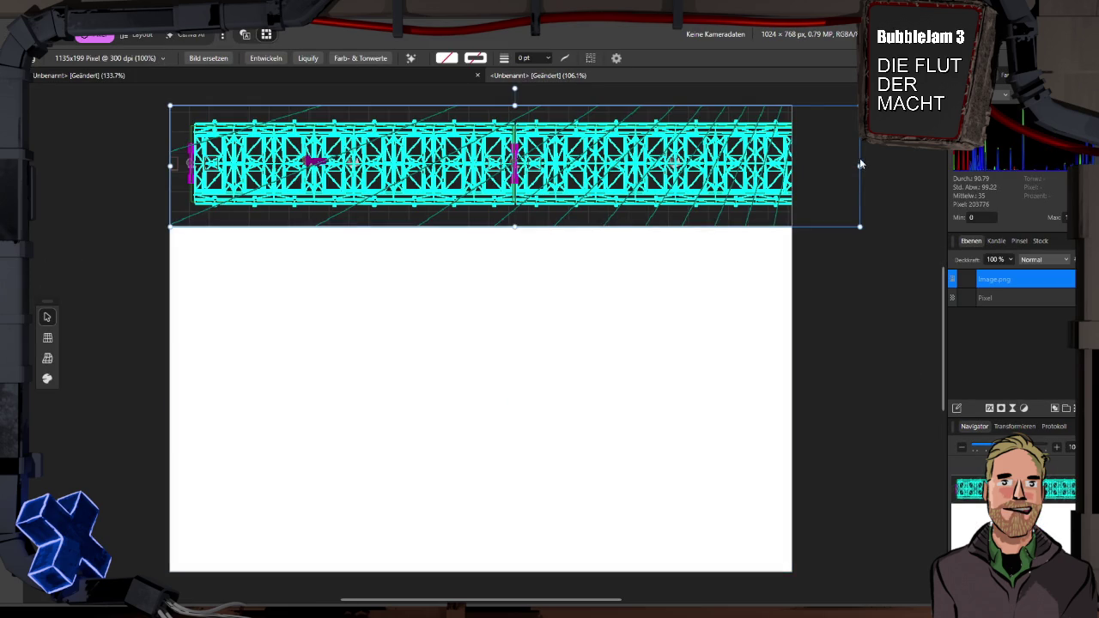
# Shrink the pasted truss to fit the page width and centre it on the page
pyautogui.moveTo(861, 166); pyautogui.dragTo(706, 164)
pyautogui.moveTo(516, 166)
pyautogui.mouseDown()
pyautogui.moveTo(560, 362)
pyautogui.moveTo(558, 310)
pyautogui.moveTo(558, 344)
pyautogui.mouseUp()
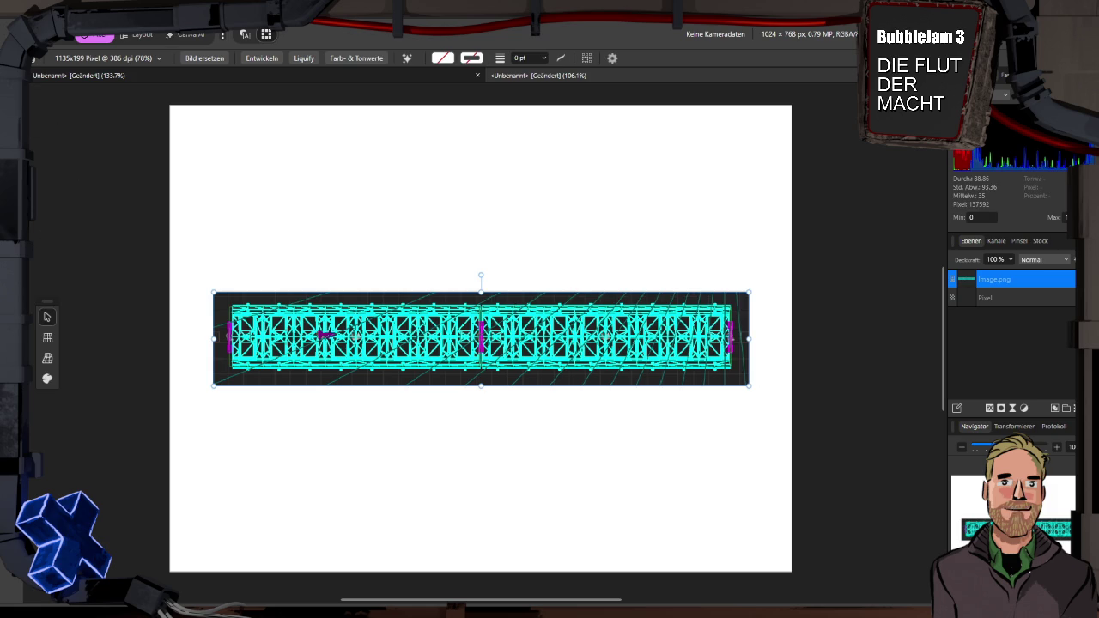
pyautogui.click(47, 317)
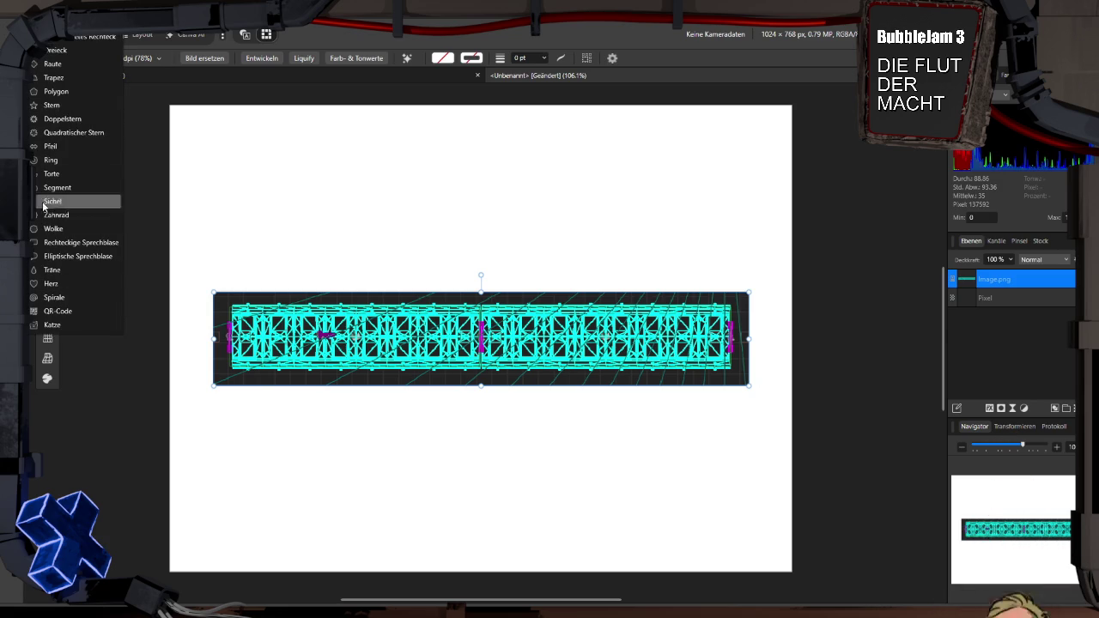
# Browse the shape, retouch, eraser, brush, fill and selection tool flyouts, then pick the Rectangle tool
pyautogui.click(129, 369)
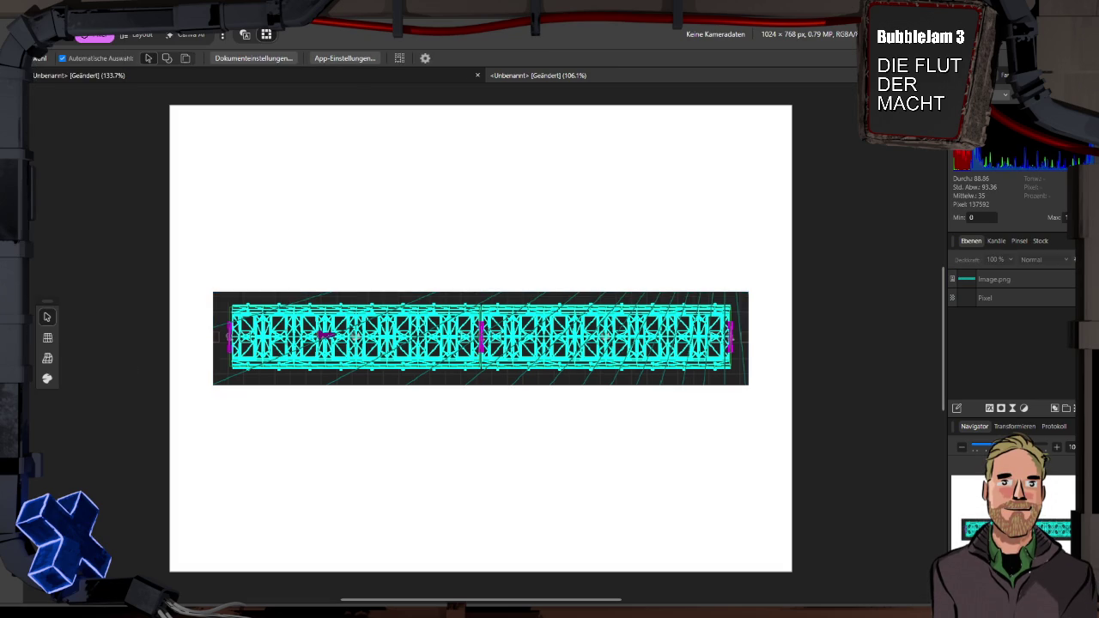
pyautogui.click(47, 317)
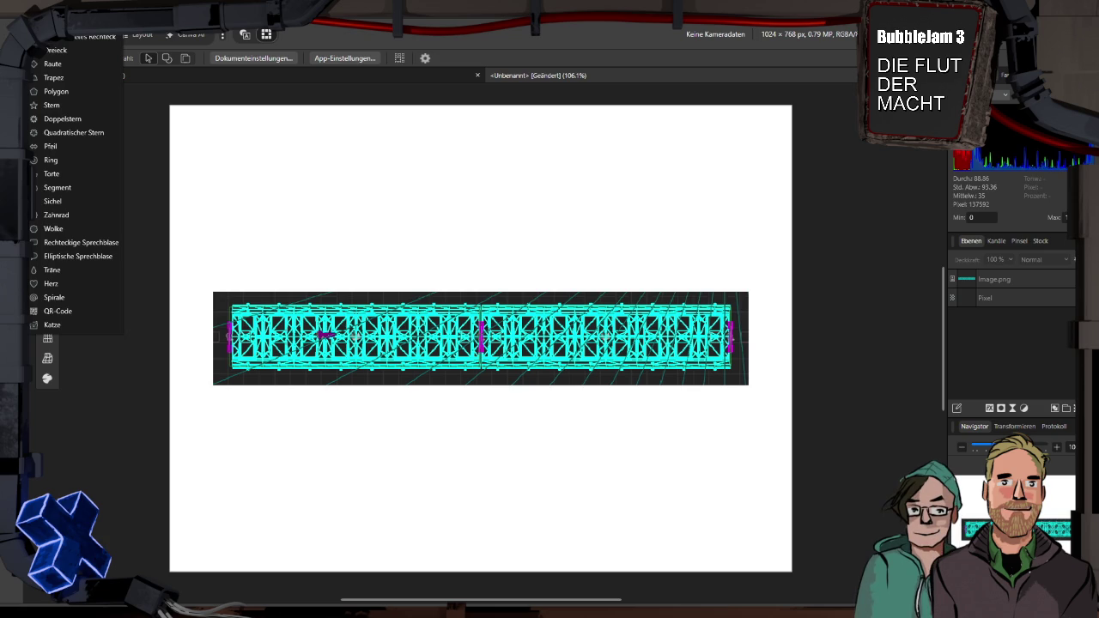
pyautogui.click(47, 303)
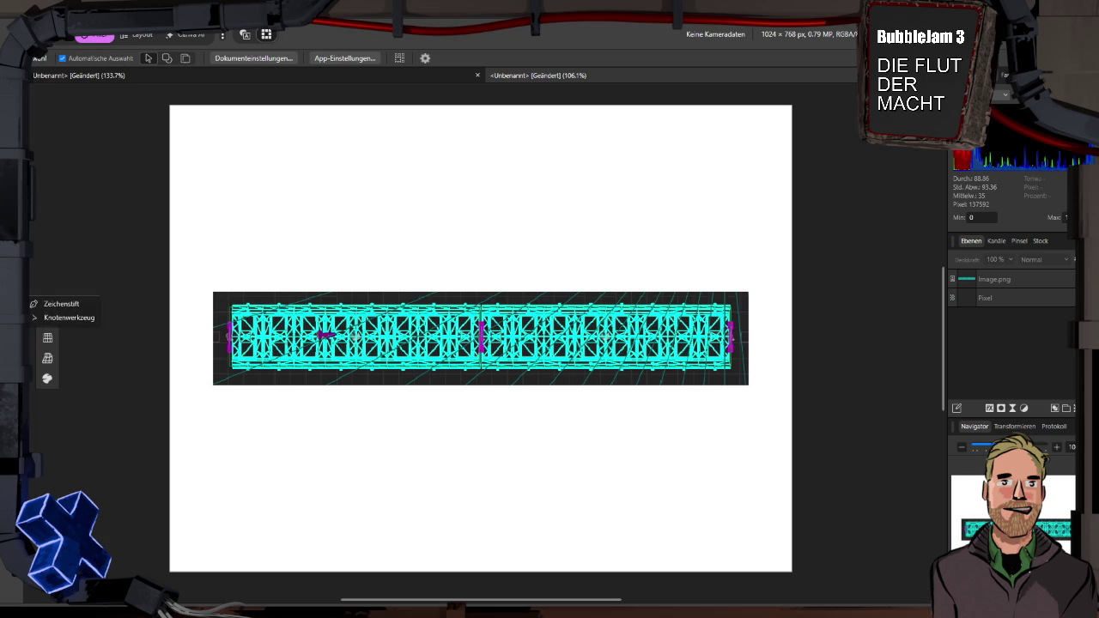
pyautogui.click(48, 313)
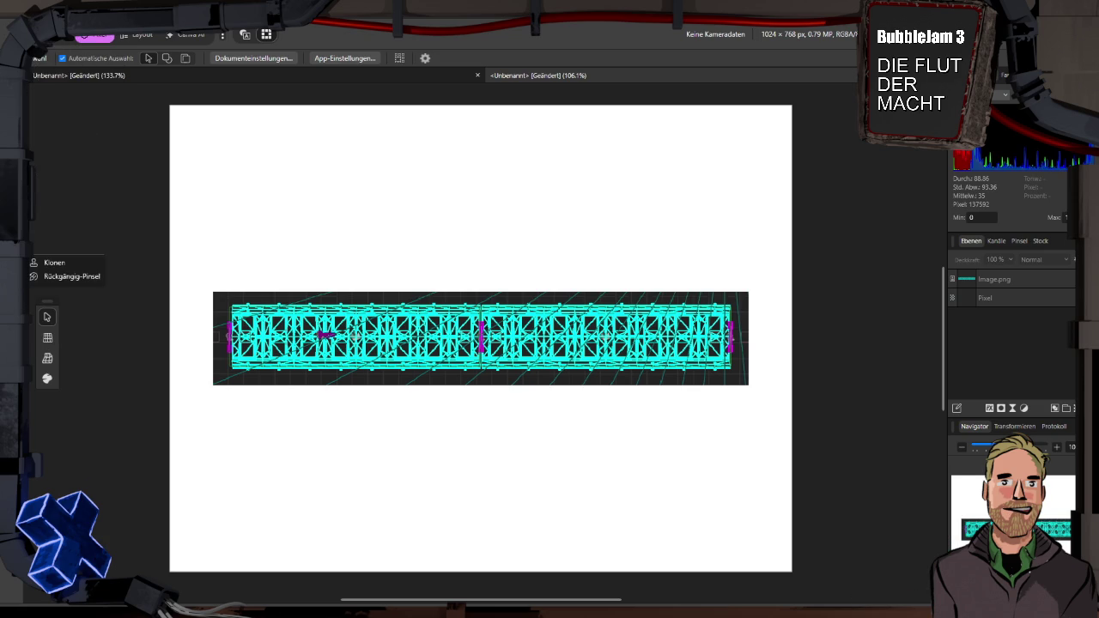
pyautogui.click(48, 317)
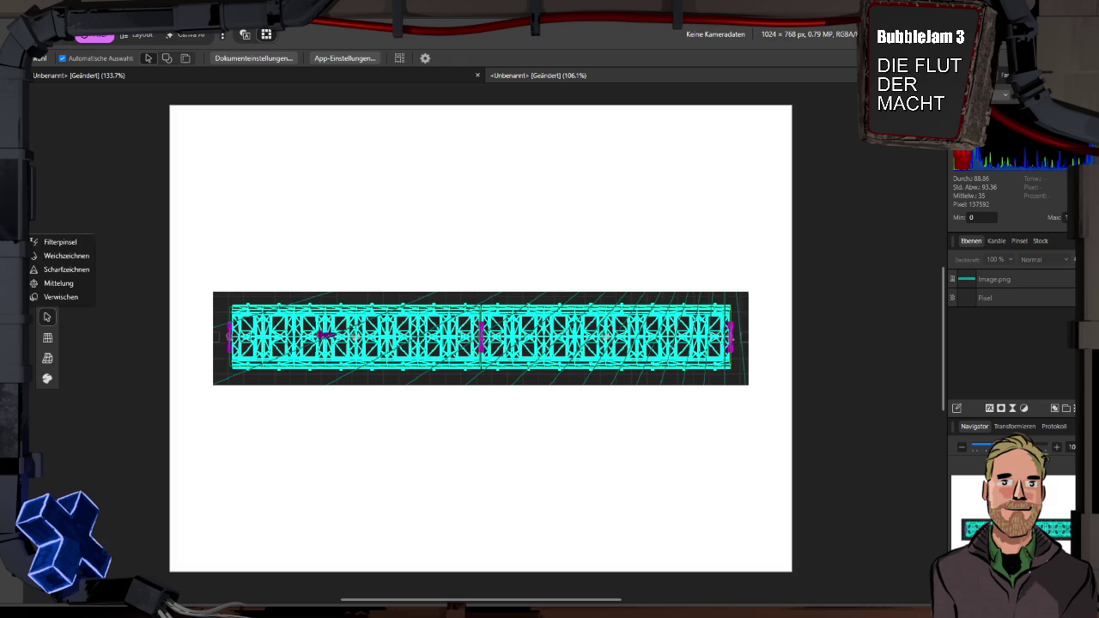
pyautogui.click(47, 316)
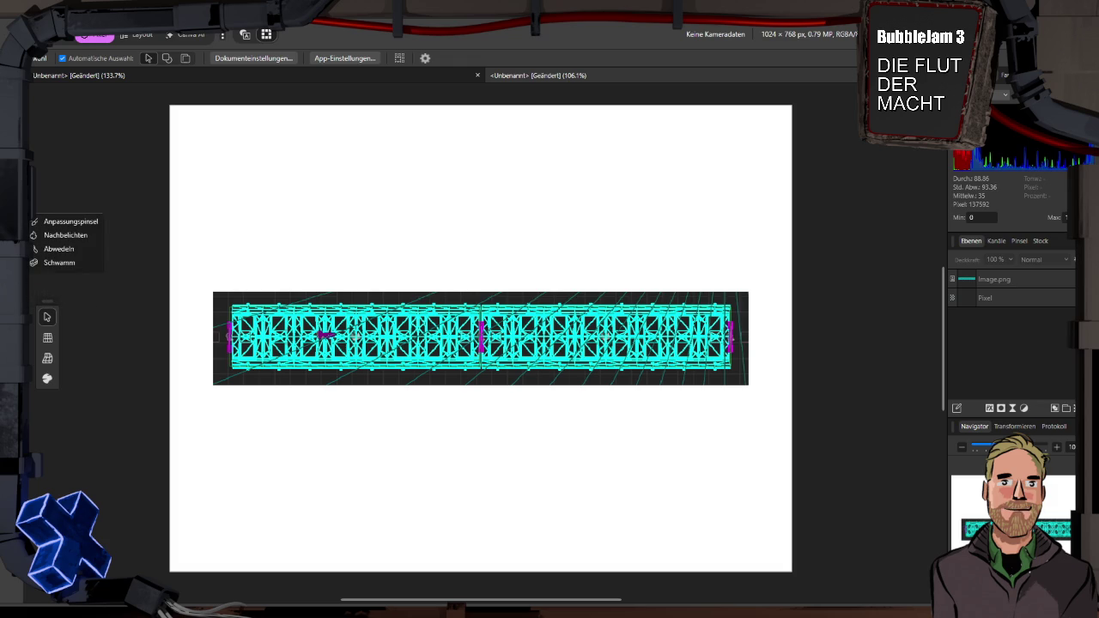
pyautogui.click(47, 317)
pyautogui.click(17, 221)
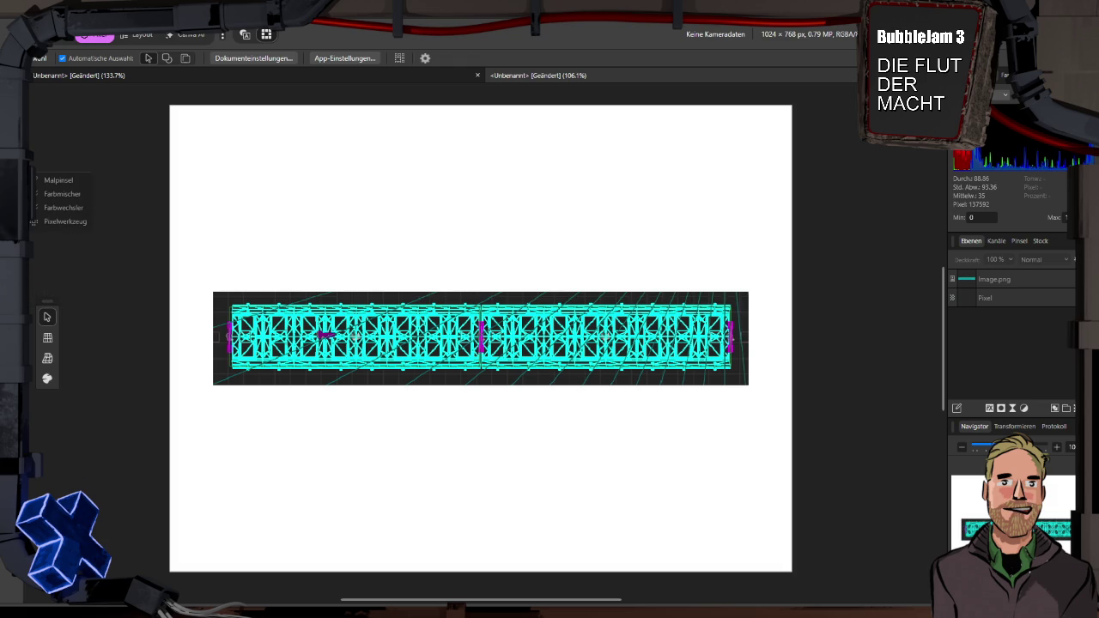
pyautogui.click(17, 160)
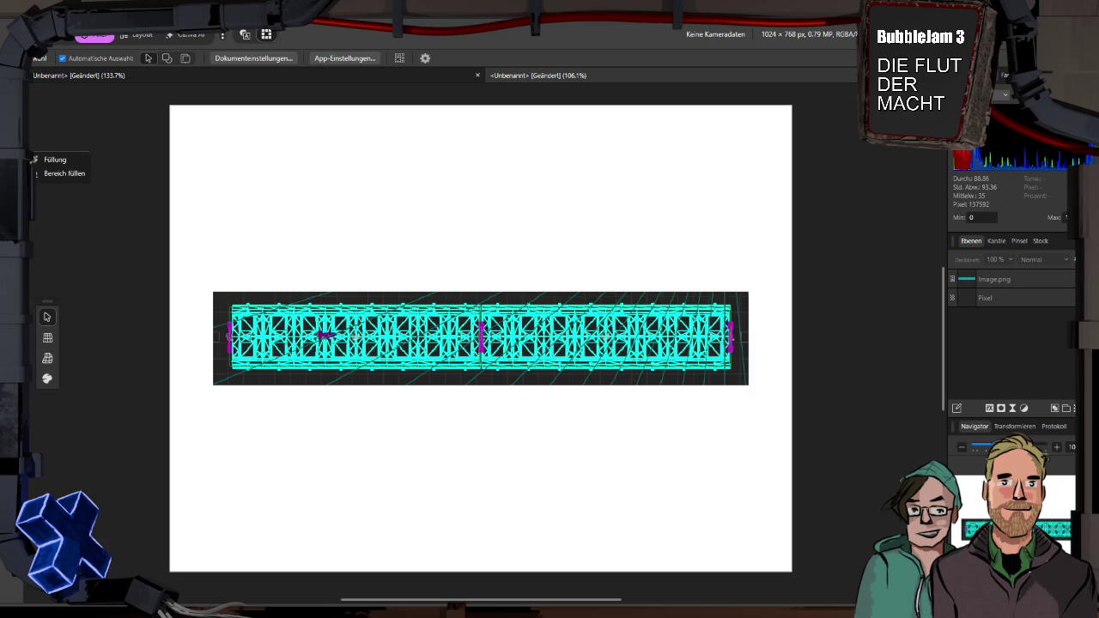
pyautogui.click(17, 139)
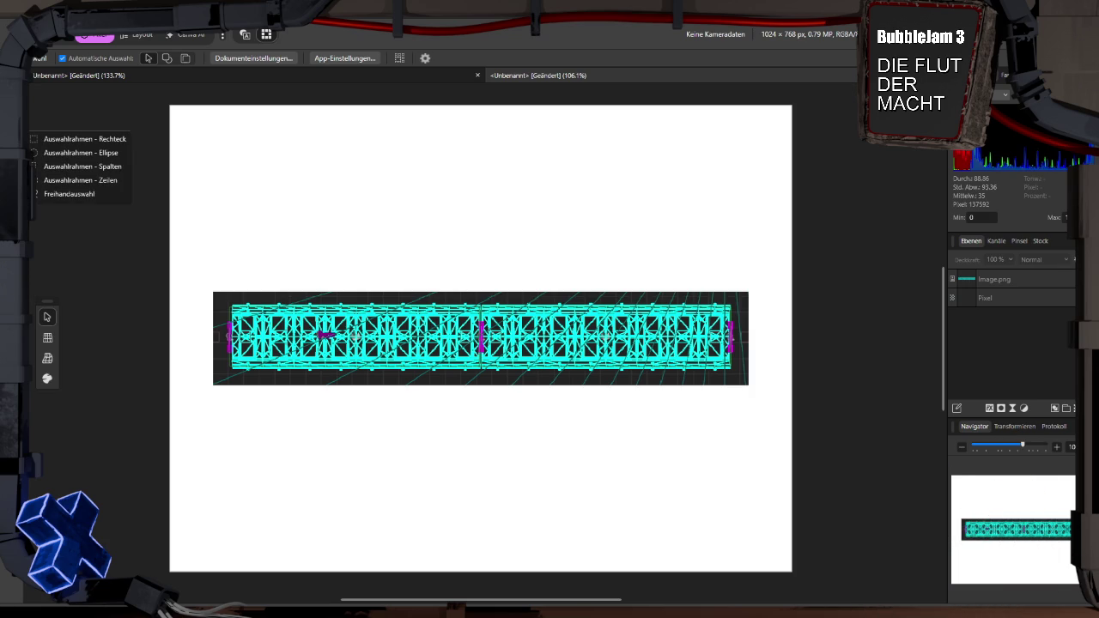
pyautogui.press('m')
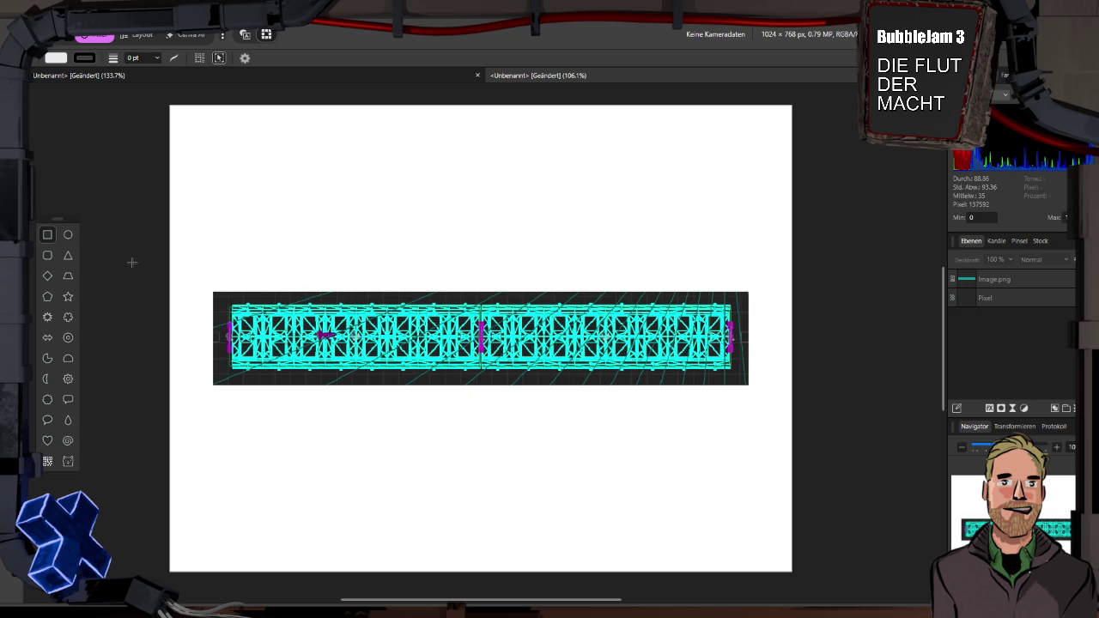
pyautogui.moveTo(231, 305); pyautogui.dragTo(734, 309)
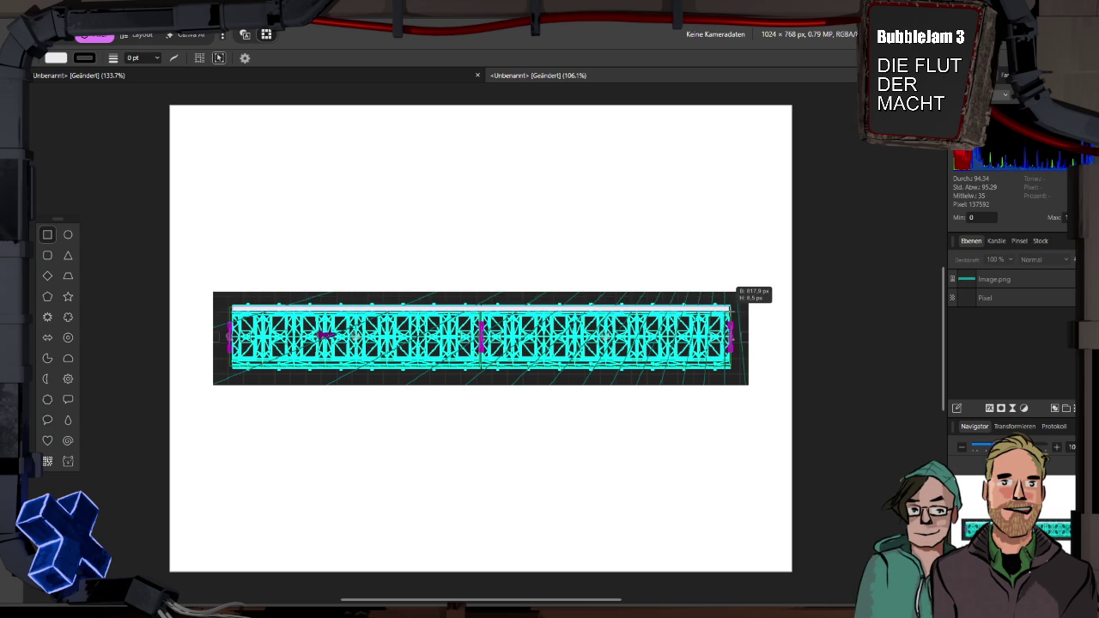
pyautogui.moveTo(729, 307); pyautogui.dragTo(729, 308)
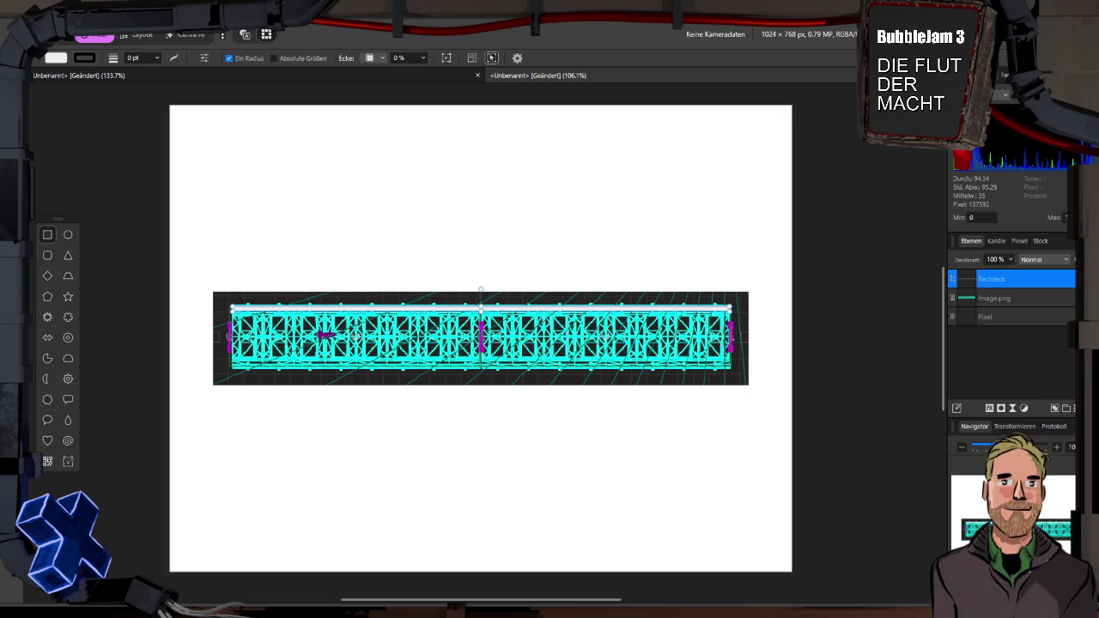
pyautogui.press('v')
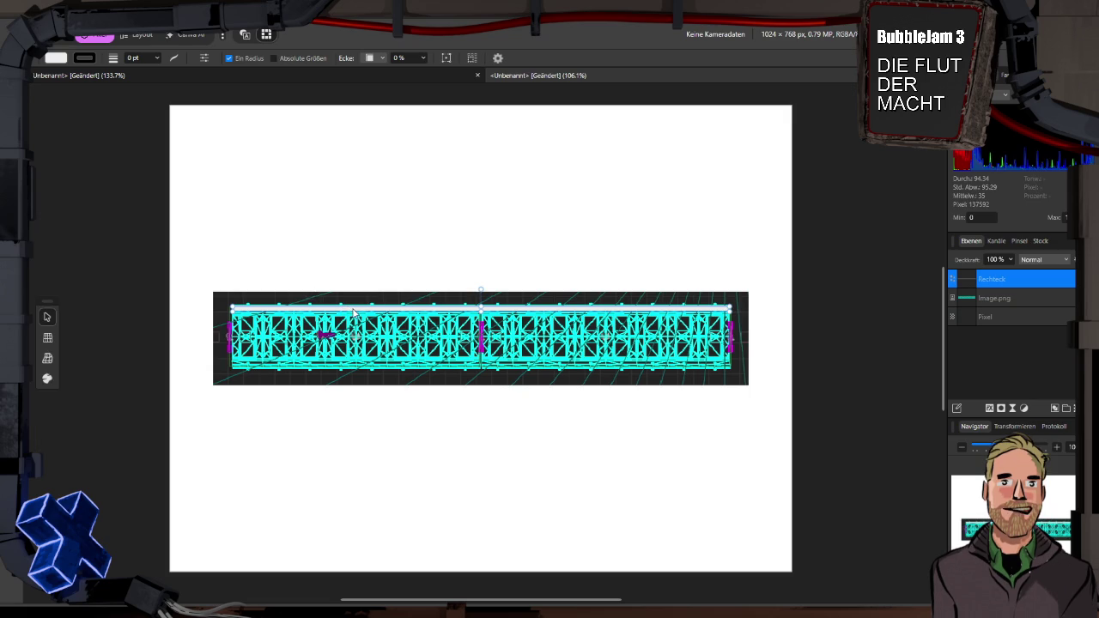
pyautogui.press('Delete')
pyautogui.click(47, 333)
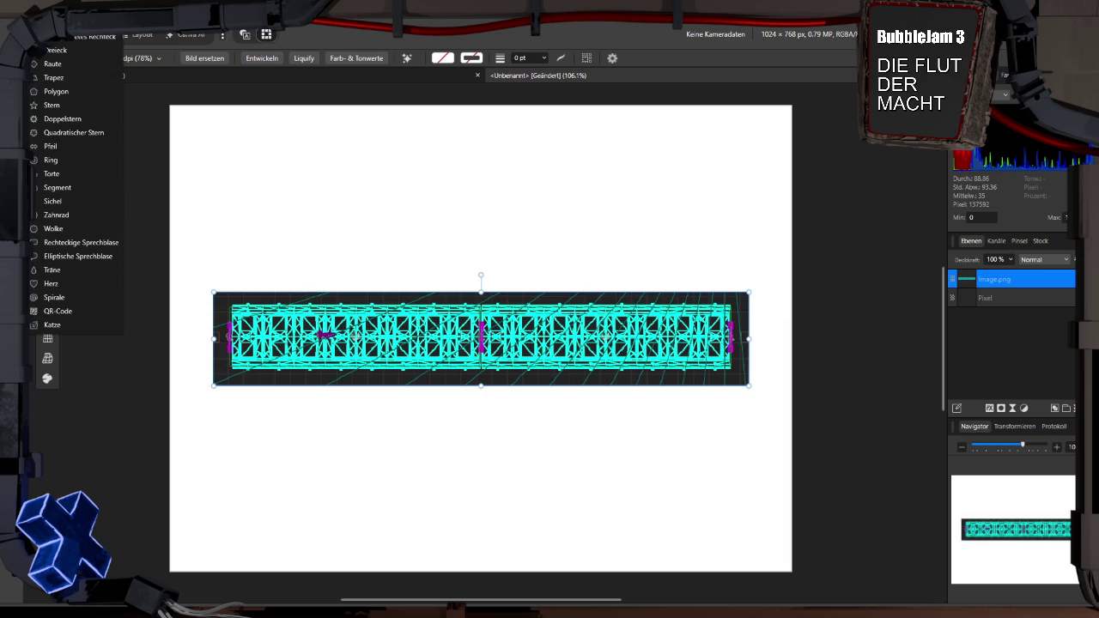
# Draw a rectangle over the strip's left half with a fully transparent fill
pyautogui.press('m')
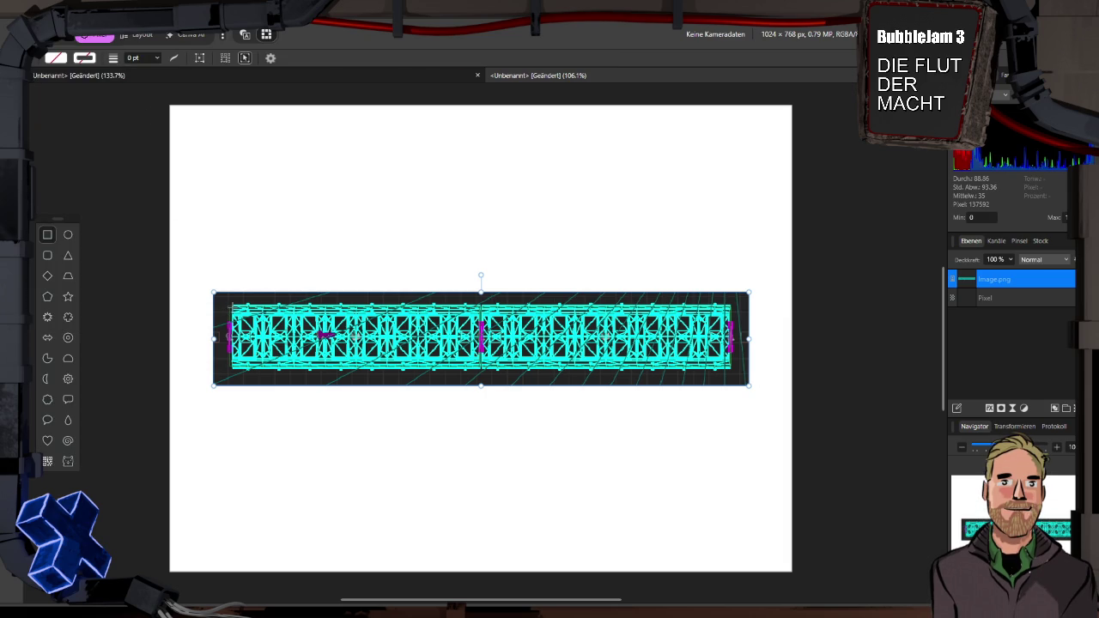
pyautogui.moveTo(232, 306); pyautogui.dragTo(479, 367)
pyautogui.click(61, 60)
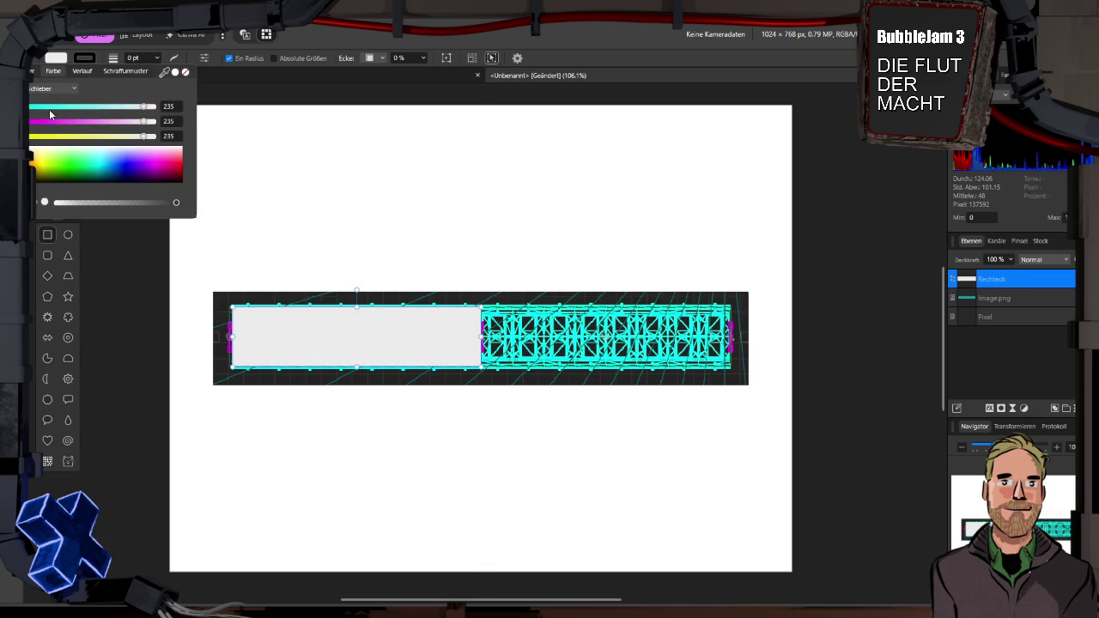
pyautogui.moveTo(176, 202); pyautogui.dragTo(55, 201)
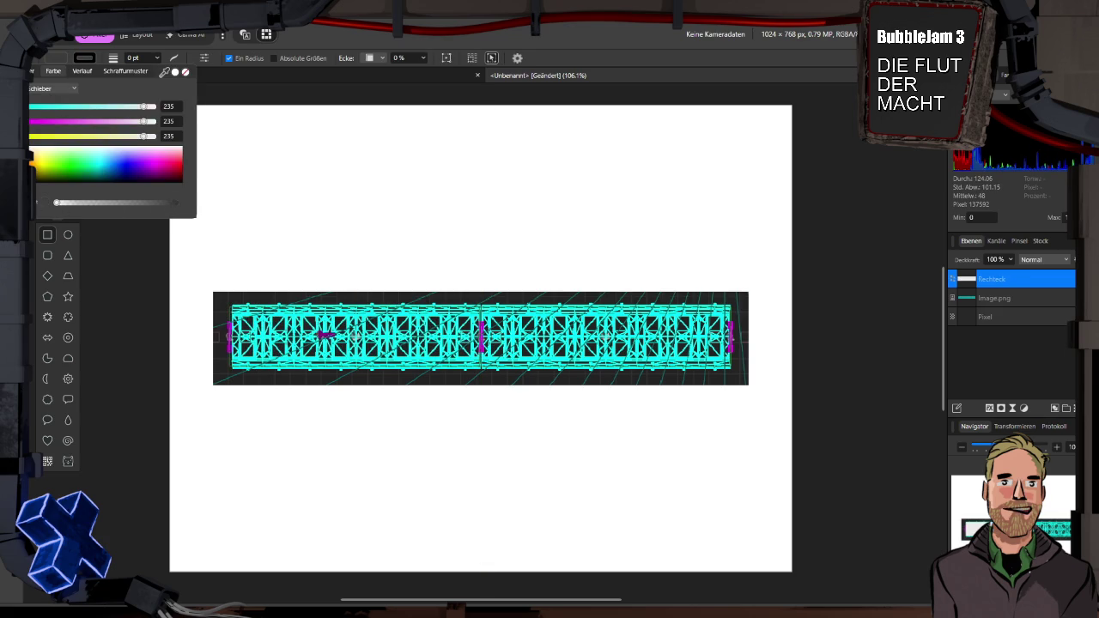
# Give the rectangle a white stroke, trying a 5 pt stroke width
pyautogui.click(90, 61)
pyautogui.click(90, 60)
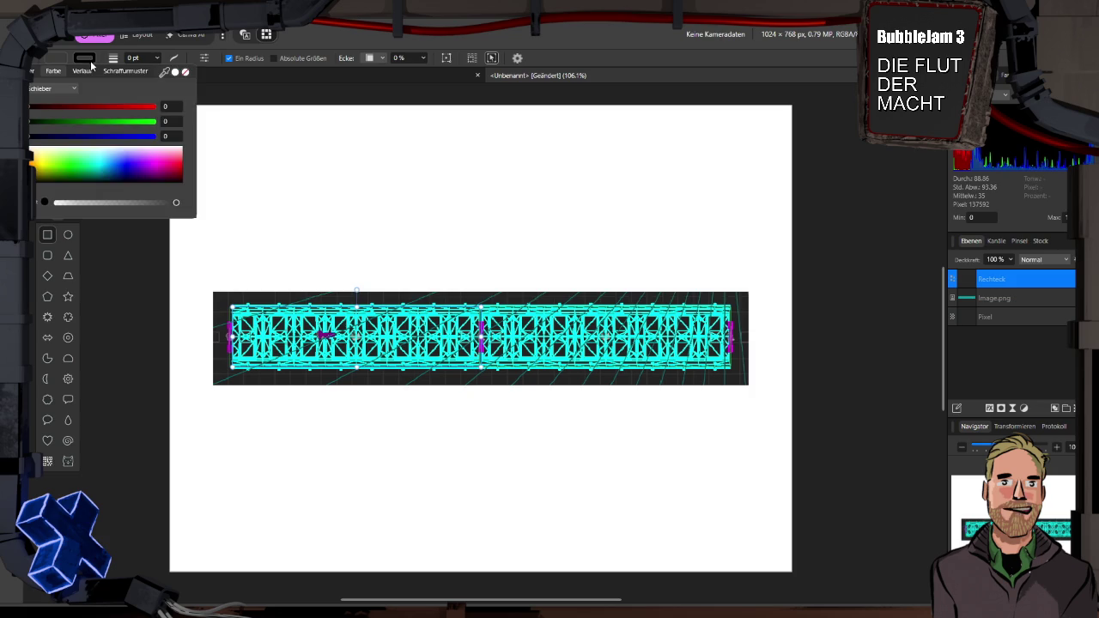
pyautogui.moveTo(69, 206); pyautogui.dragTo(56, 203)
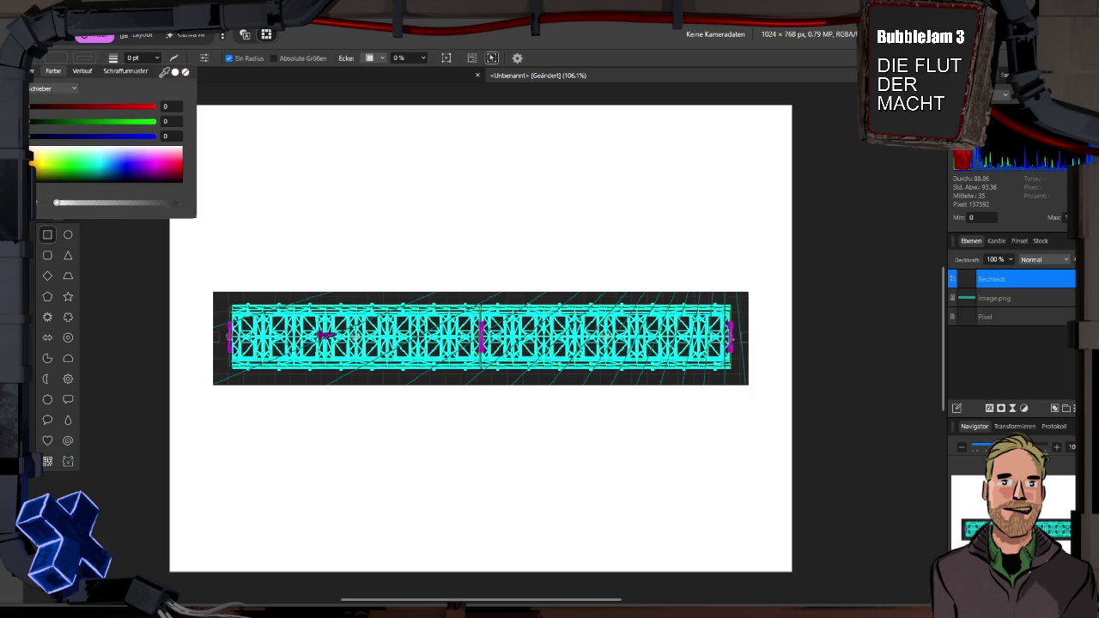
pyautogui.click(93, 149)
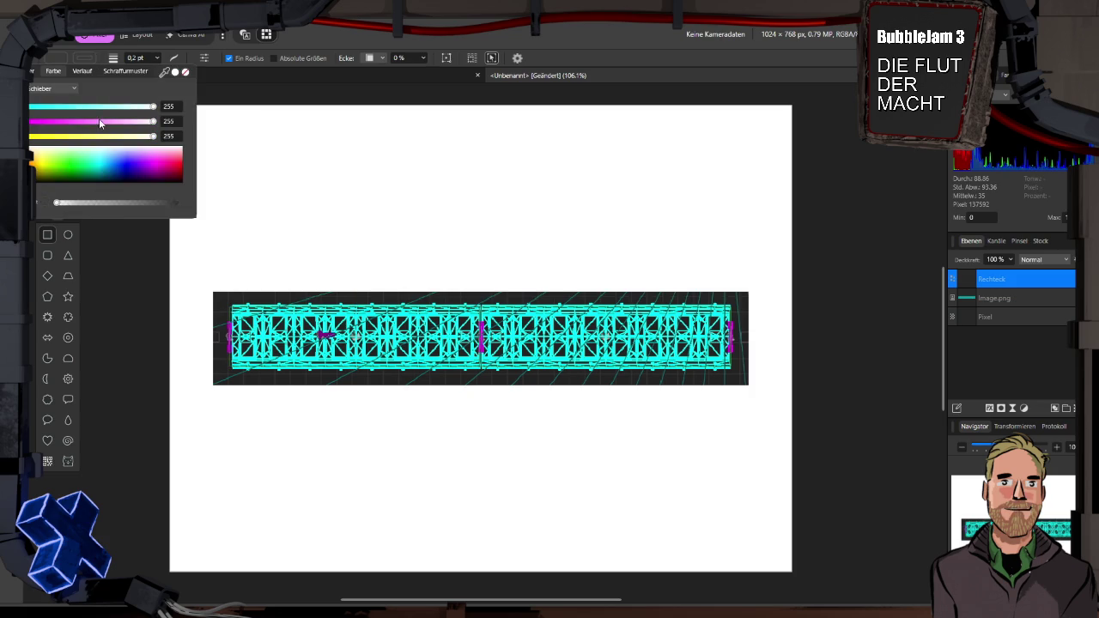
pyautogui.click(134, 58)
pyautogui.write('5')
pyautogui.press('Return')
# Make the white stroke fully opaque at 2 pt, then duplicate the outline for the right half
pyautogui.click(93, 57)
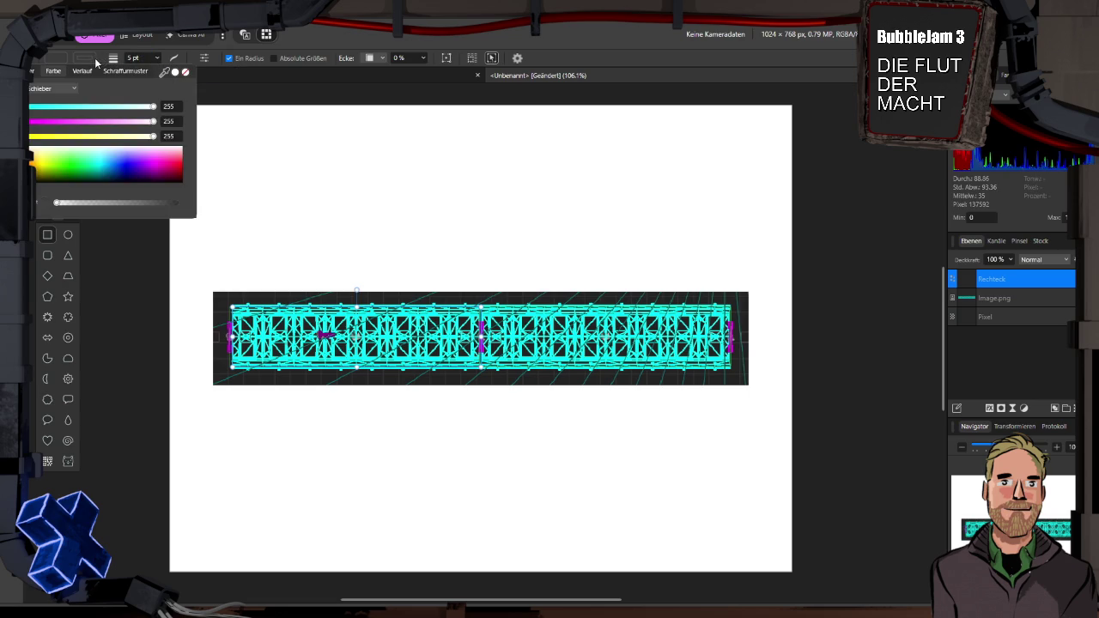
pyautogui.click(92, 157)
pyautogui.moveTo(54, 203); pyautogui.dragTo(206, 204)
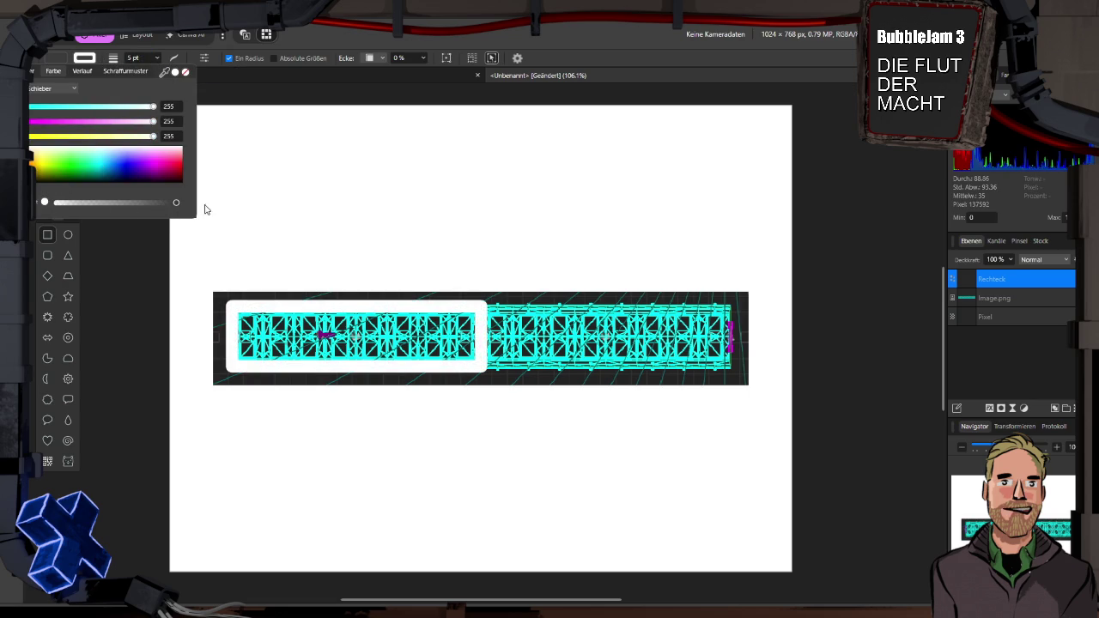
pyautogui.click(133, 59)
pyautogui.write('1')
pyautogui.press('Return')
pyautogui.click(136, 59)
pyautogui.write('2')
pyautogui.press('Return')
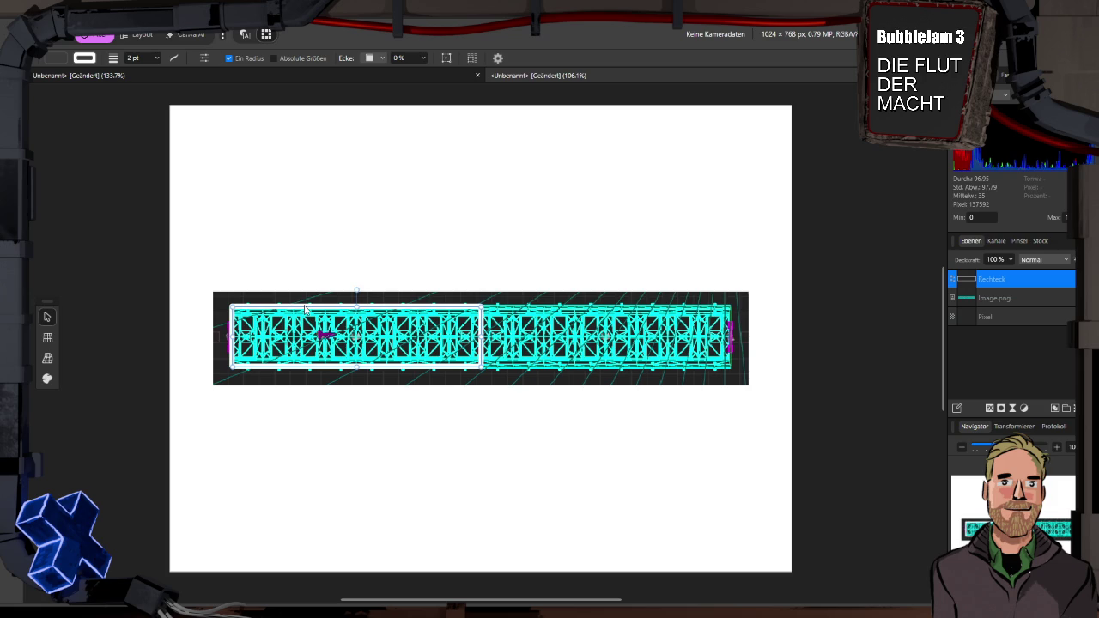
pyautogui.moveTo(305, 308); pyautogui.dragTo(554, 310)
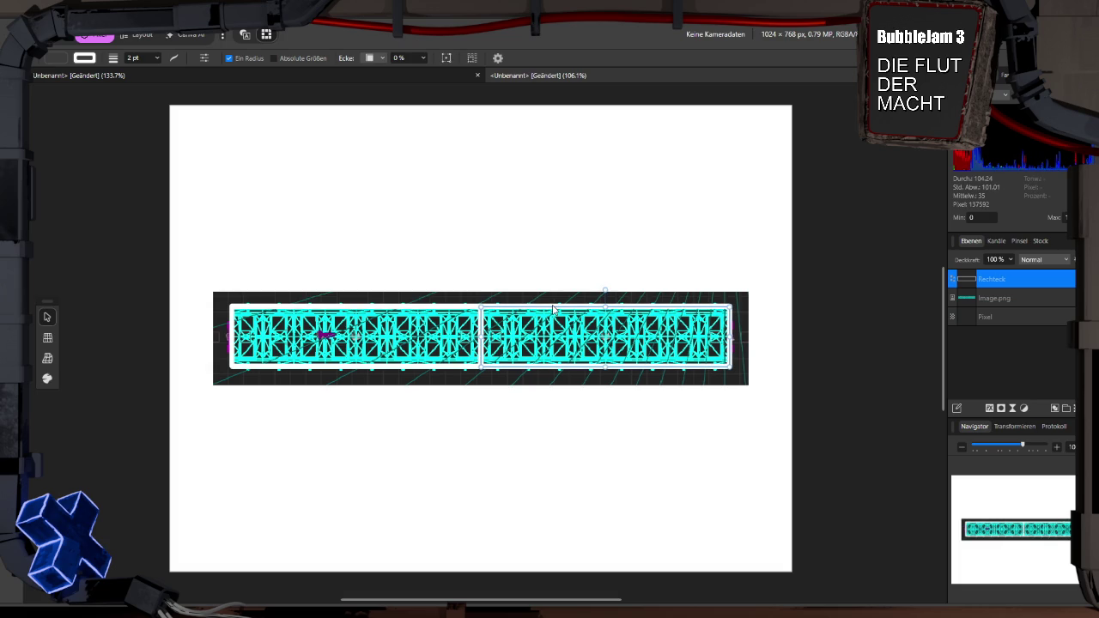
pyautogui.hotkey('ctrl', 'j')
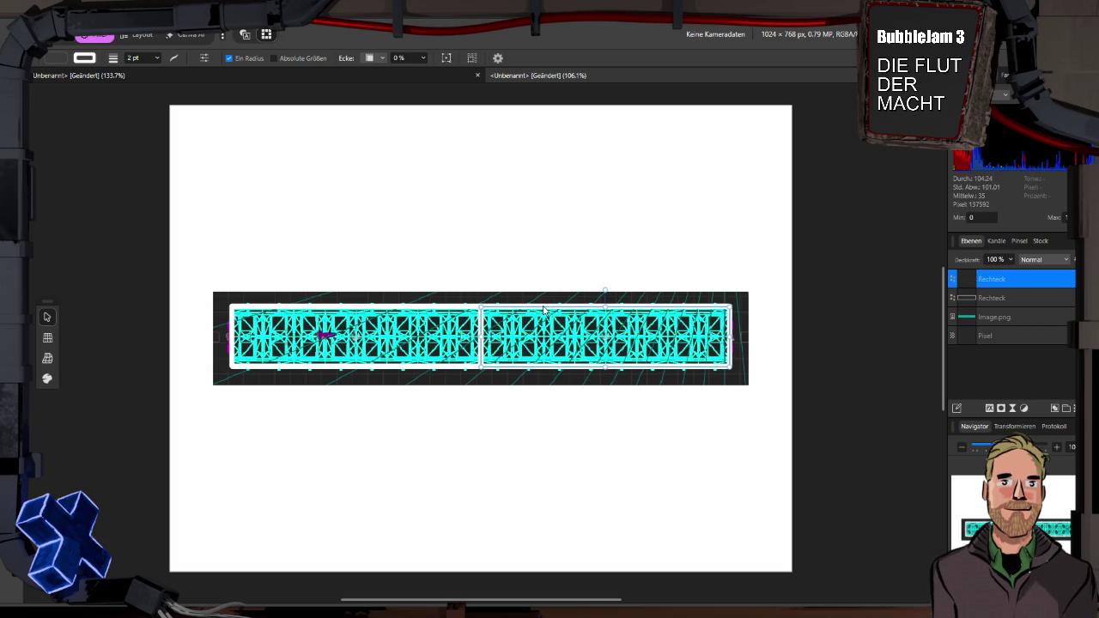
pyautogui.click(71, 152)
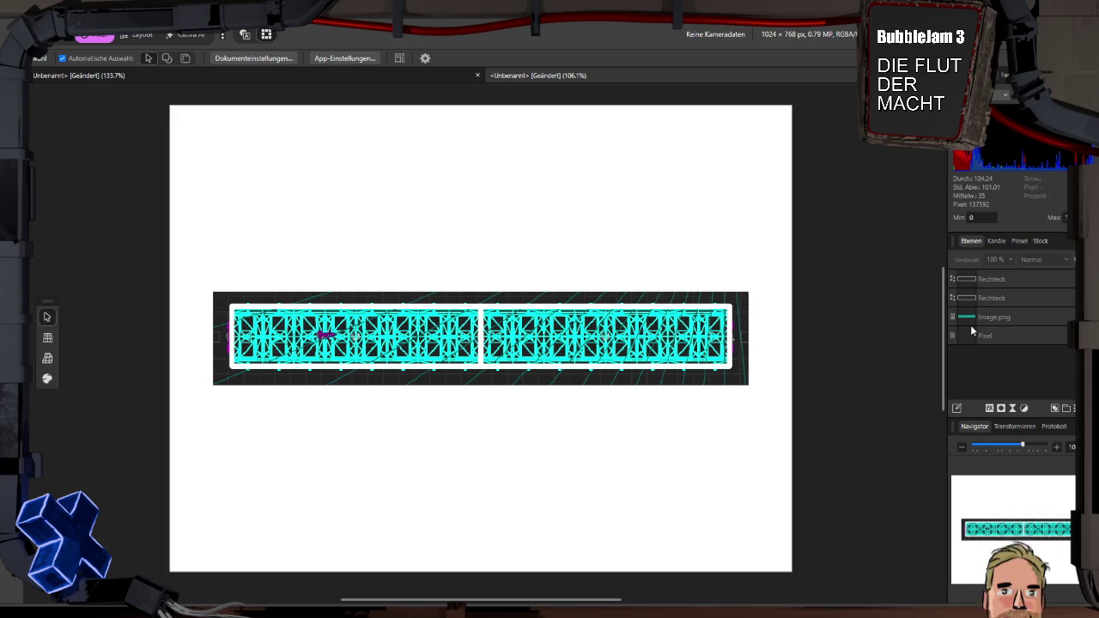
pyautogui.click(1067, 317)
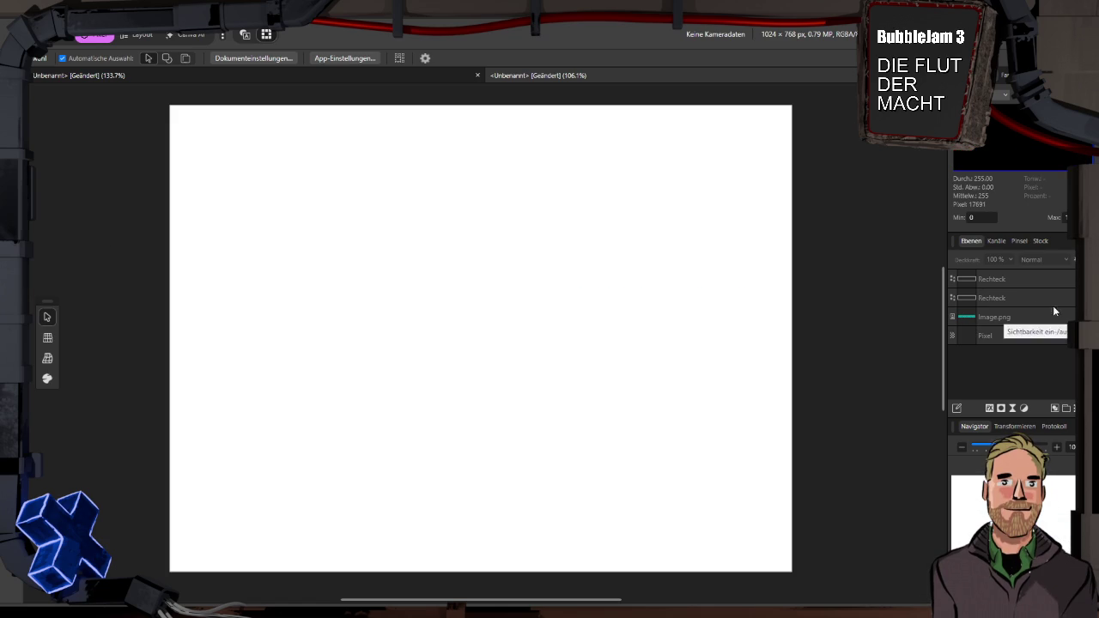
# Export both selected Rechteck outlines as the PNG grundrissTestAreal into FlutMacht
pyautogui.click(1027, 293)
pyautogui.keyDown('shift'); pyautogui.click(1018, 279); pyautogui.keyUp('shift')
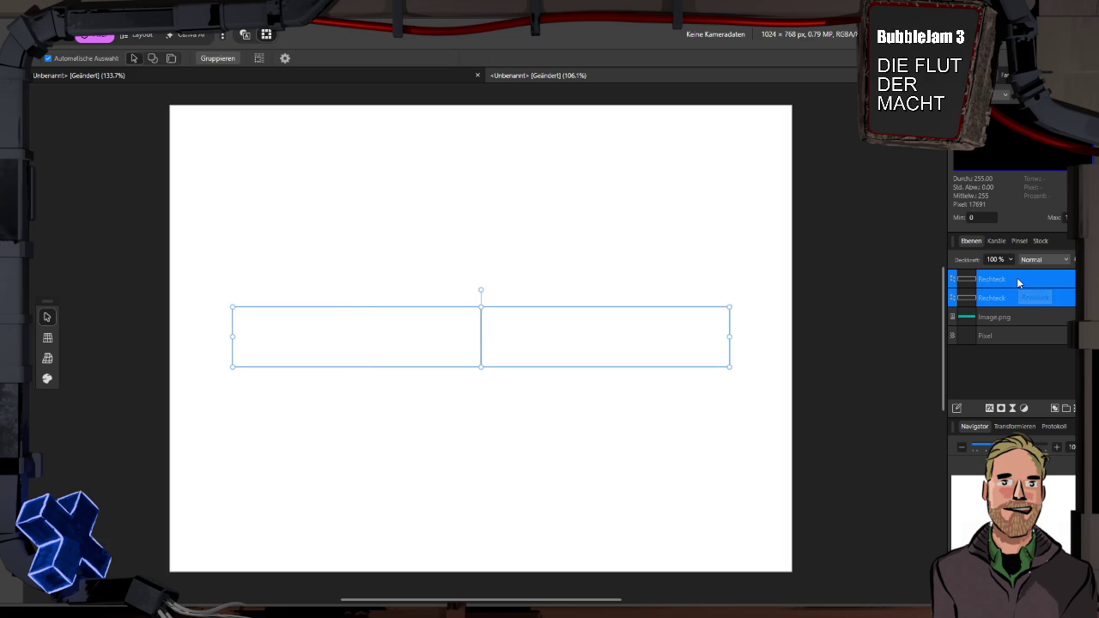
pyautogui.hotkey('ctrl', 'alt', 'shift', 'w')
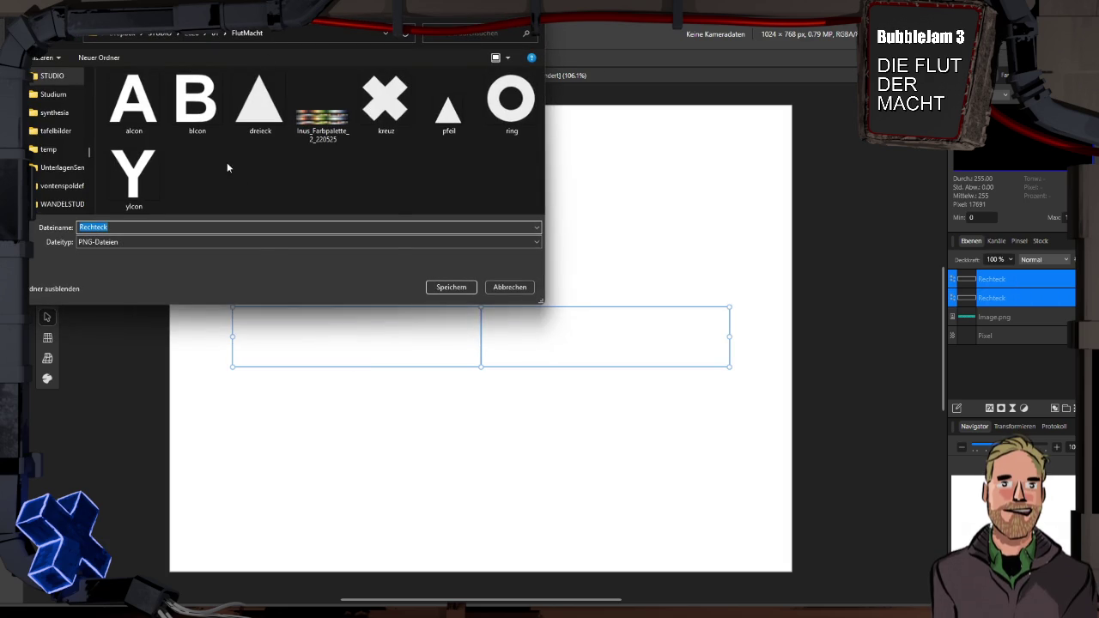
pyautogui.rightClick(227, 162)
pyautogui.press('Escape')
pyautogui.doubleClick(112, 226)
pyautogui.write('grund')
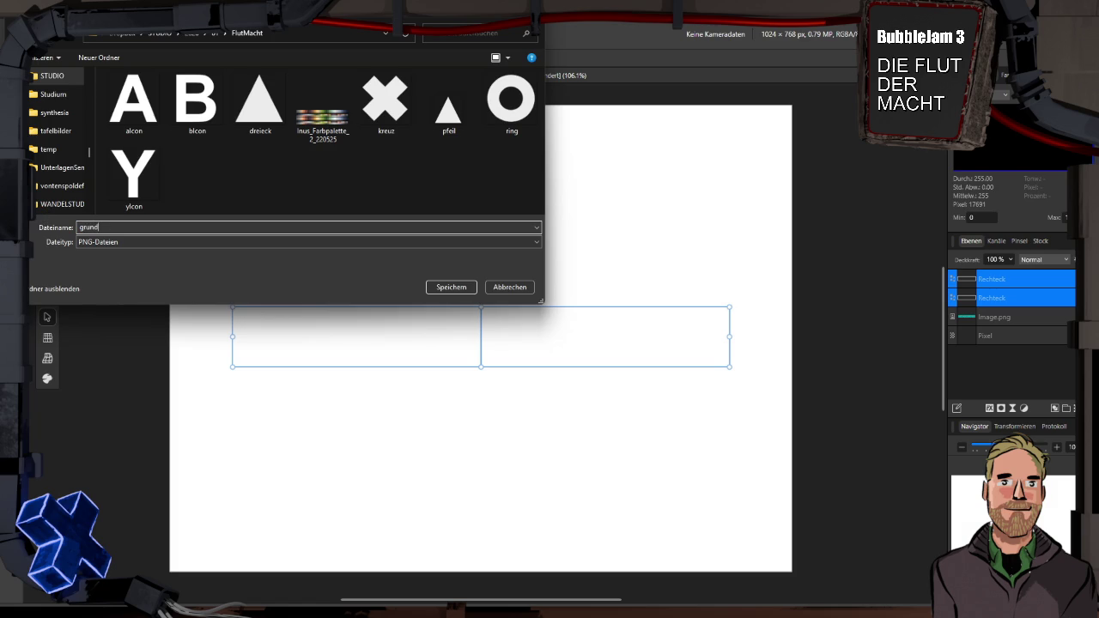
pyautogui.write('rissTestArea')
pyautogui.press('Return')
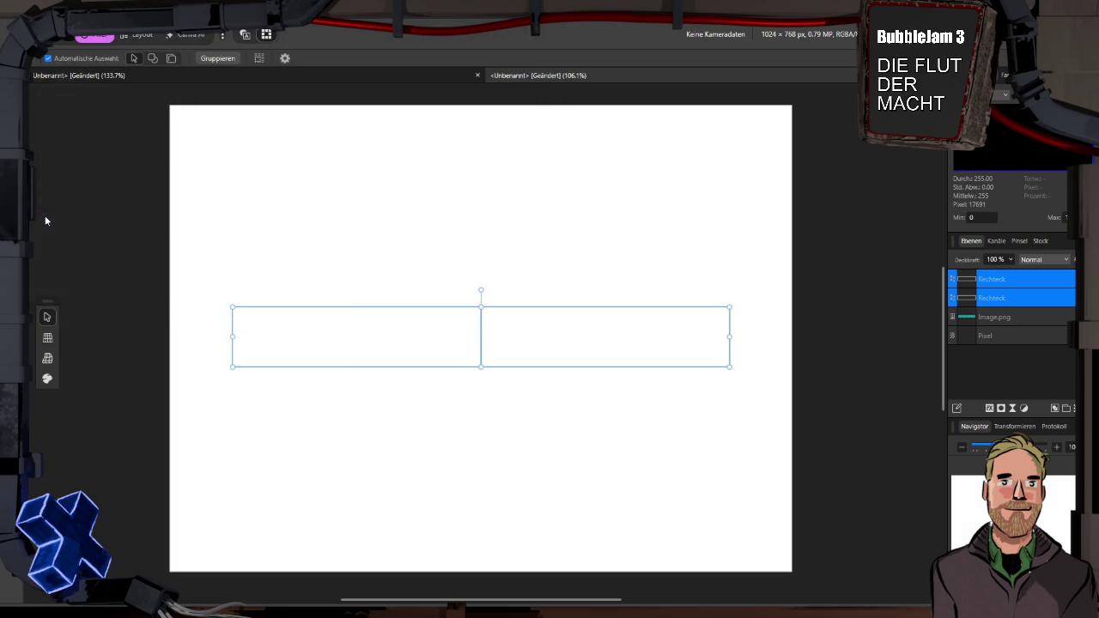
pyautogui.hotkey('alt', 'Tab')
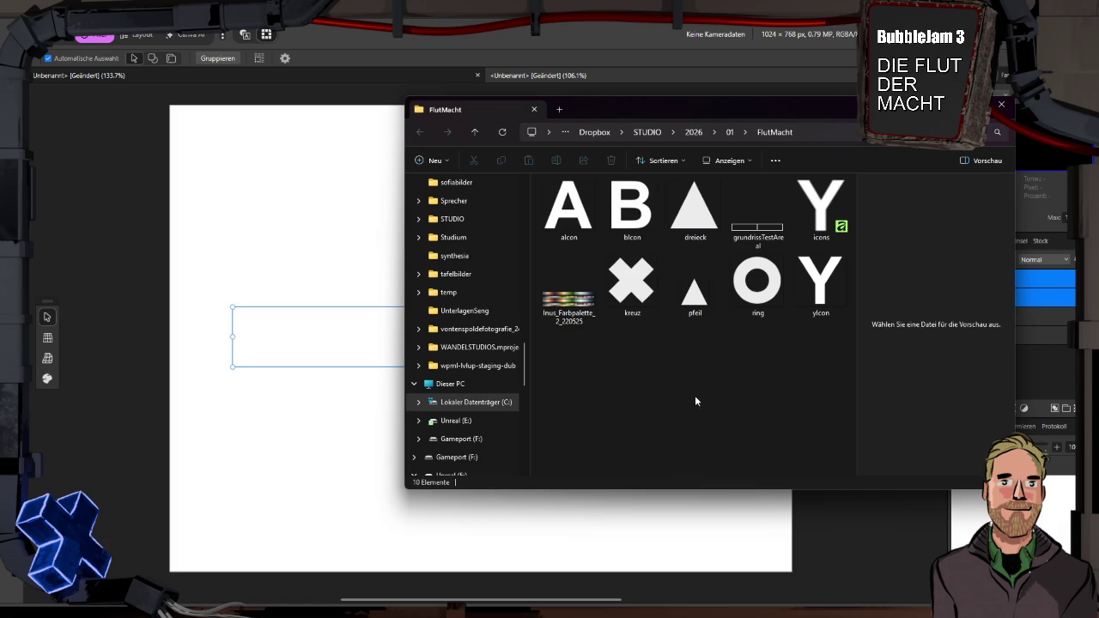
# In Unreal's Content Drawer, create a floorPlans folder inside Game/Textures
pyautogui.press('super+Tab')
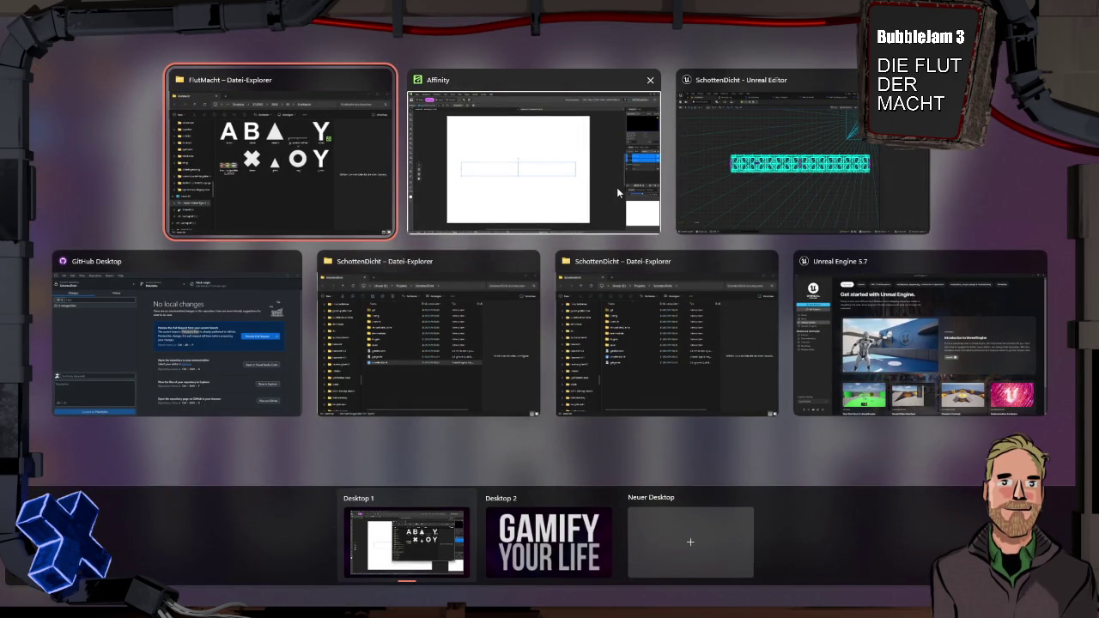
pyautogui.click(730, 188)
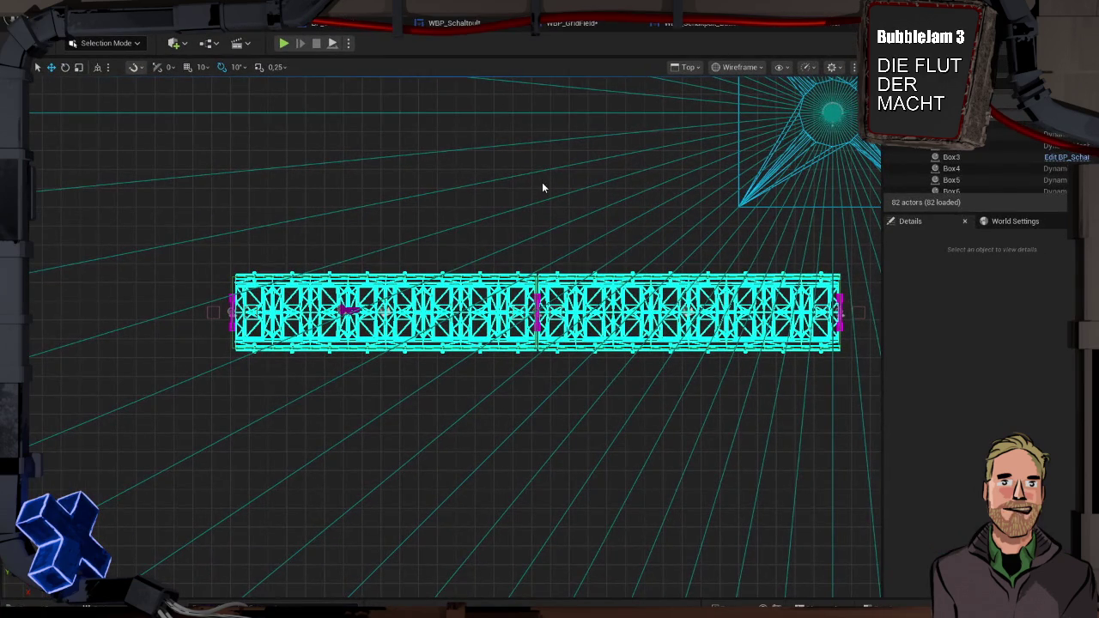
pyautogui.hotkey('ctrl', 'space')
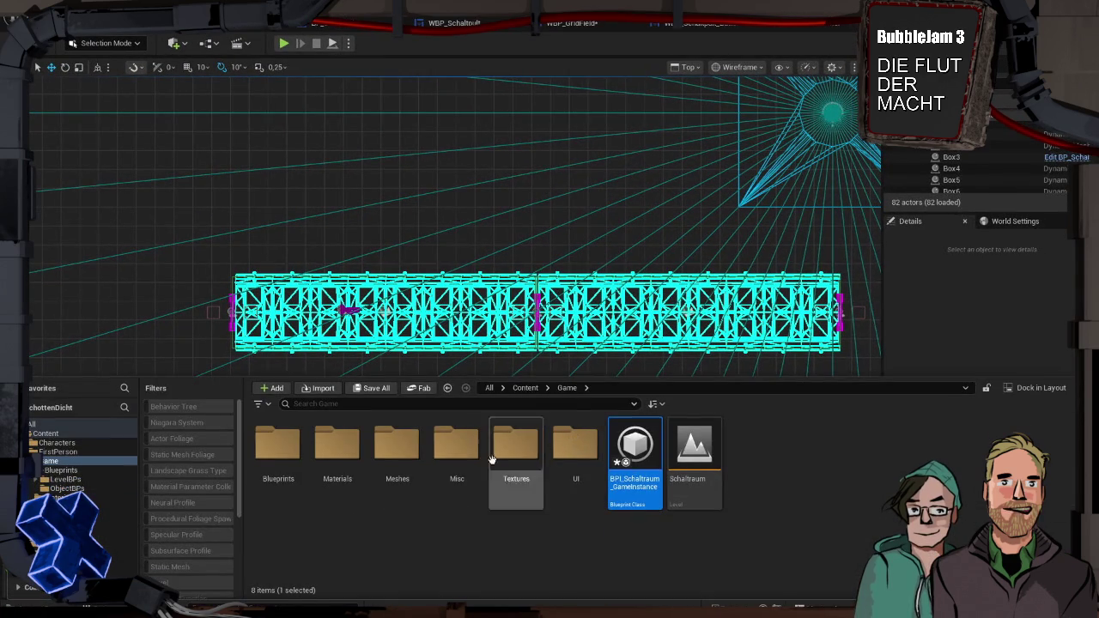
pyautogui.doubleClick(519, 447)
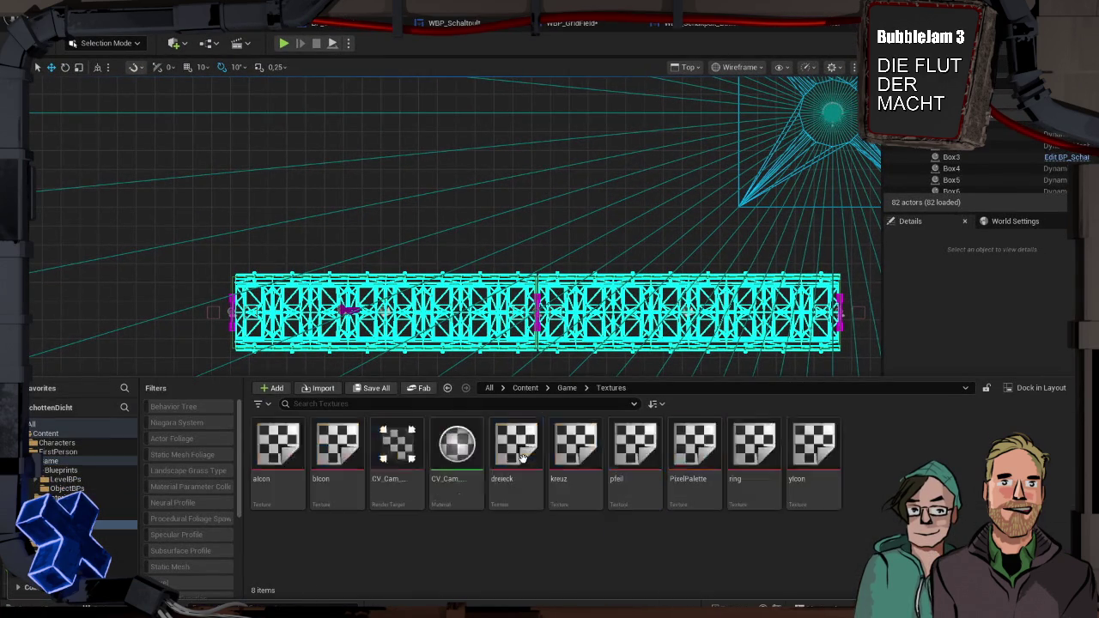
pyautogui.rightClick(535, 549)
pyautogui.click(575, 177)
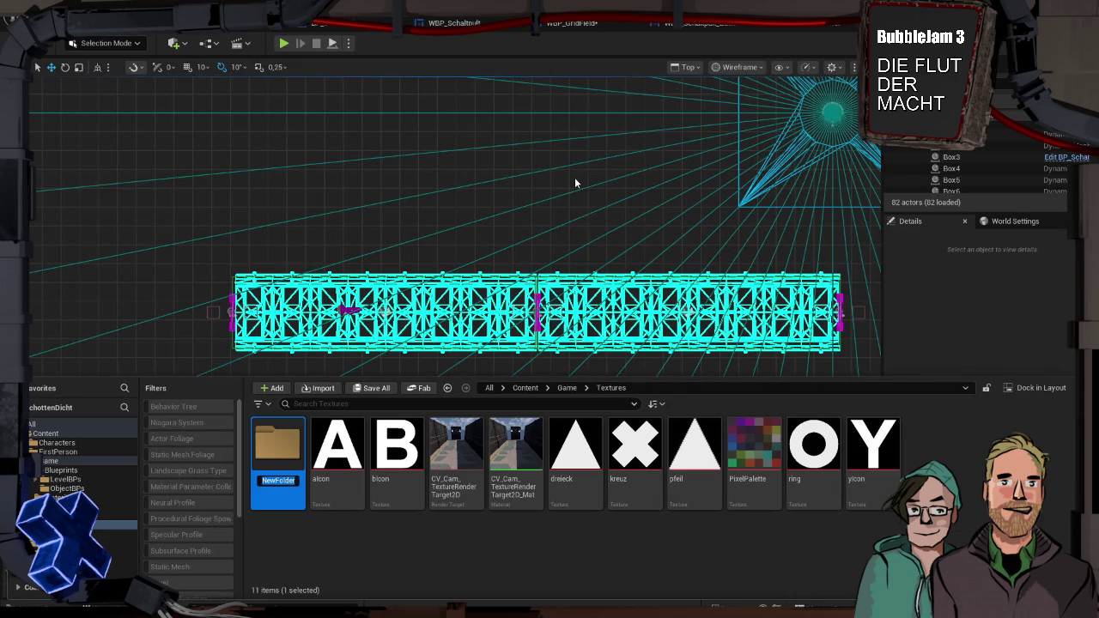
pyautogui.write('floorPlans')
pyautogui.press('Return')
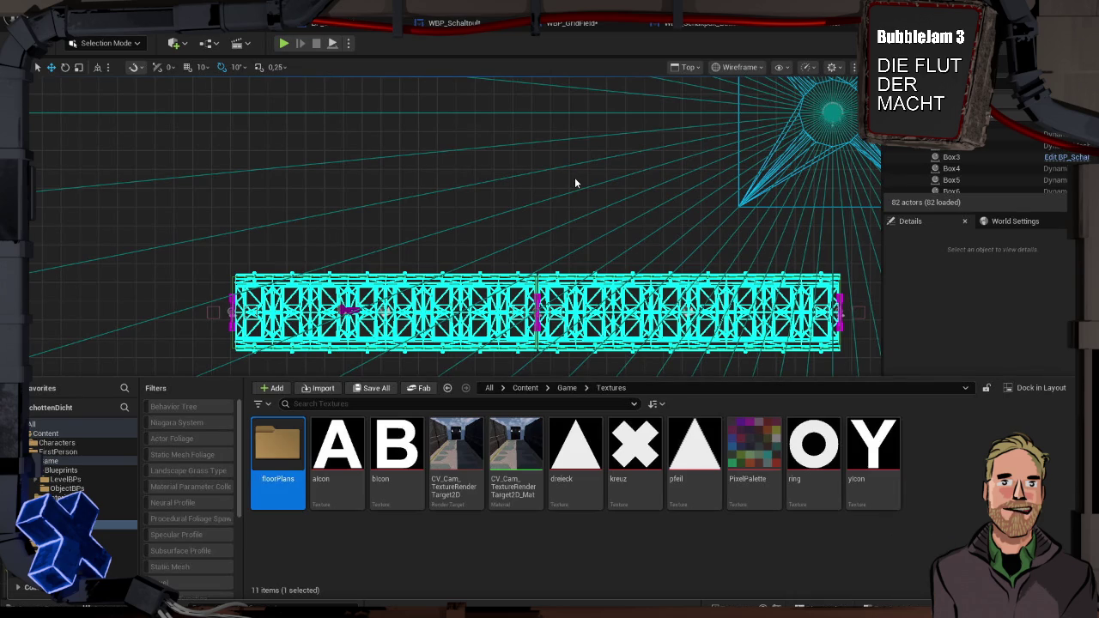
# Open the floorPlans folder and bring the FlutMacht File Explorer window forward
pyautogui.doubleClick(274, 448)
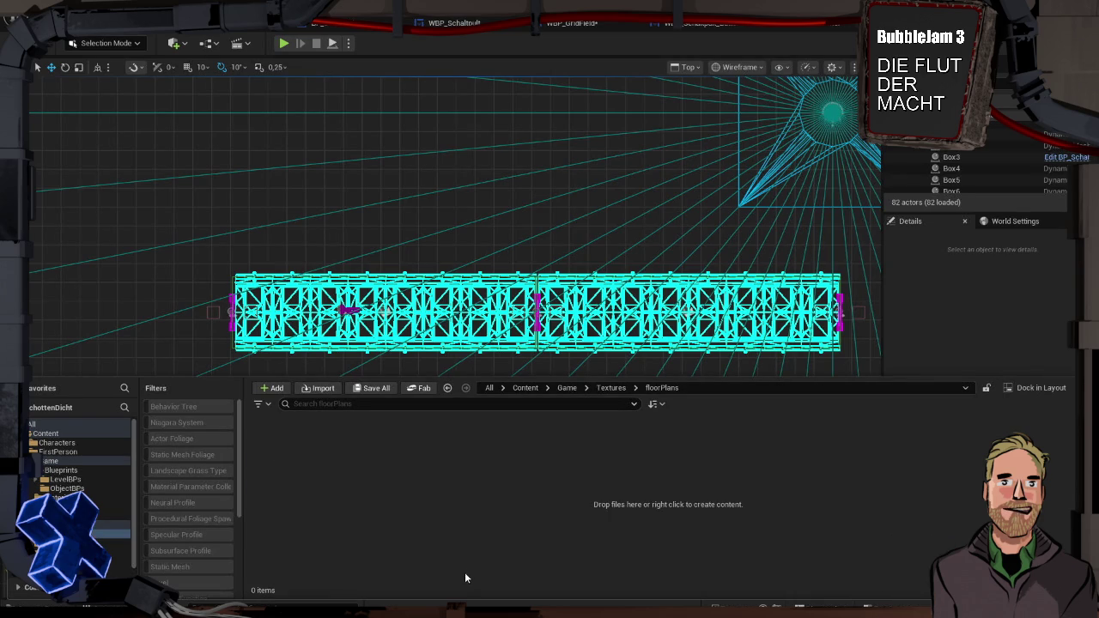
pyautogui.press('super+Tab')
pyautogui.click(590, 133)
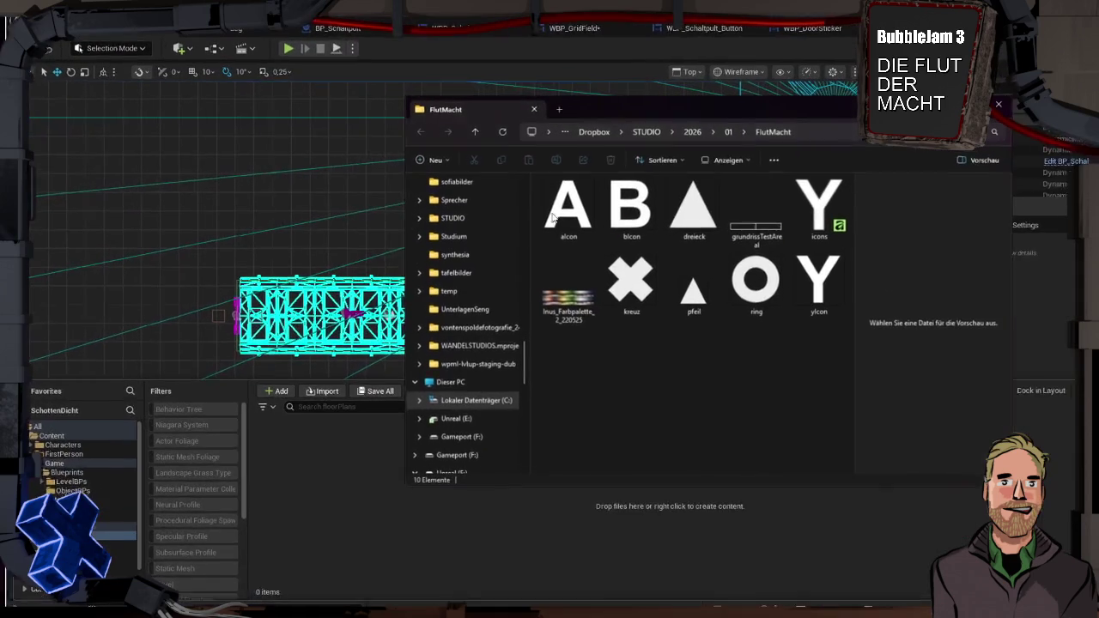
# Import grundrissTestAreal from Explorer into the floorPlans folder
pyautogui.click(735, 225)
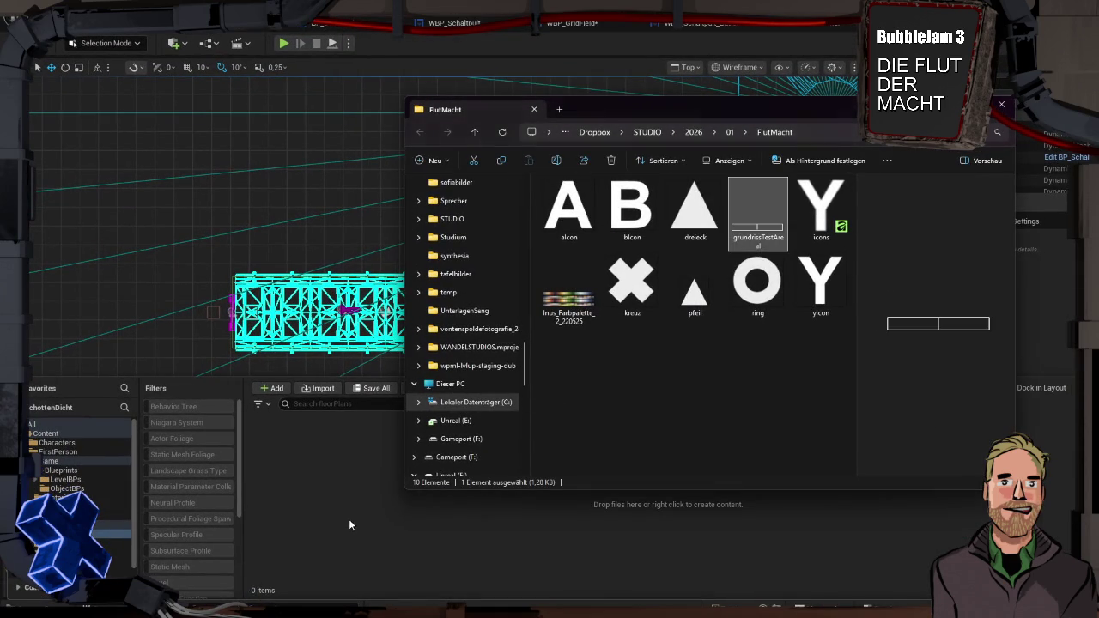
pyautogui.moveTo(339, 497); pyautogui.dragTo(346, 496)
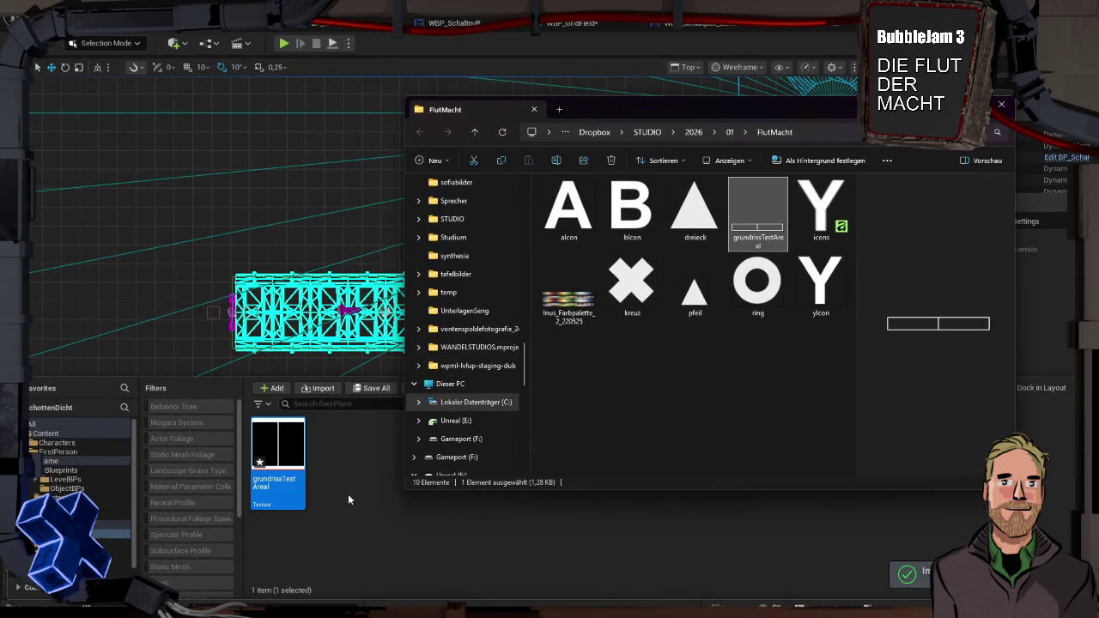
pyautogui.click(349, 493)
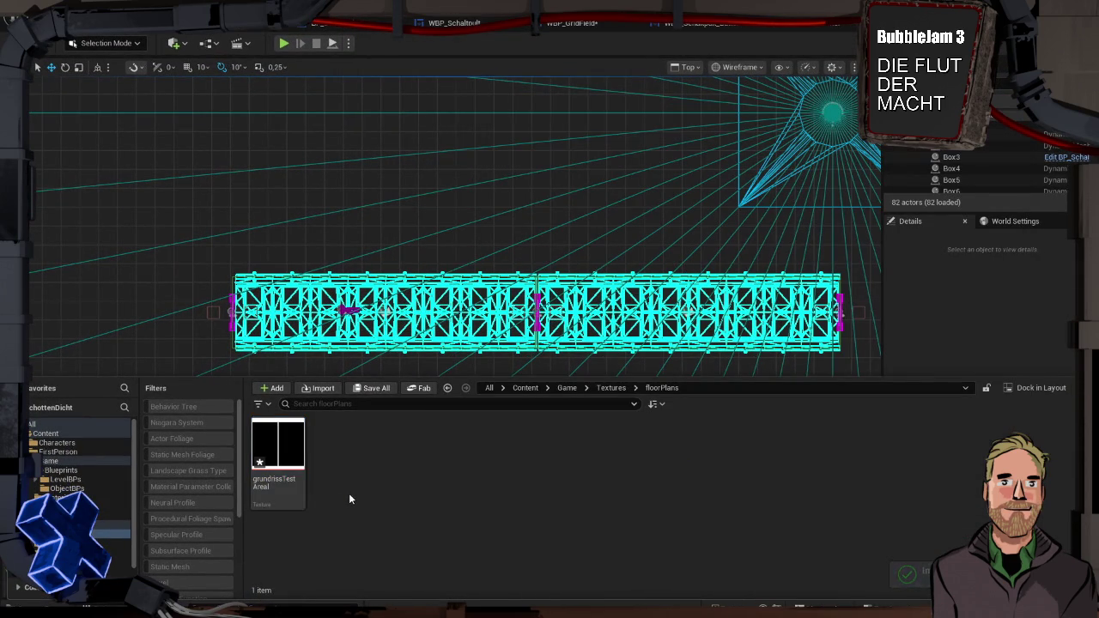
# Reopen the Content Drawer on the Game/UI folder
pyautogui.click(554, 606)
pyautogui.hotkey('ctrl', 'space')
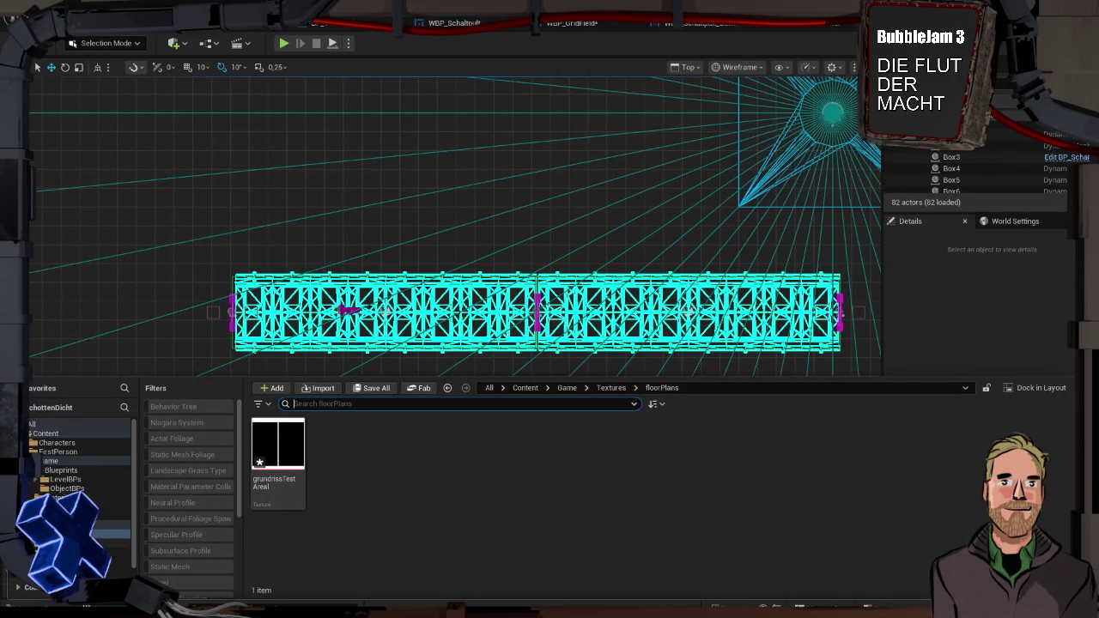
pyautogui.click(111, 543)
pyautogui.rightClick(653, 484)
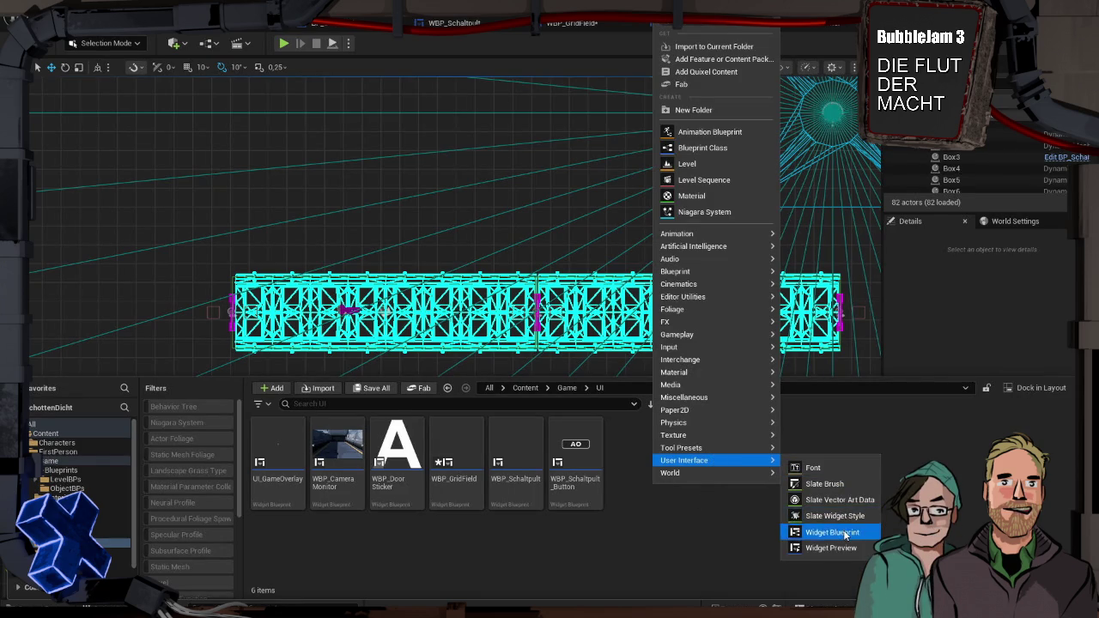
# Create a User Widget blueprint named WBP_MapMonitor as the seventh item in Game/UI
pyautogui.click(843, 531)
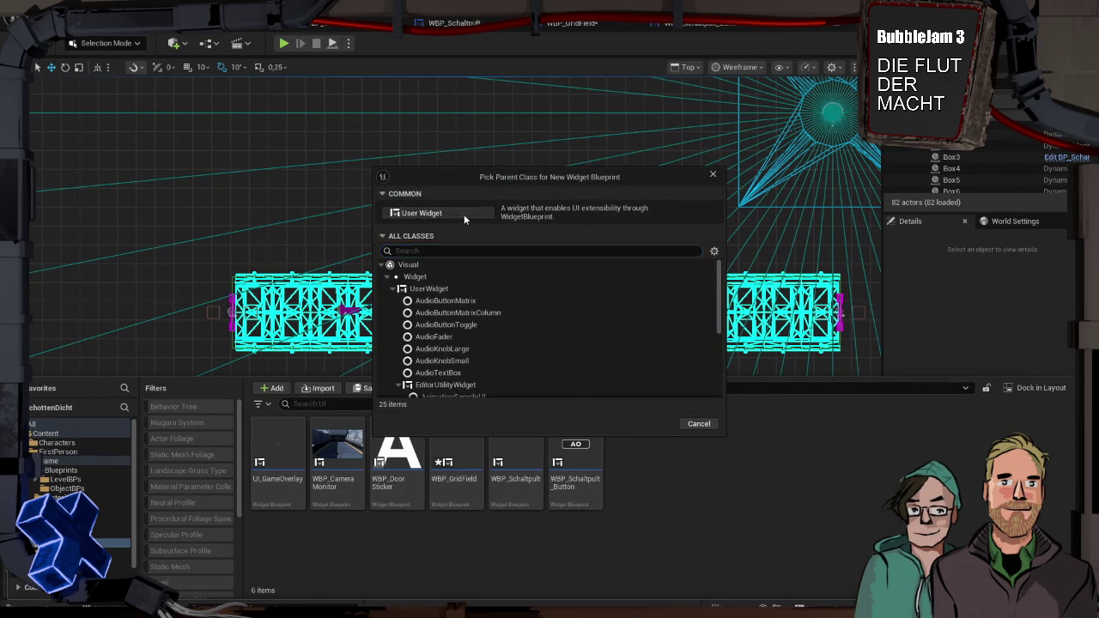
pyautogui.click(464, 214)
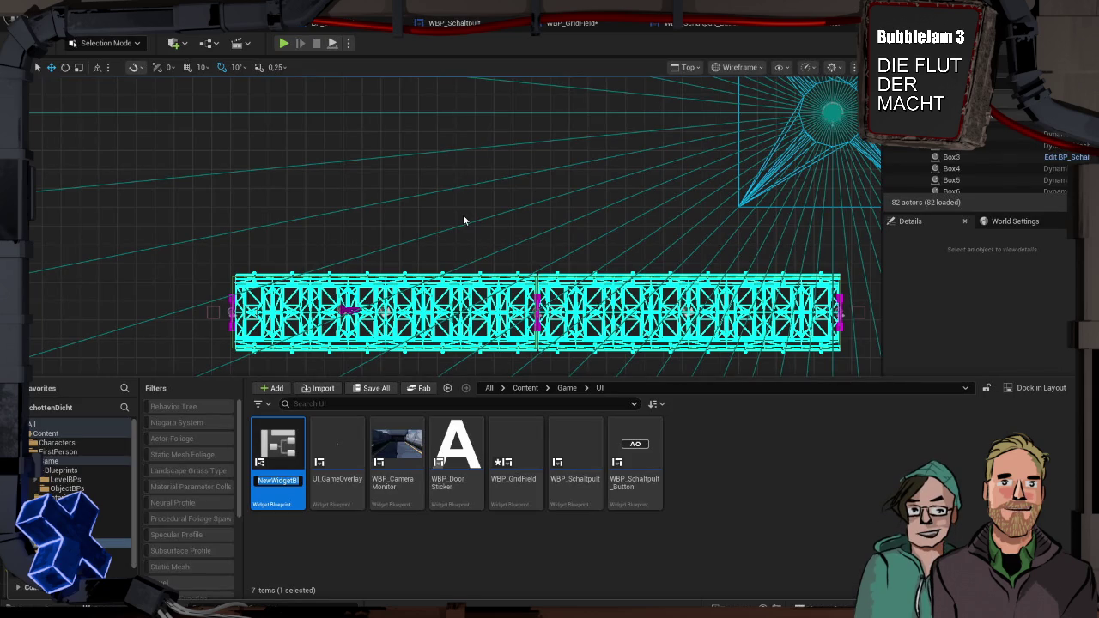
pyautogui.write('WBP')
pyautogui.write('_')
pyautogui.write('Ma')
pyautogui.write('pMonitor')
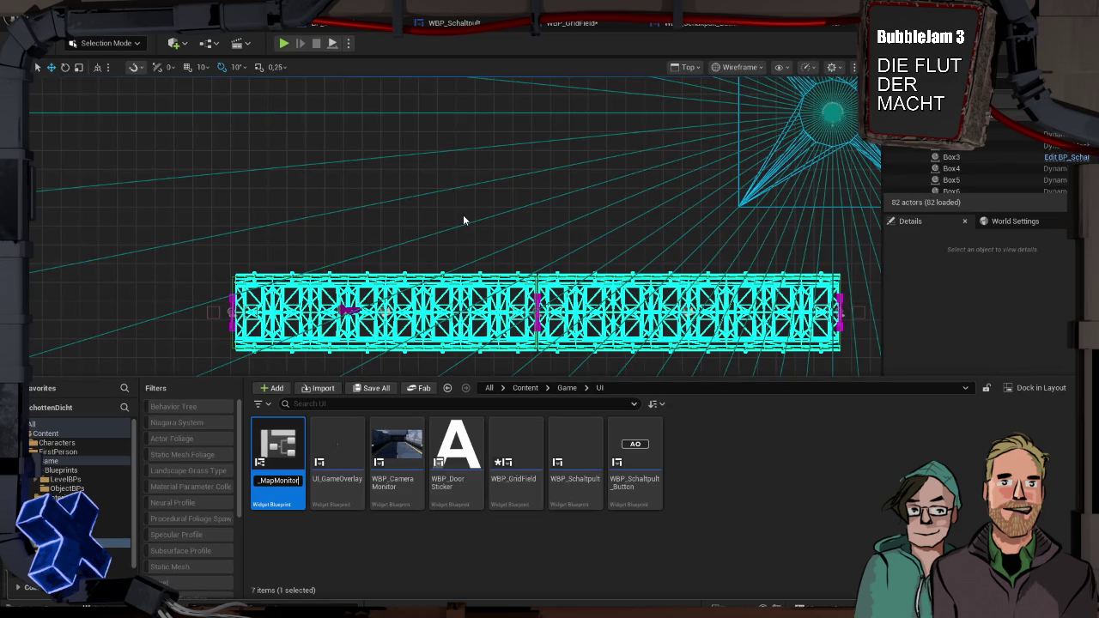
pyautogui.press('Return')
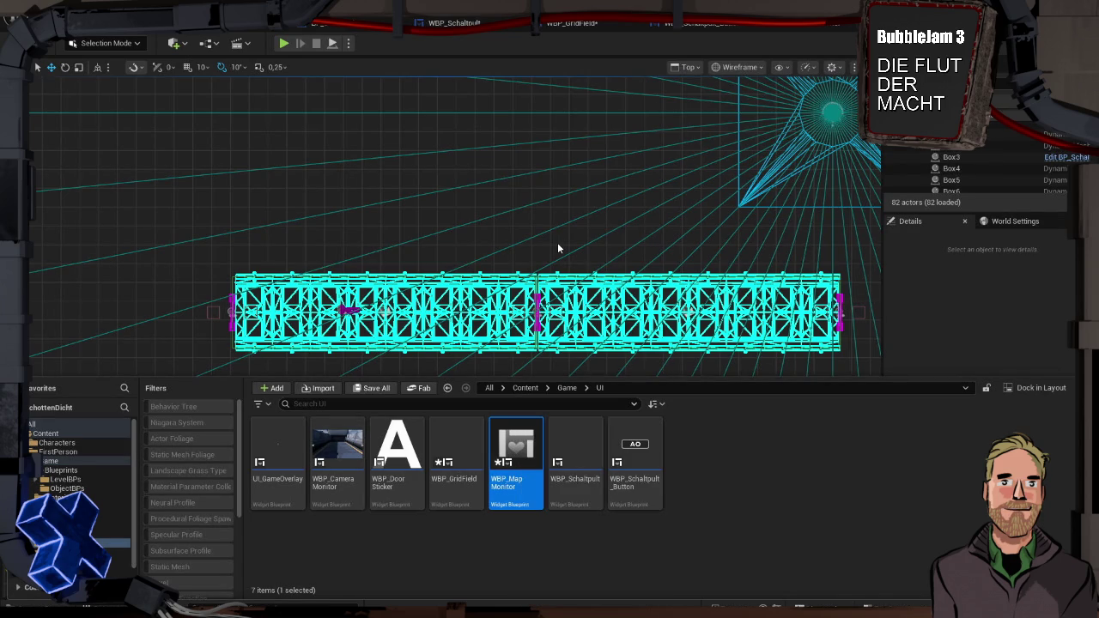
pyautogui.moveTo(515, 459)
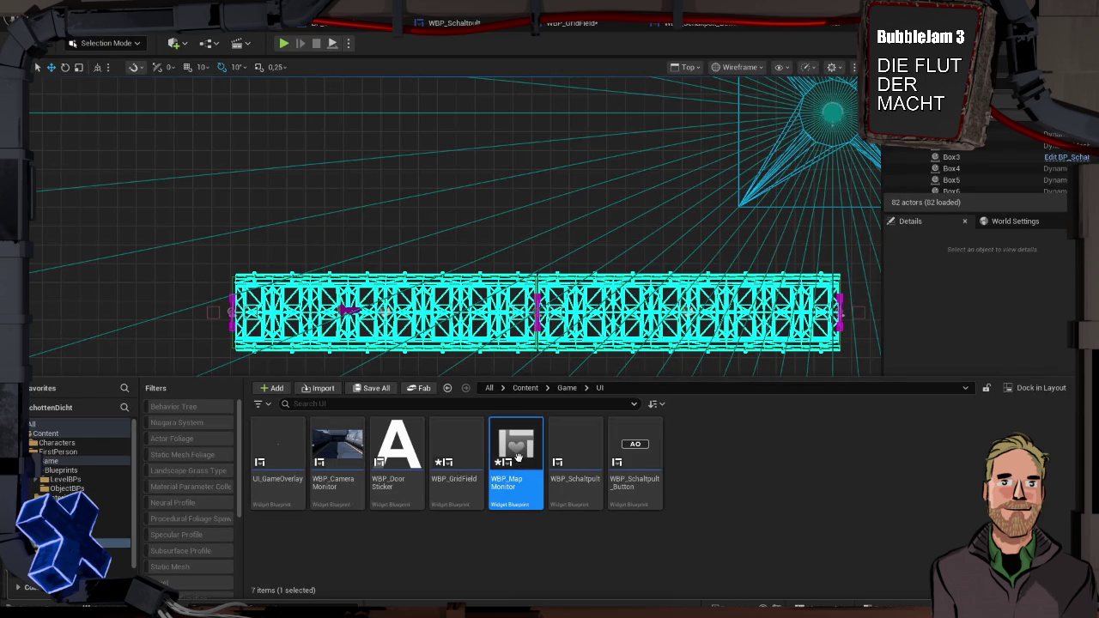
# Create the User Widget blueprint WBP_LevelTestAreal and open it in the widget designer
pyautogui.rightClick(708, 459)
pyautogui.moveTo(755, 595)
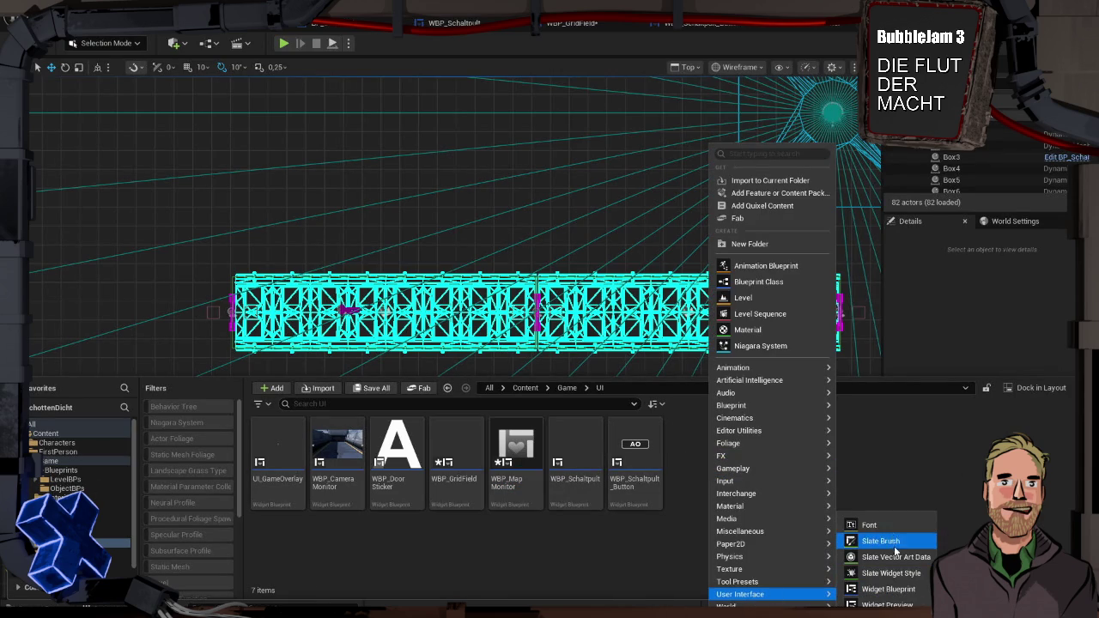
pyautogui.click(900, 591)
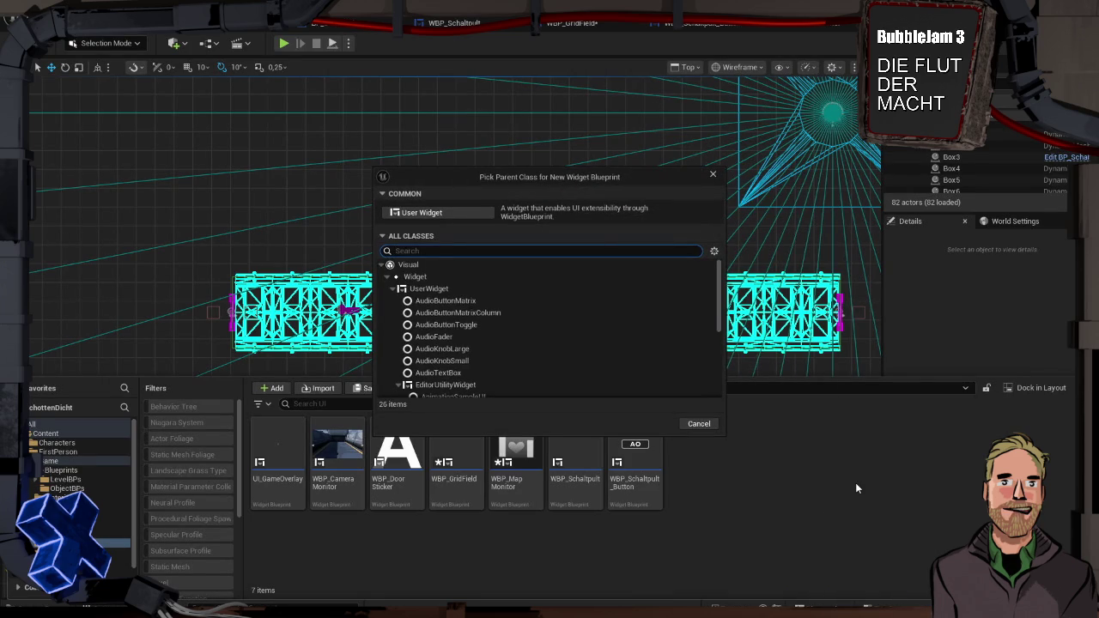
pyautogui.click(442, 209)
pyautogui.write('WBP_')
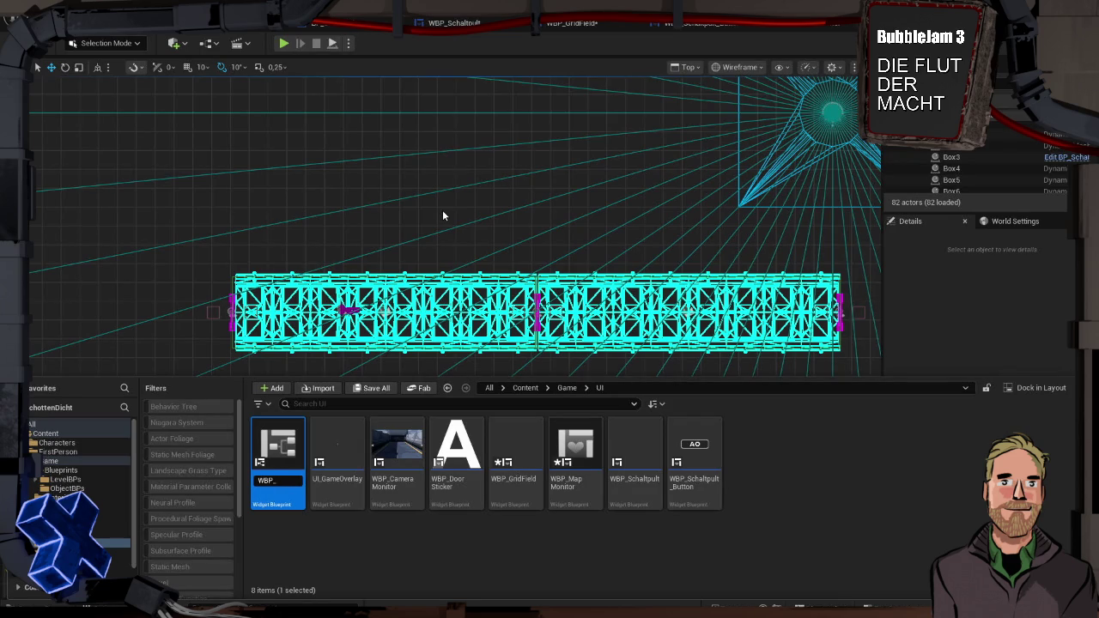
pyautogui.write('Leve')
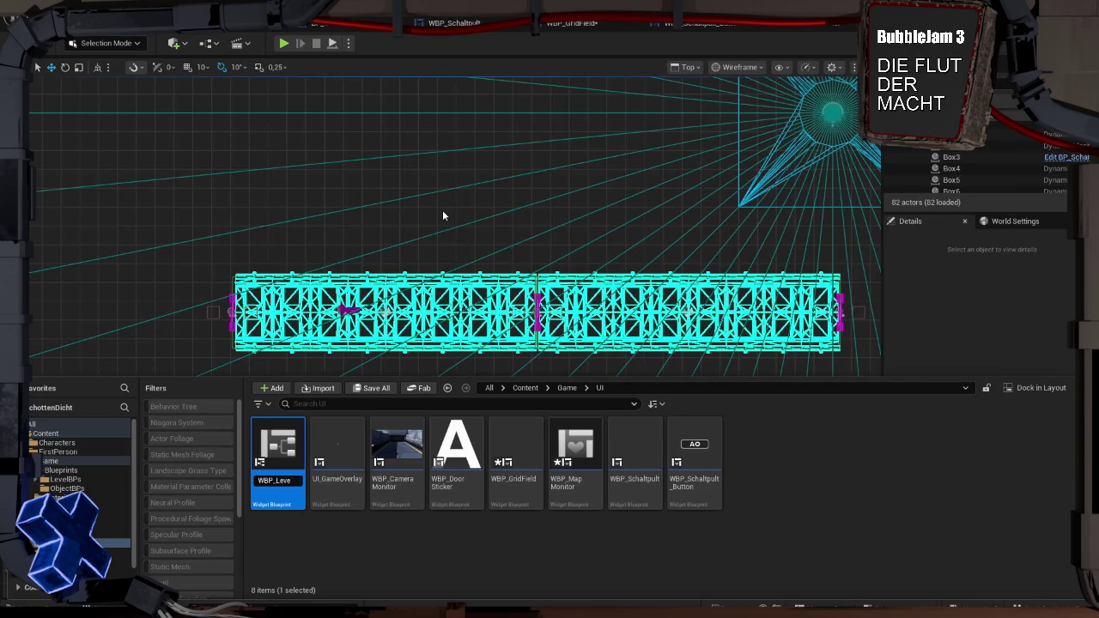
pyautogui.press('Return')
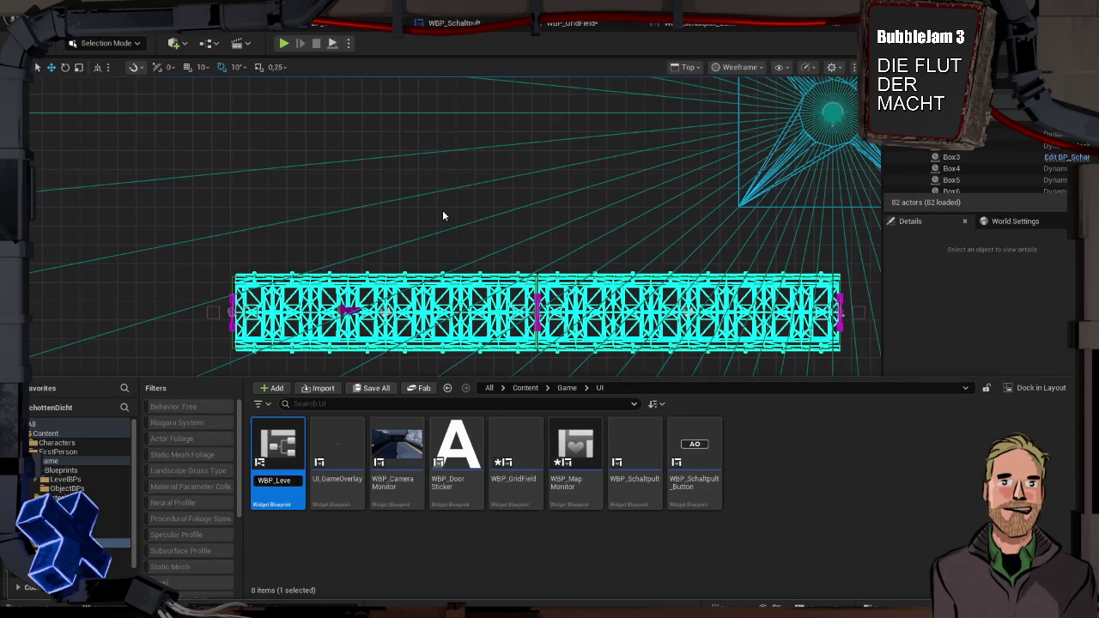
pyautogui.write('l')
pyautogui.press('Return')
pyautogui.write('T2')
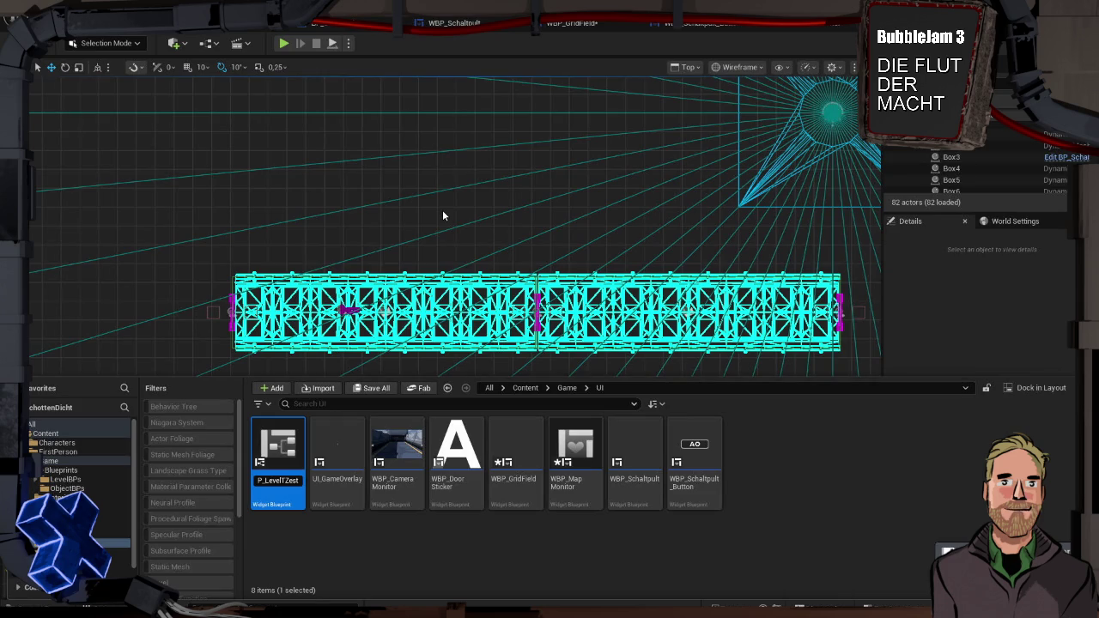
pyautogui.write('stArea')
pyautogui.press('Return')
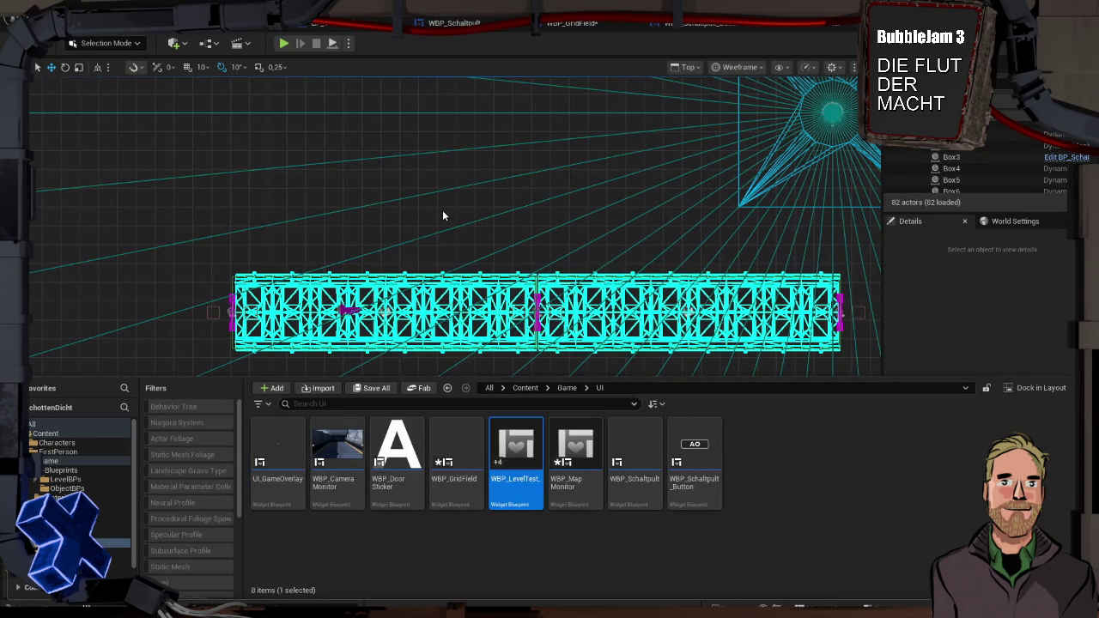
pyautogui.scroll(-2, 501, 274)
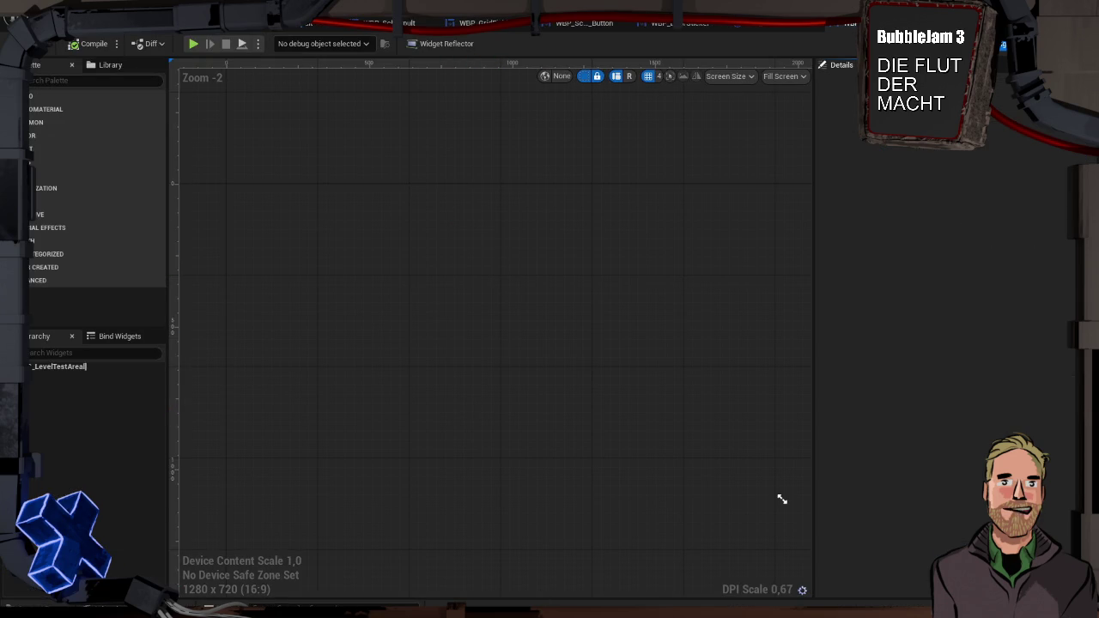
# Create the User Widget blueprint WBP_MapDoor, then browse to the Meshes folder
pyautogui.hotkey('ctrl', 'space')
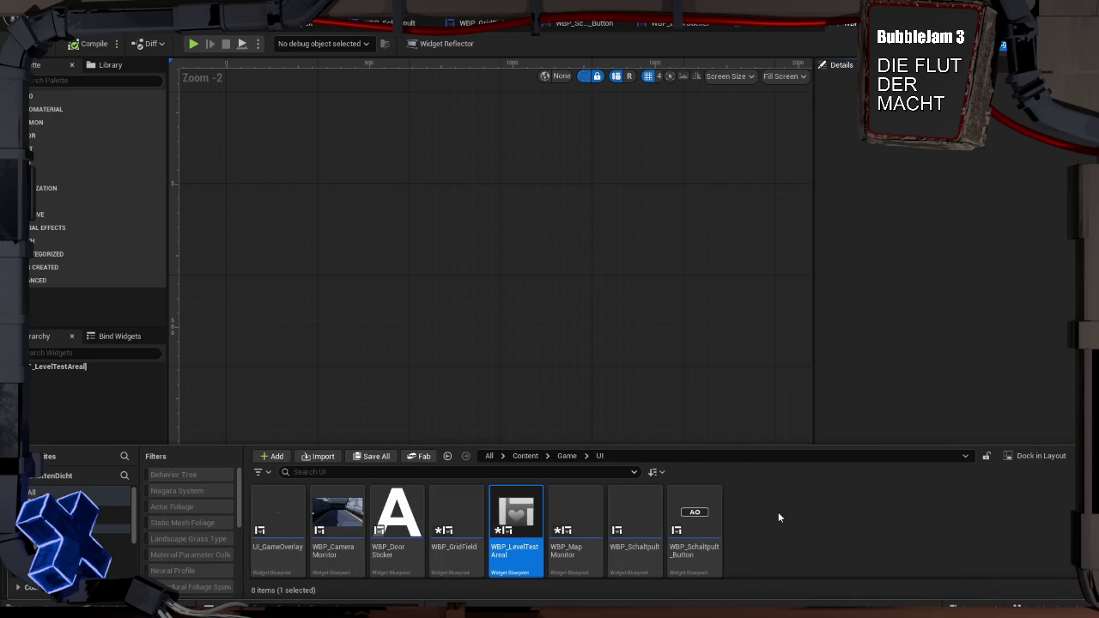
pyautogui.rightClick(778, 513)
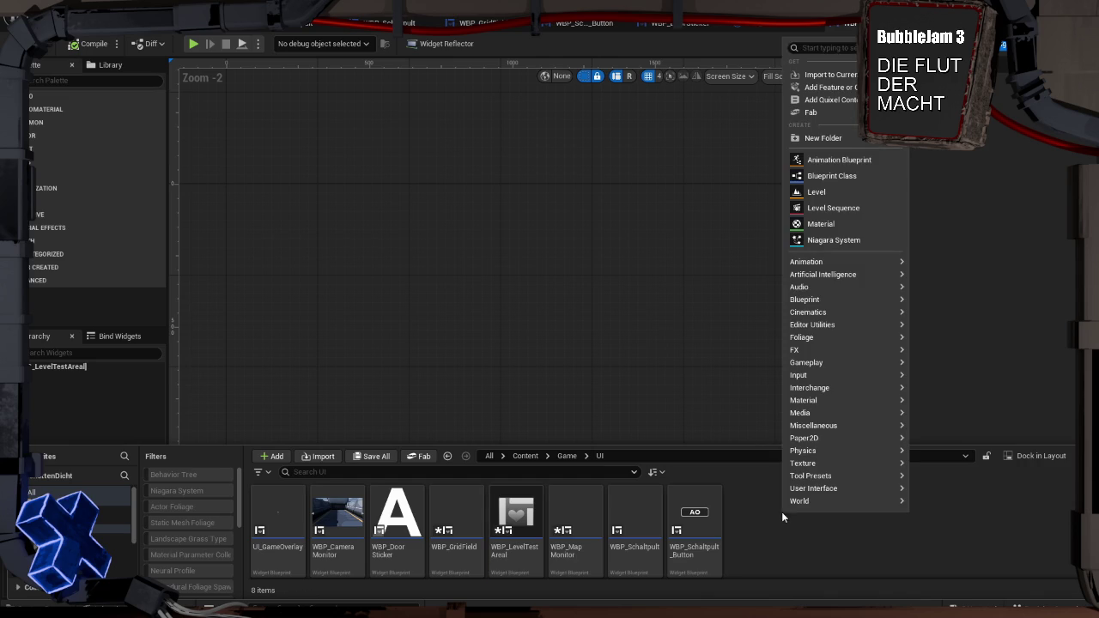
pyautogui.moveTo(904, 490)
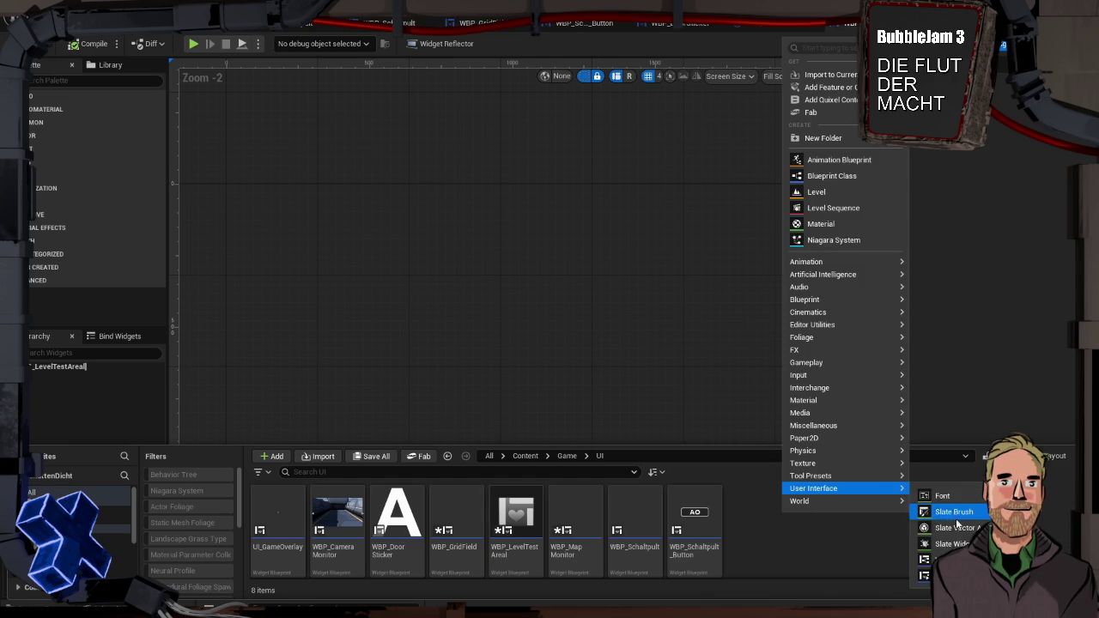
pyautogui.click(940, 559)
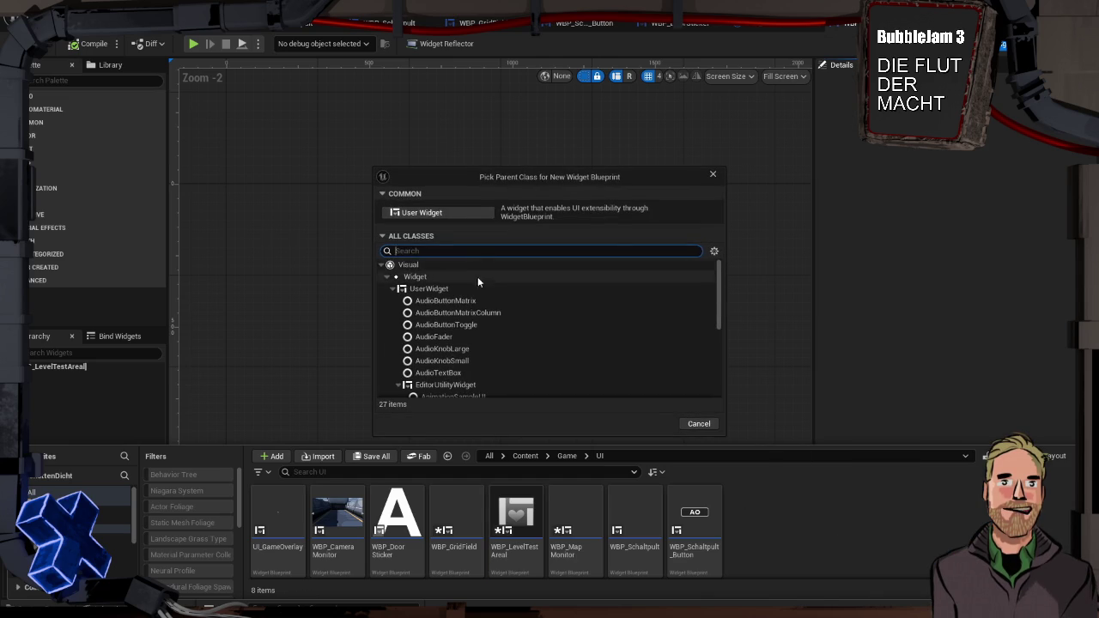
pyautogui.click(452, 210)
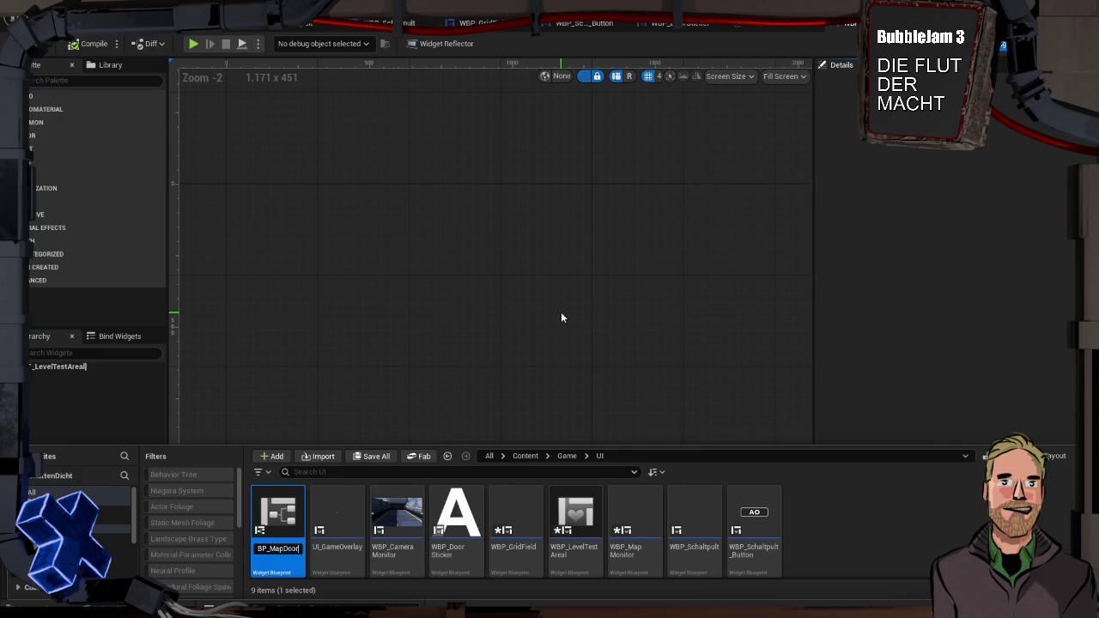
pyautogui.press('Return')
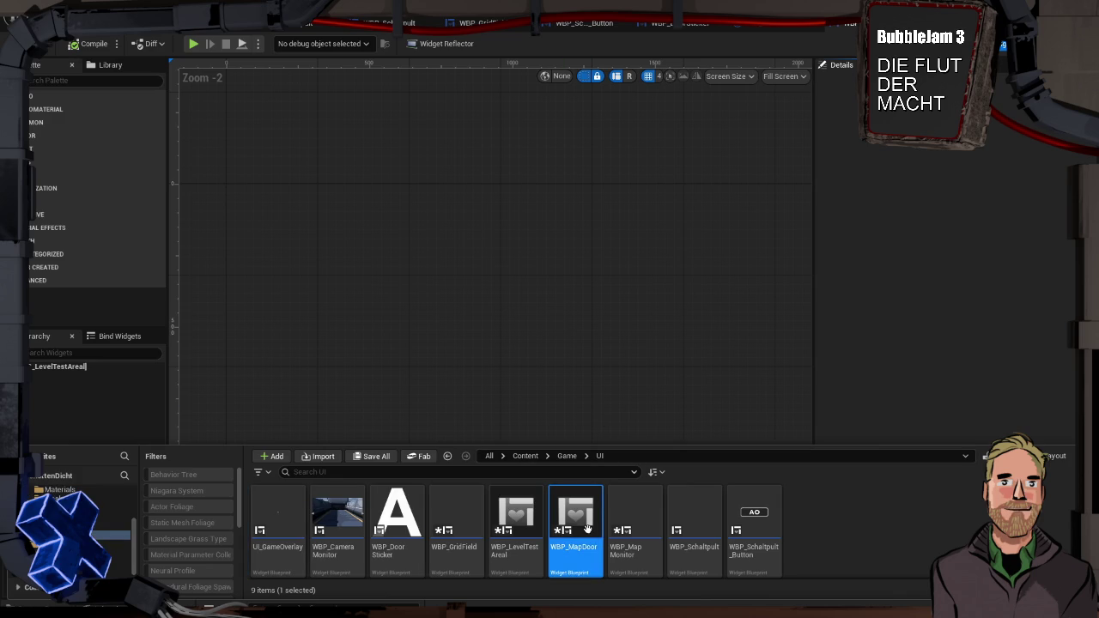
pyautogui.click(82, 499)
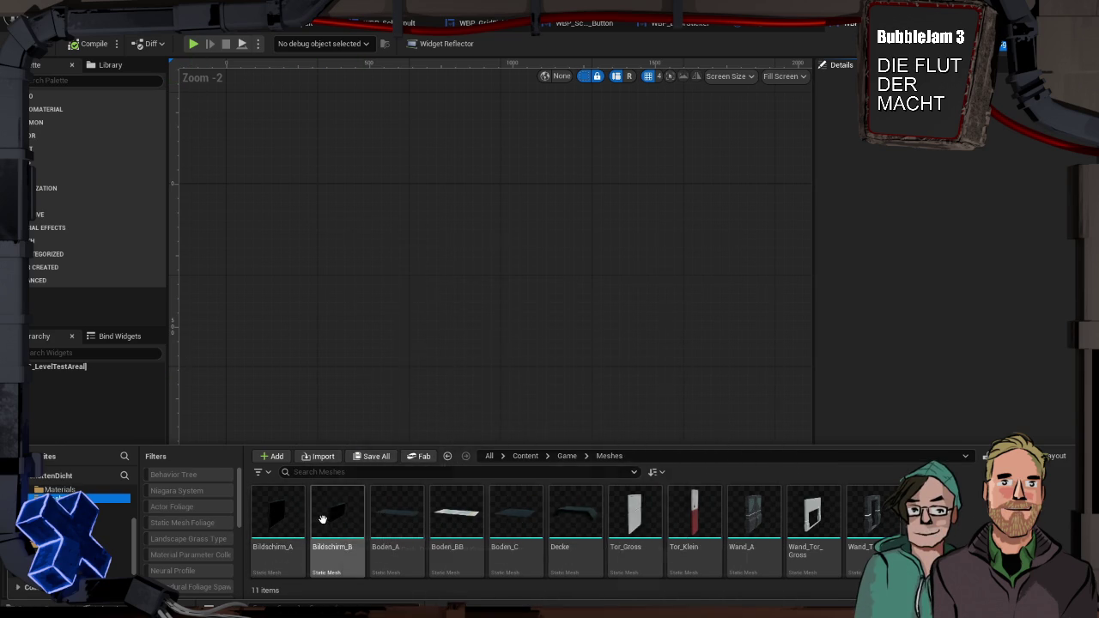
# Check the info tooltips of the Bildschirm_B and Bildschirm_A meshes
pyautogui.moveTo(350, 523)
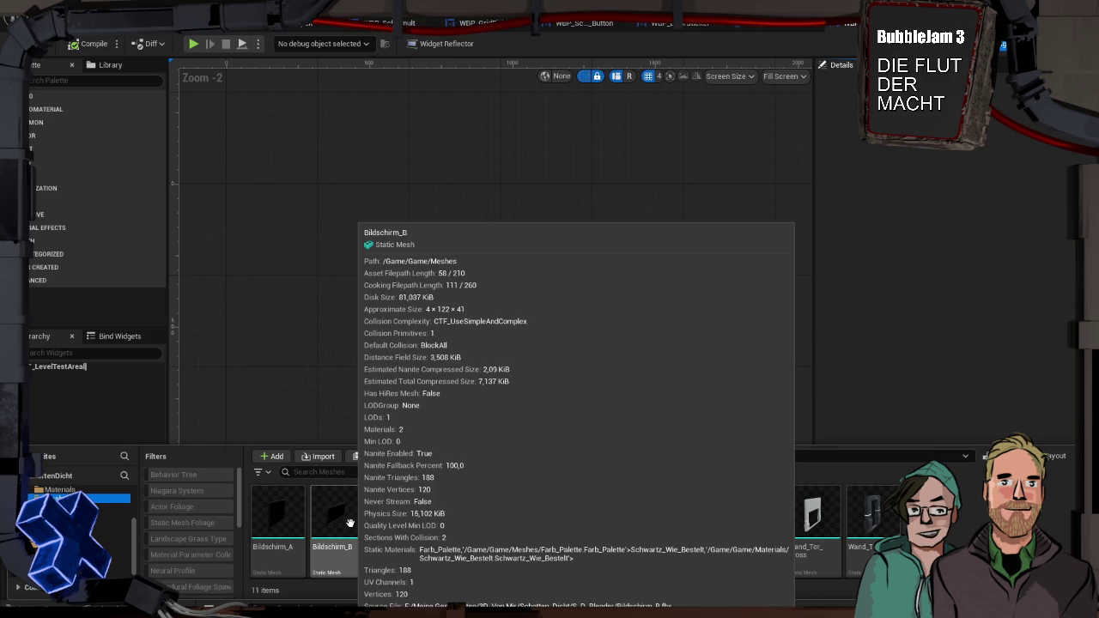
pyautogui.moveTo(279, 521)
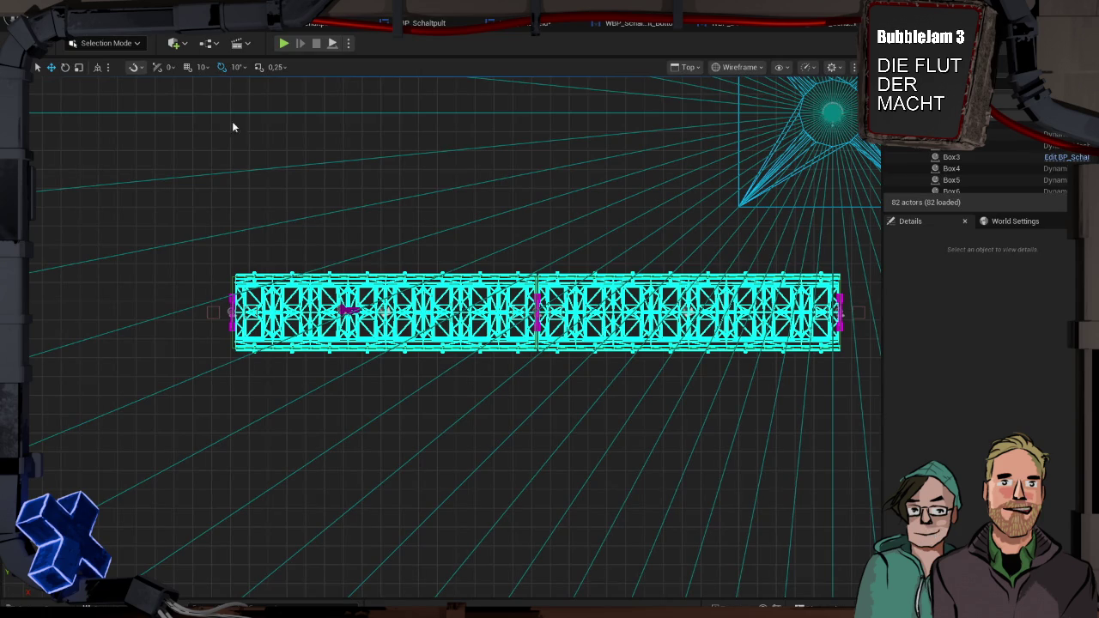
# In lit perspective view, place a Bildschirm_A mesh in front of the monitor, raised and rotated
pyautogui.click(687, 67)
pyautogui.click(698, 112)
pyautogui.moveTo(474, 255)
pyautogui.mouseDown()
pyautogui.moveTo(369, 284)
pyautogui.moveTo(331, 335)
pyautogui.moveTo(493, 246)
pyautogui.mouseUp()
pyautogui.hotkey('ctrl', 'space')
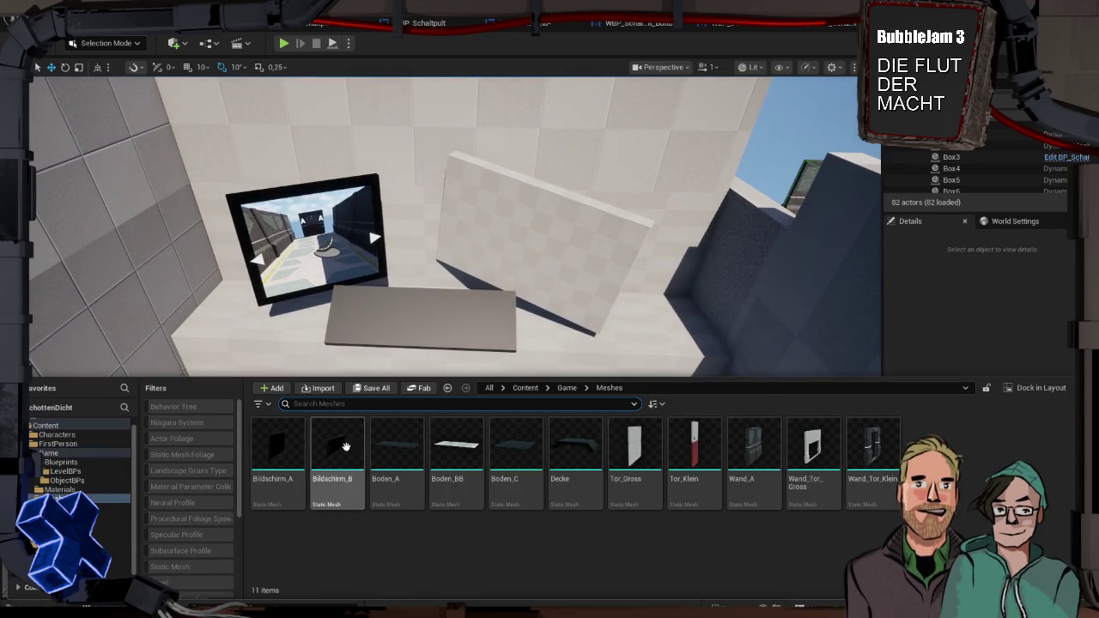
pyautogui.moveTo(278, 447)
pyautogui.mouseDown()
pyautogui.moveTo(318, 343)
pyautogui.moveTo(330, 403)
pyautogui.moveTo(325, 369)
pyautogui.mouseUp()
pyautogui.moveTo(312, 322)
pyautogui.mouseDown()
pyautogui.moveTo(313, 258)
pyautogui.moveTo(636, 242)
pyautogui.mouseUp()
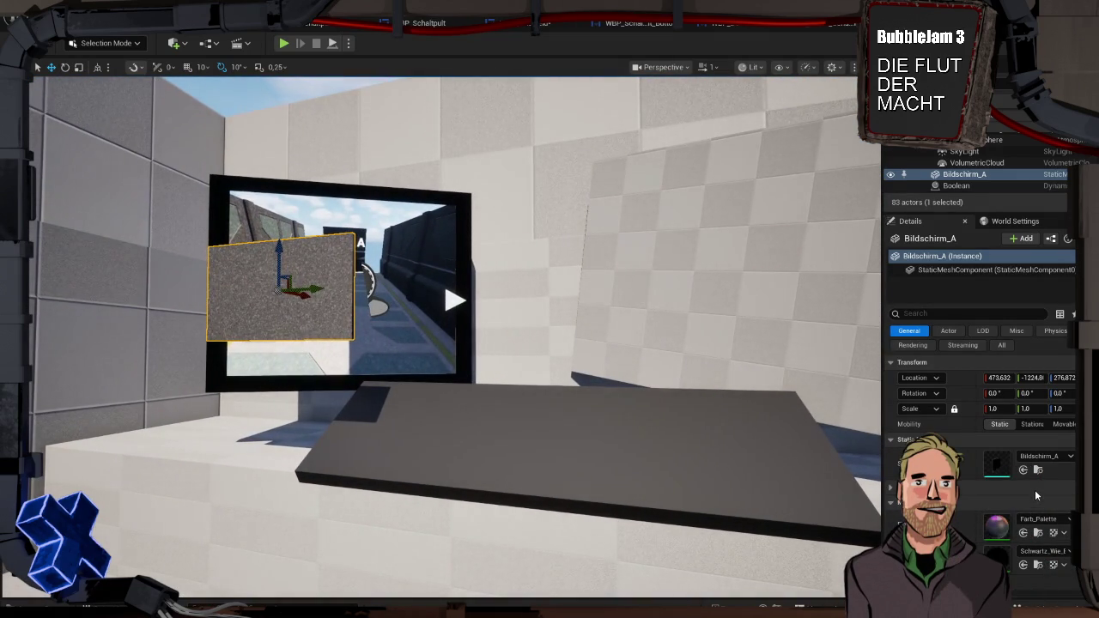
pyautogui.press('e')
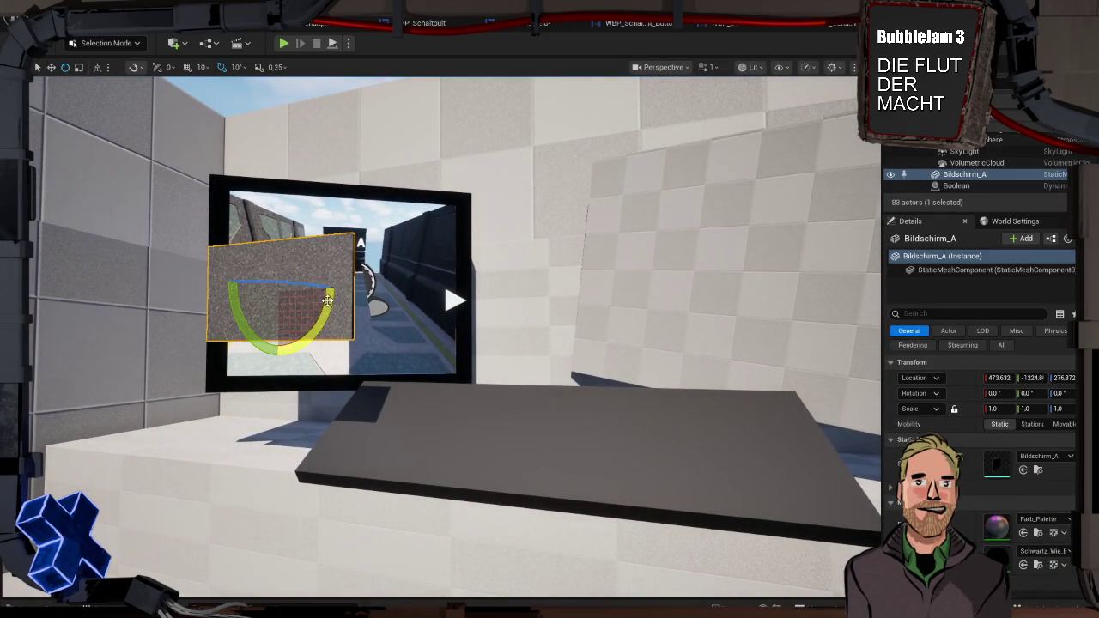
pyautogui.moveTo(310, 288)
pyautogui.mouseDown()
pyautogui.moveTo(275, 313)
pyautogui.moveTo(241, 281)
pyautogui.moveTo(224, 283)
pyautogui.moveTo(318, 295)
pyautogui.mouseUp()
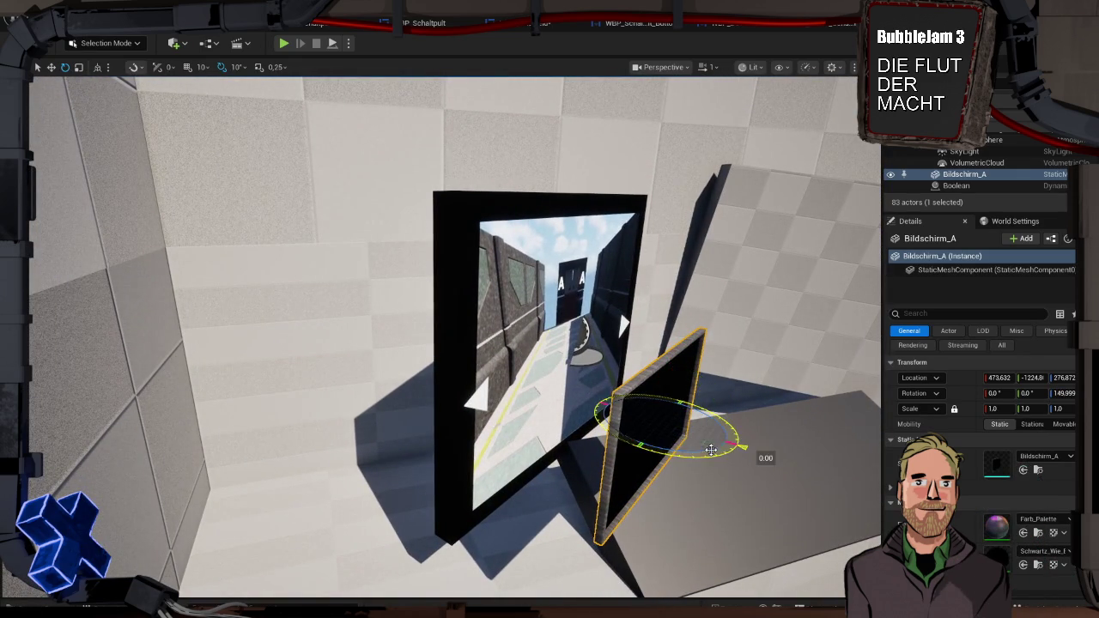
# Delete the Bildschirm_A panel and select the BP_CameraMonitor actor
pyautogui.click(555, 342)
pyautogui.click(656, 425)
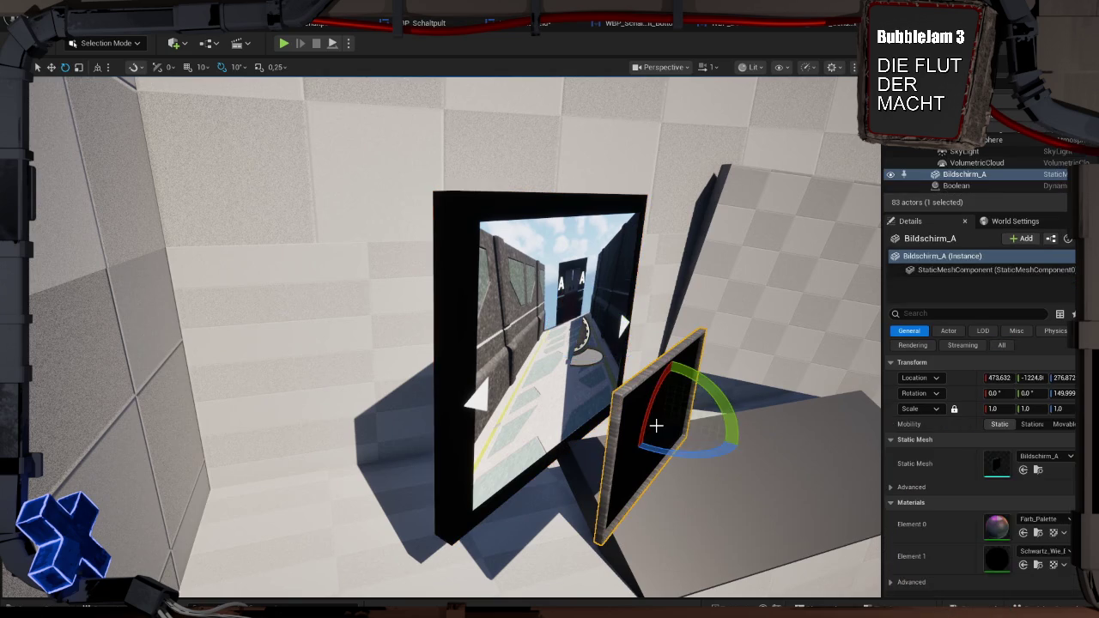
pyautogui.press('Delete')
pyautogui.click(560, 283)
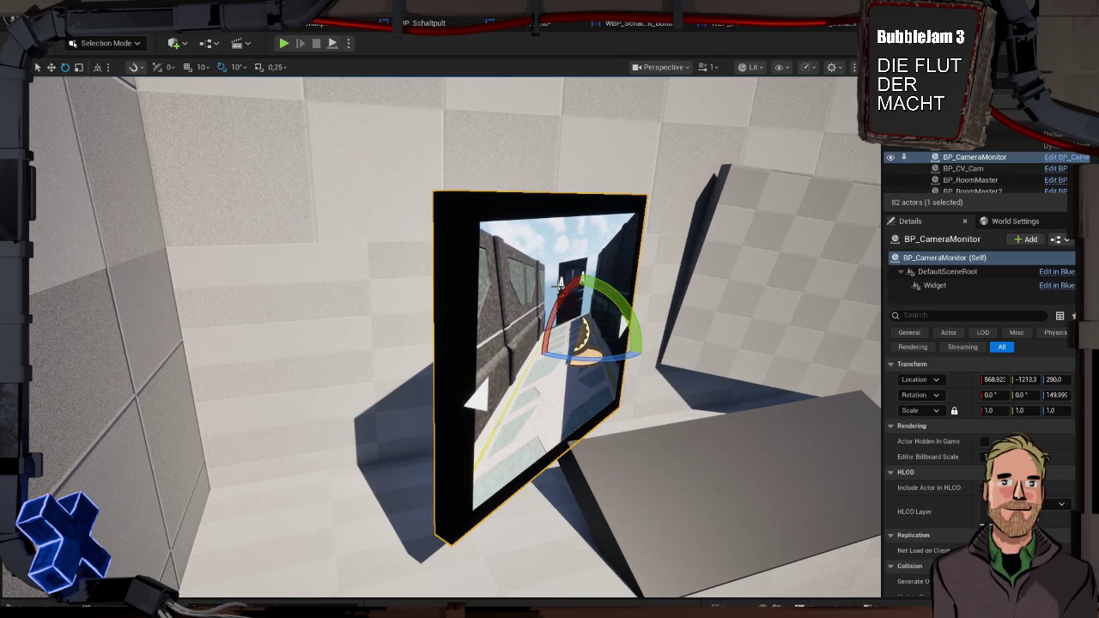
# In BP_CameraMonitor, replace the DynamicMesh frame with a Bildschirm_A StaticMesh component
pyautogui.doubleClick(560, 283)
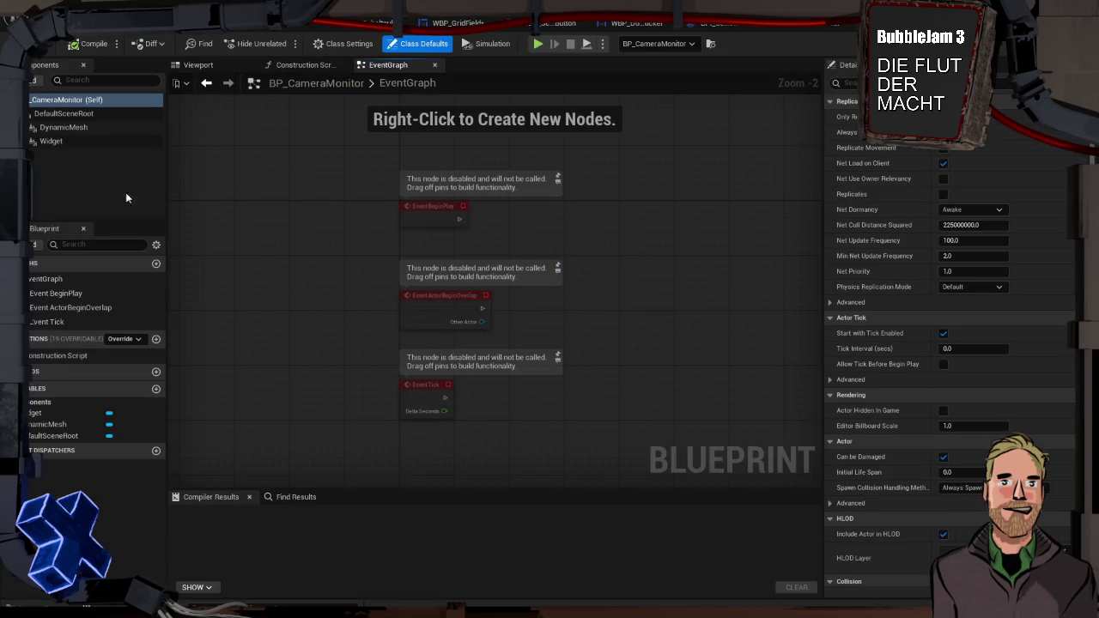
pyautogui.click(189, 66)
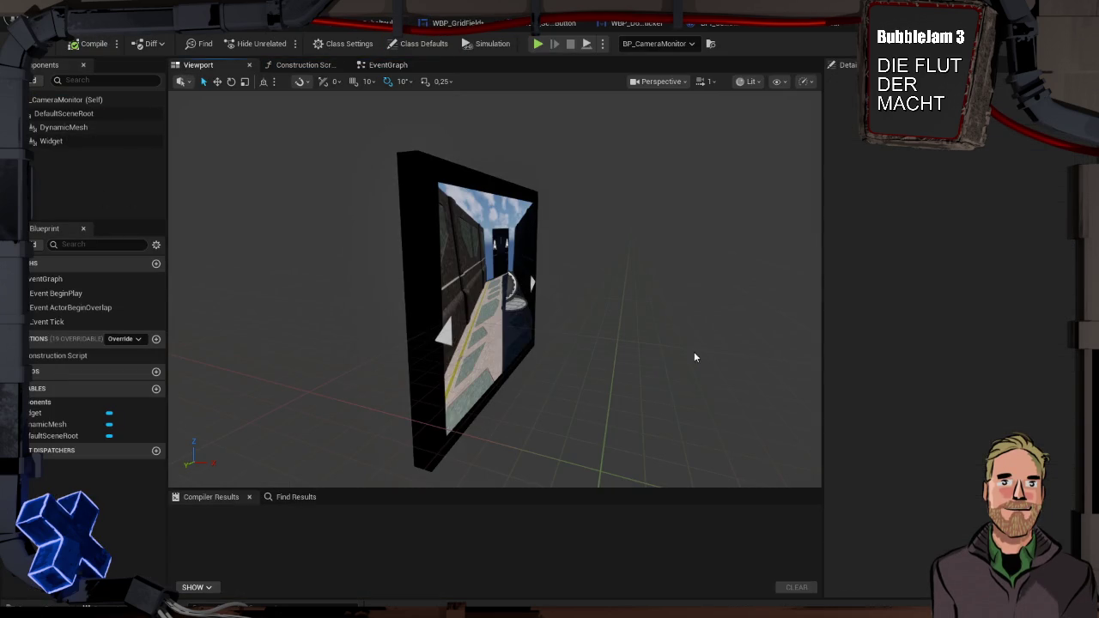
pyautogui.click(63, 127)
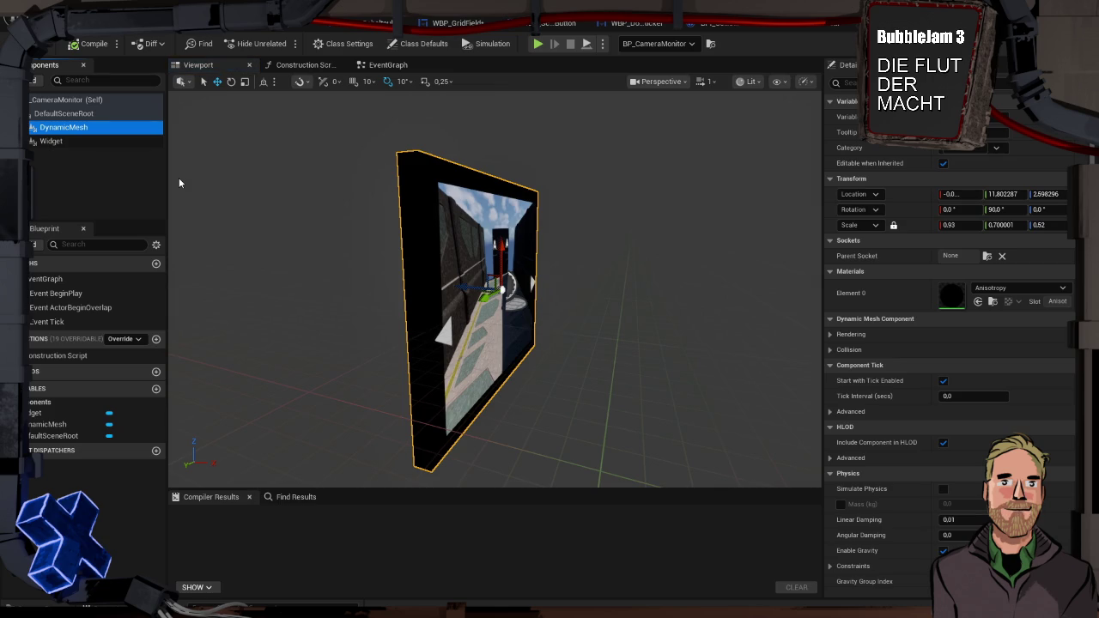
pyautogui.press('Delete')
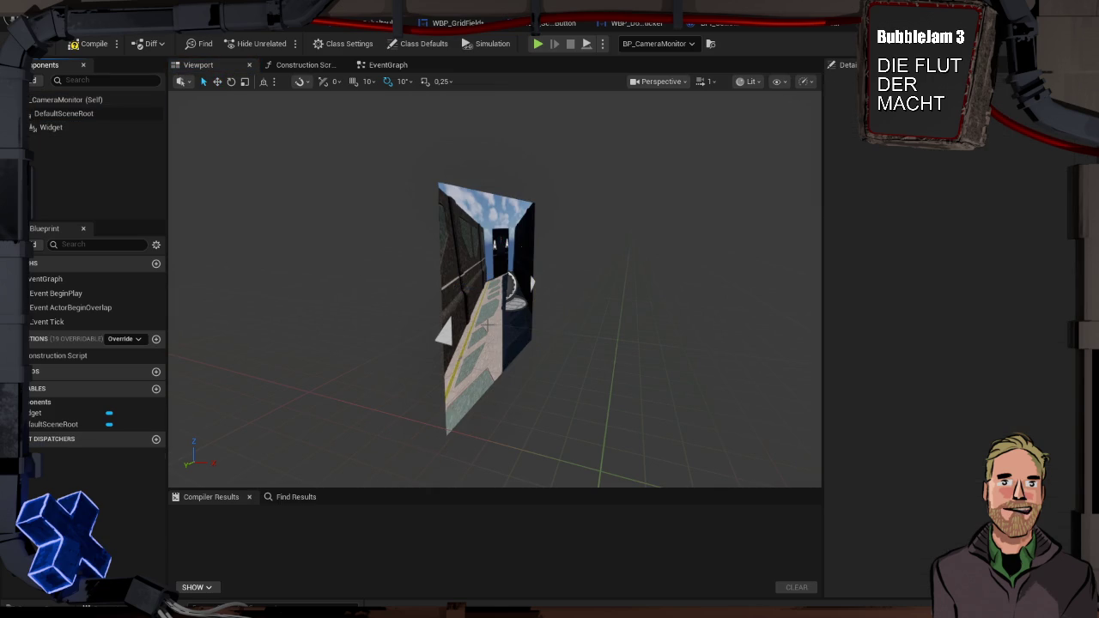
pyautogui.hotkey('ctrl', 'z')
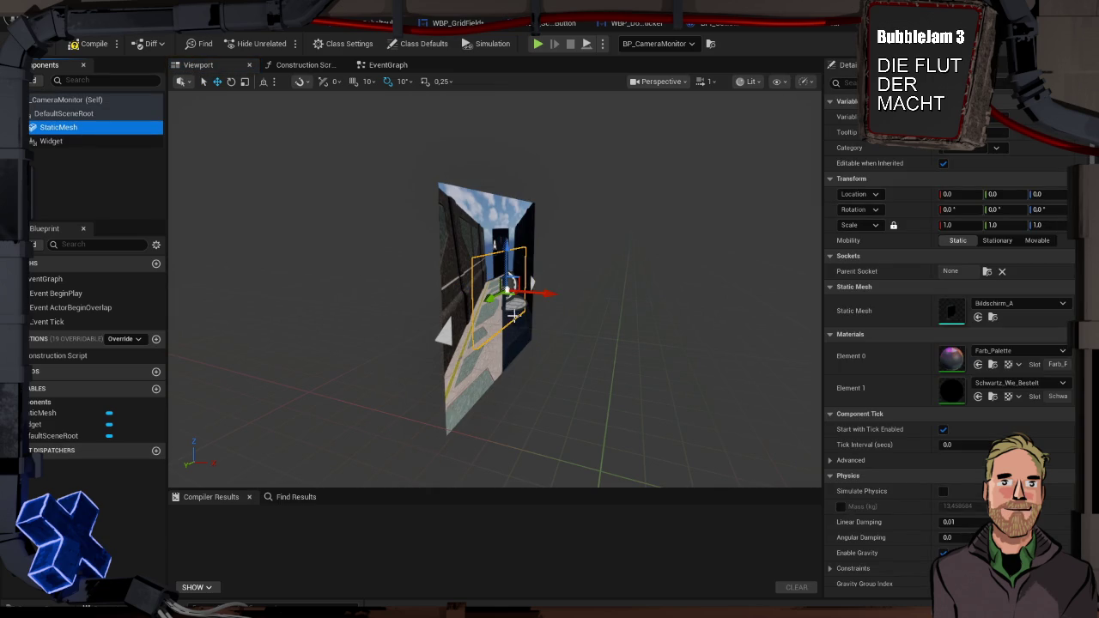
# Scale the StaticMesh frame uniformly to roughly 2.5 so it fits the widget
pyautogui.click(59, 129)
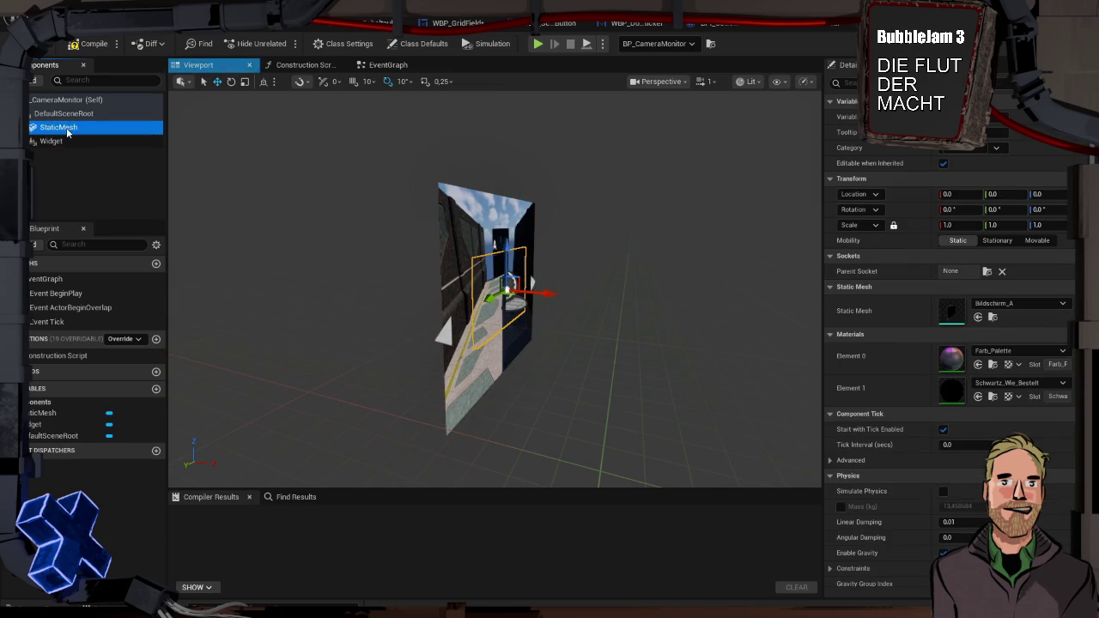
pyautogui.click(245, 81)
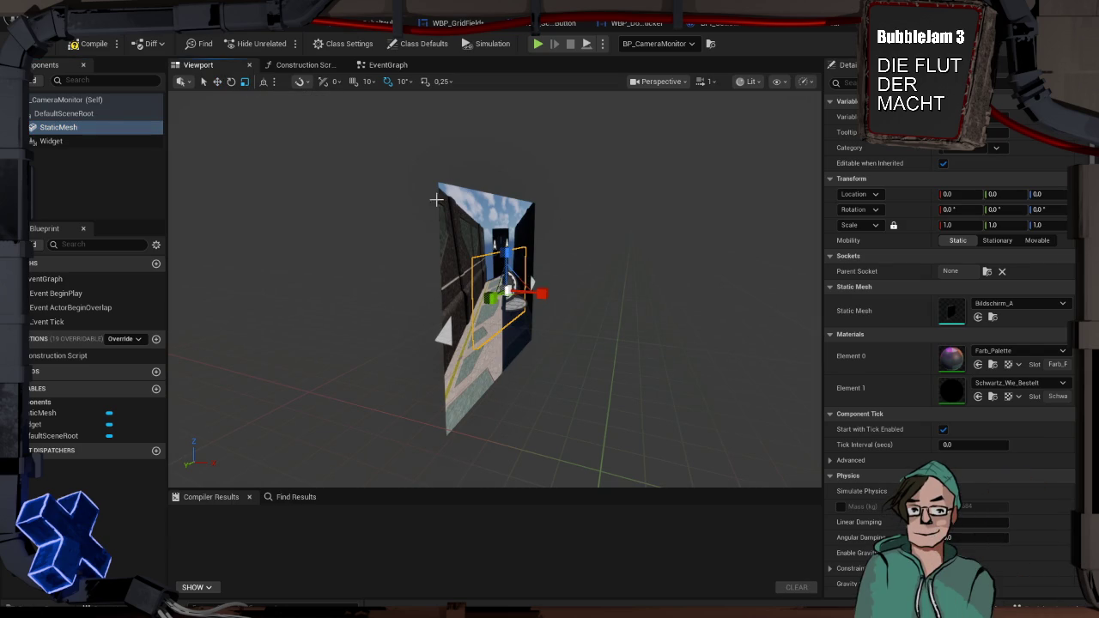
pyautogui.click(85, 141)
pyautogui.click(86, 127)
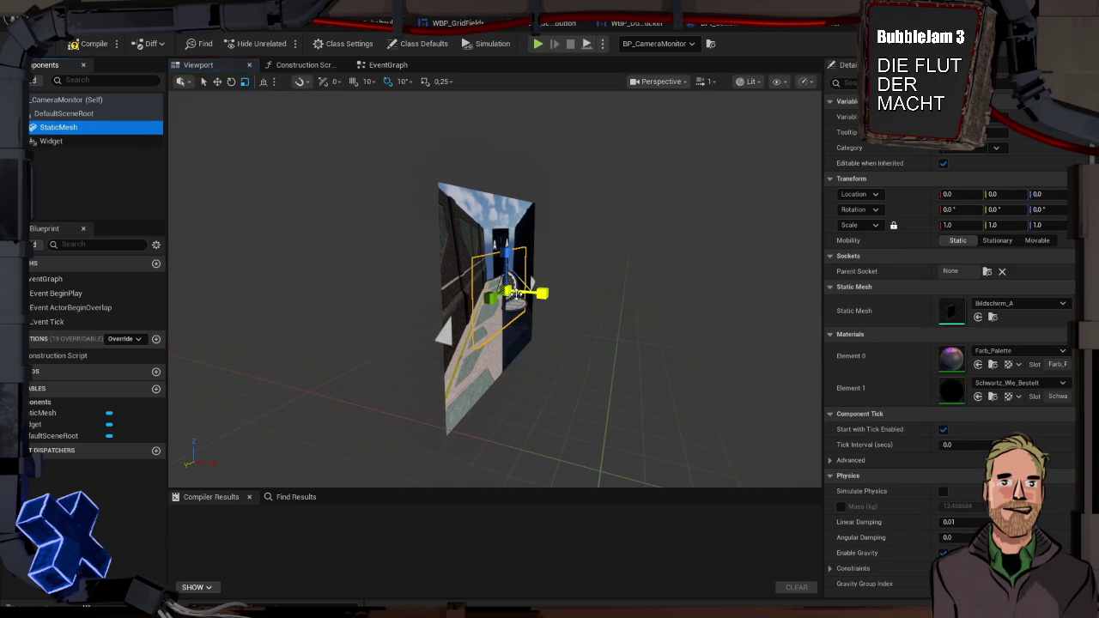
pyautogui.moveTo(508, 290); pyautogui.dragTo(509, 282)
pyautogui.moveTo(558, 361); pyautogui.dragTo(481, 370)
pyautogui.press('f')
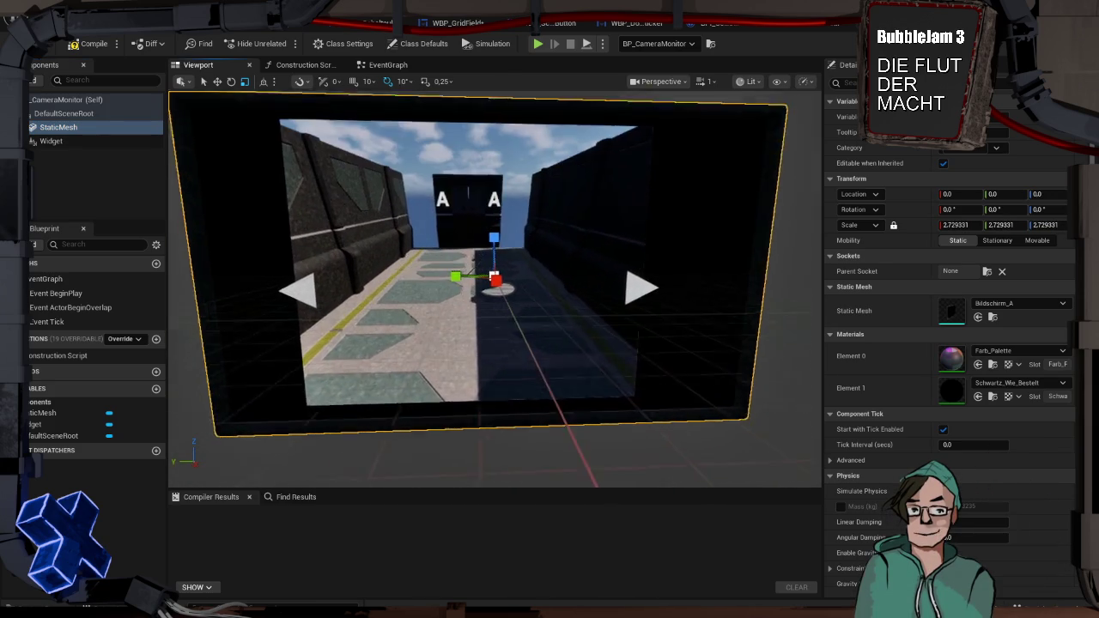
pyautogui.scroll(-8, 657, 277)
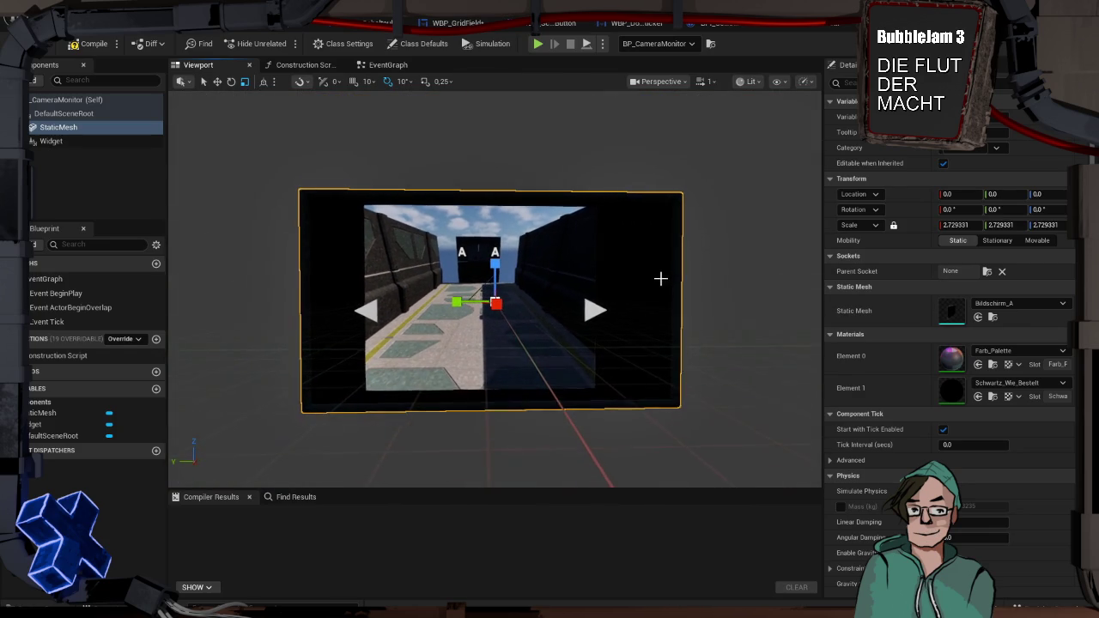
pyautogui.moveTo(496, 302)
pyautogui.mouseDown()
pyautogui.moveTo(507, 295)
pyautogui.moveTo(495, 303)
pyautogui.mouseUp()
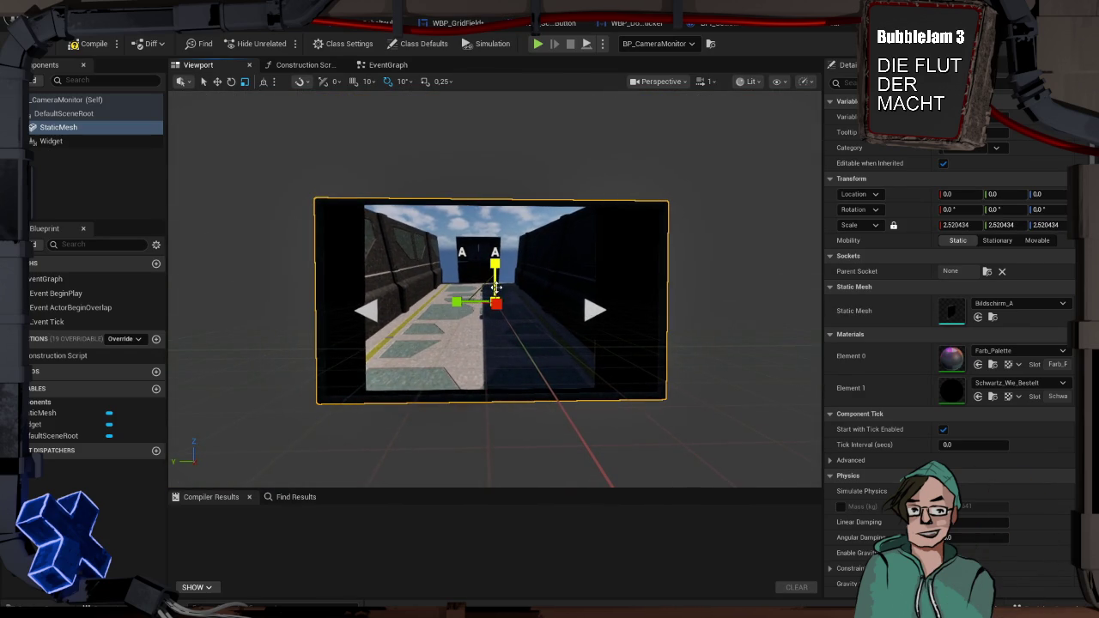
# Move the Widget component along X and down so it sits inside the frame
pyautogui.click(374, 248)
pyautogui.press('w')
pyautogui.moveTo(479, 257); pyautogui.dragTo(480, 258)
pyautogui.moveTo(383, 190)
pyautogui.mouseDown()
pyautogui.moveTo(326, 193)
pyautogui.moveTo(360, 191)
pyautogui.moveTo(360, 164)
pyautogui.moveTo(257, 172)
pyautogui.moveTo(384, 175)
pyautogui.mouseUp()
pyautogui.click(558, 280)
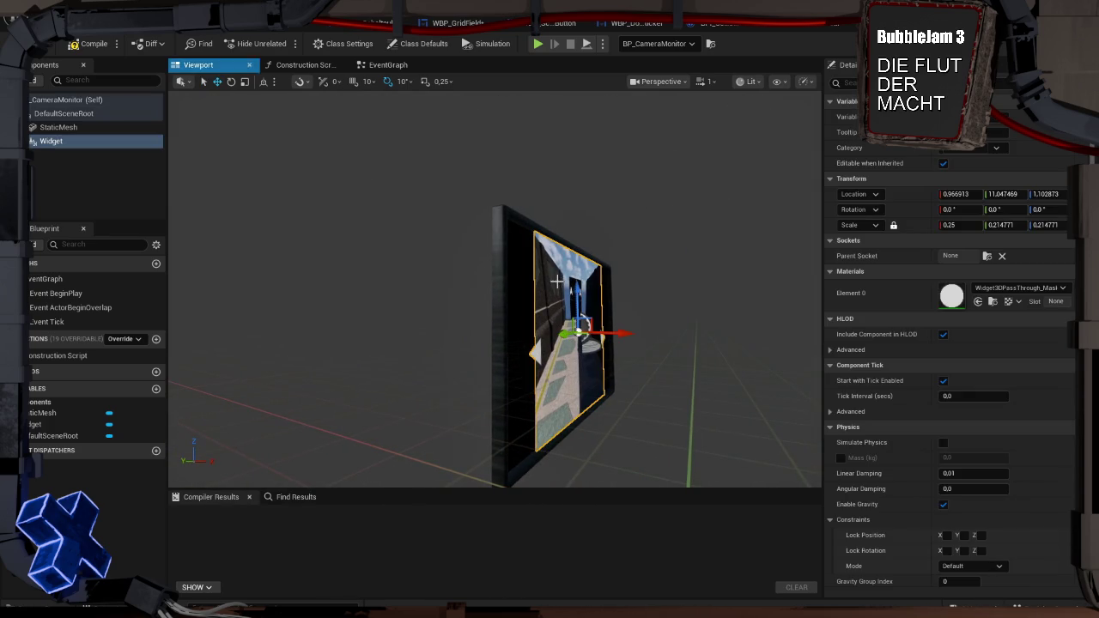
pyautogui.moveTo(628, 333); pyautogui.dragTo(621, 332)
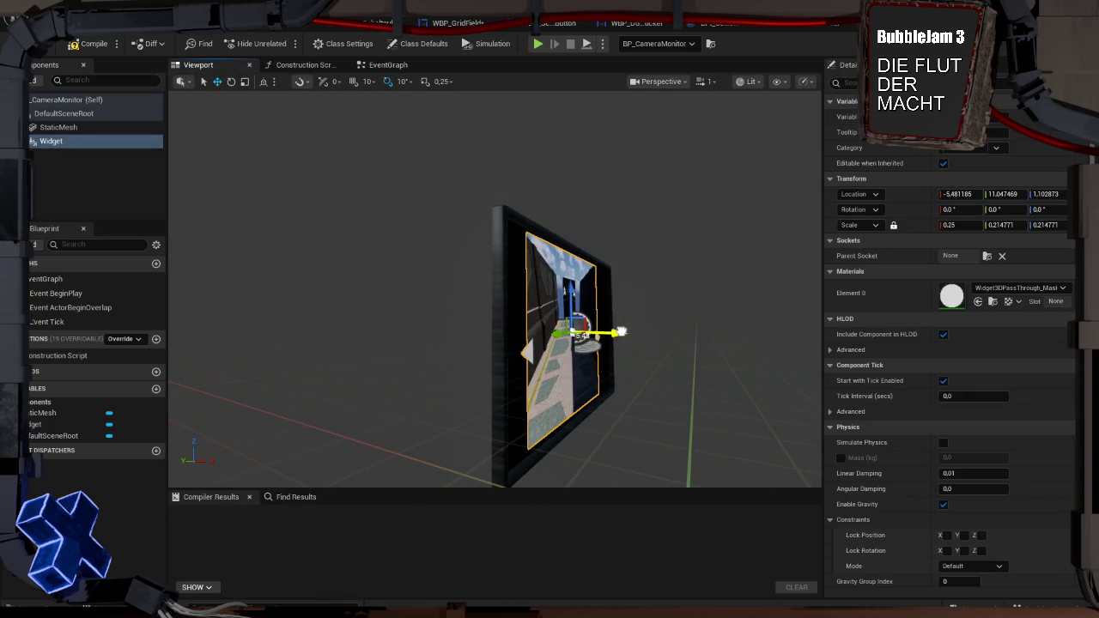
pyautogui.moveTo(571, 291); pyautogui.dragTo(571, 294)
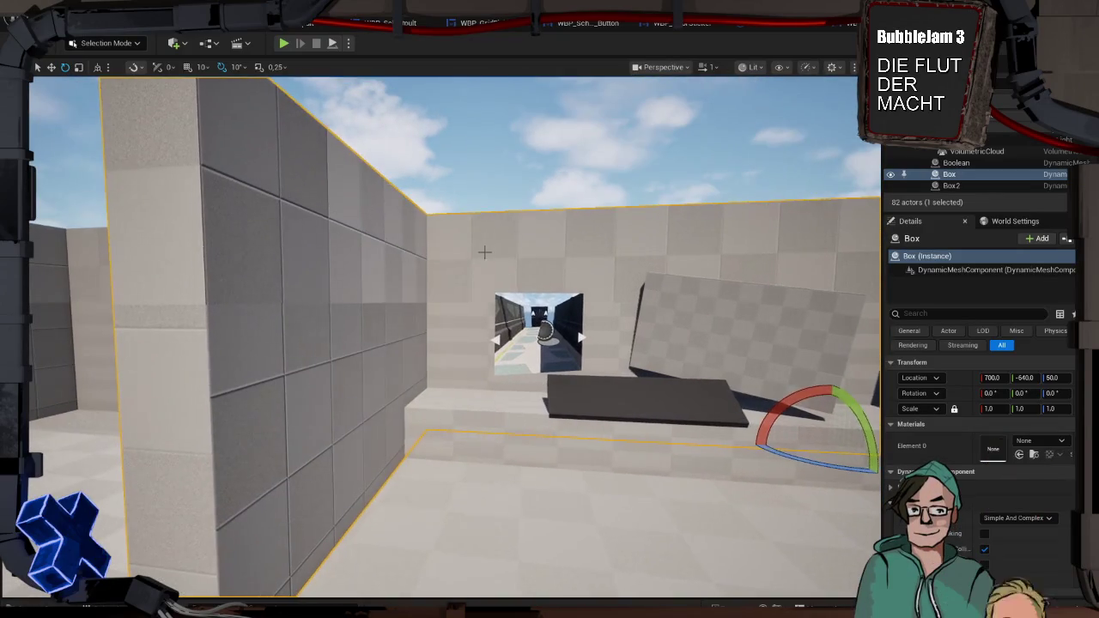
# Recheck the StaticMesh frame in the monitor Blueprint and return to the level
pyautogui.click(534, 310)
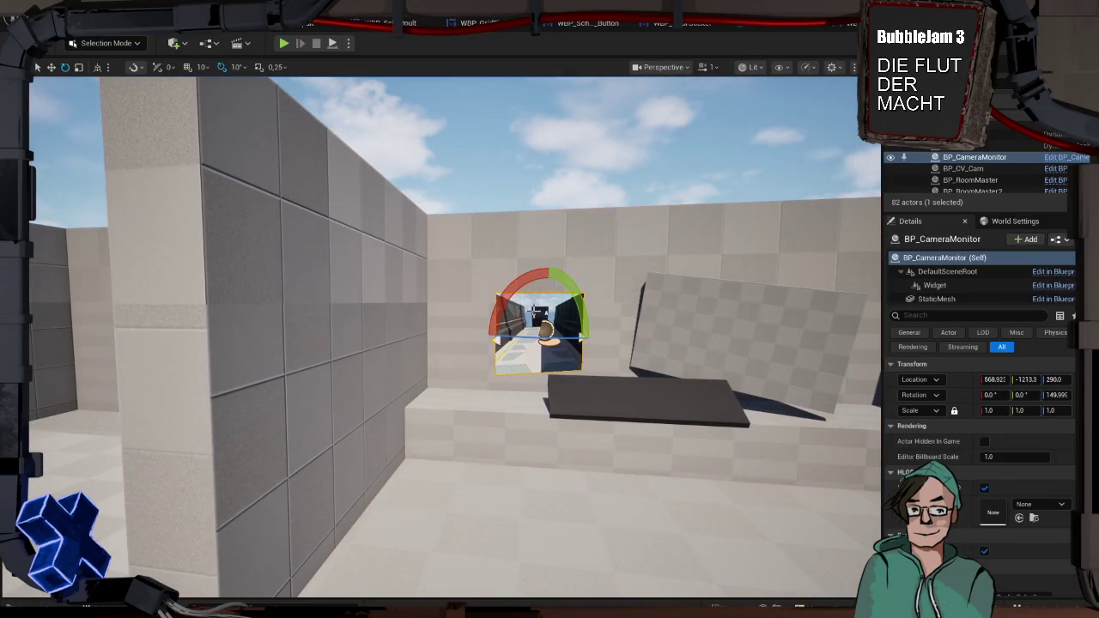
pyautogui.hotkey('ctrl', 'e')
pyautogui.click(511, 298)
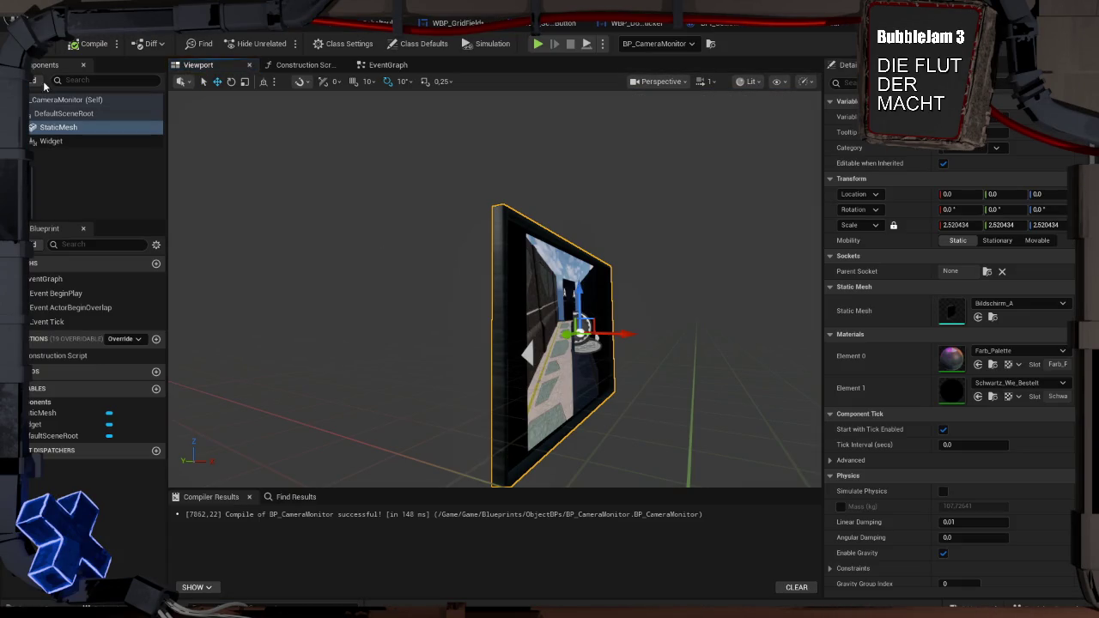
pyautogui.hotkey('ctrl', 'Tab')
pyautogui.click(420, 282)
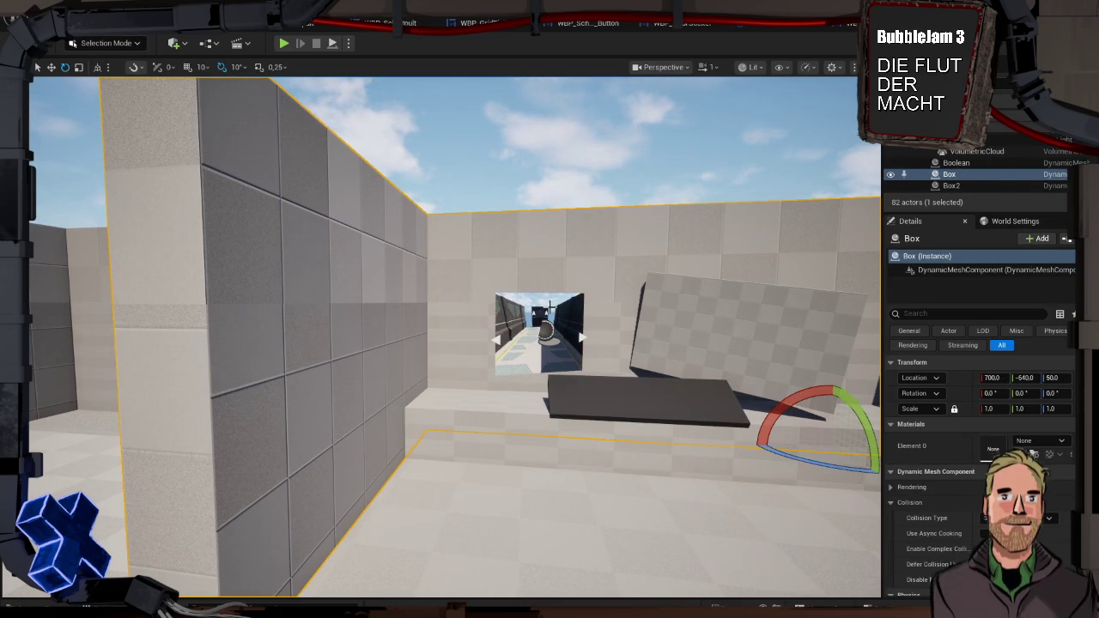
# Inspect the placed camera monitor's StaticMesh component properties
pyautogui.click(577, 337)
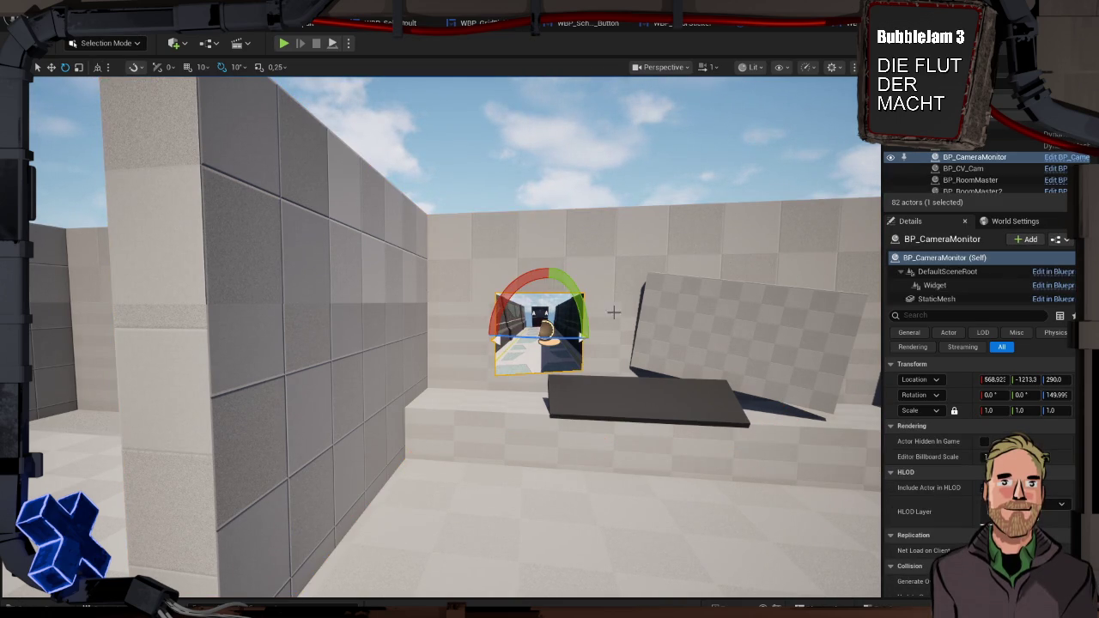
pyautogui.click(967, 298)
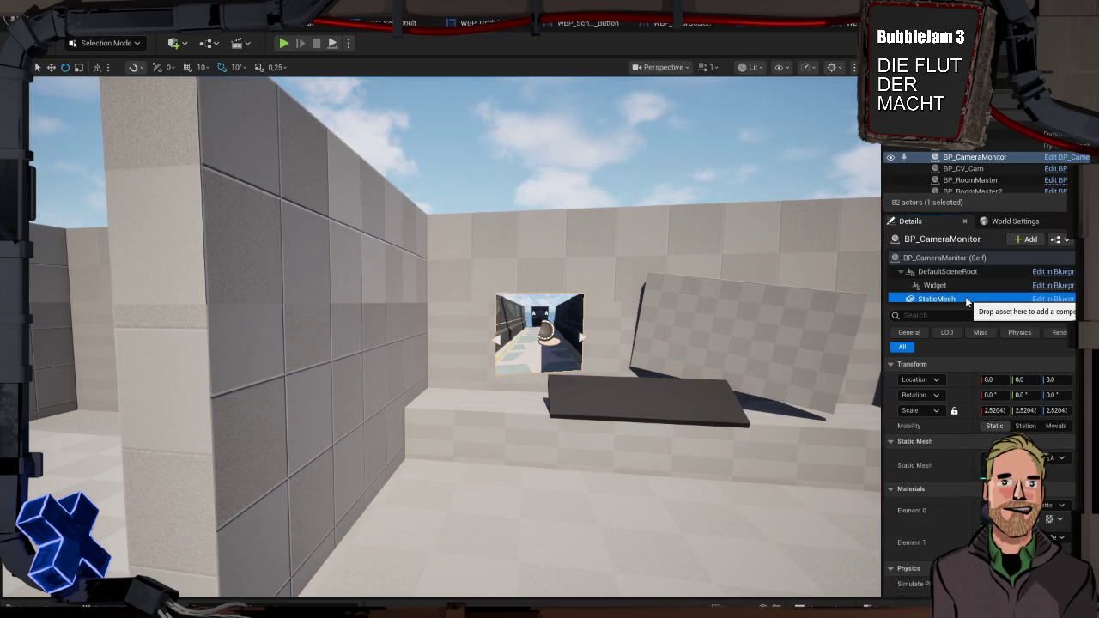
pyautogui.scroll(-3, 998, 416)
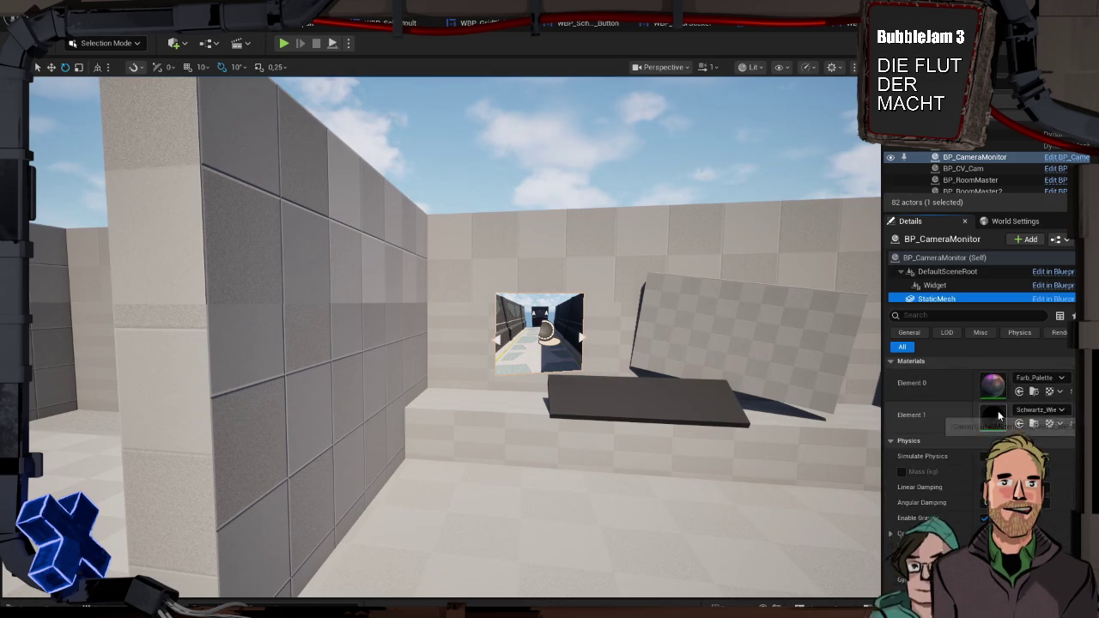
pyautogui.scroll(2, 998, 416)
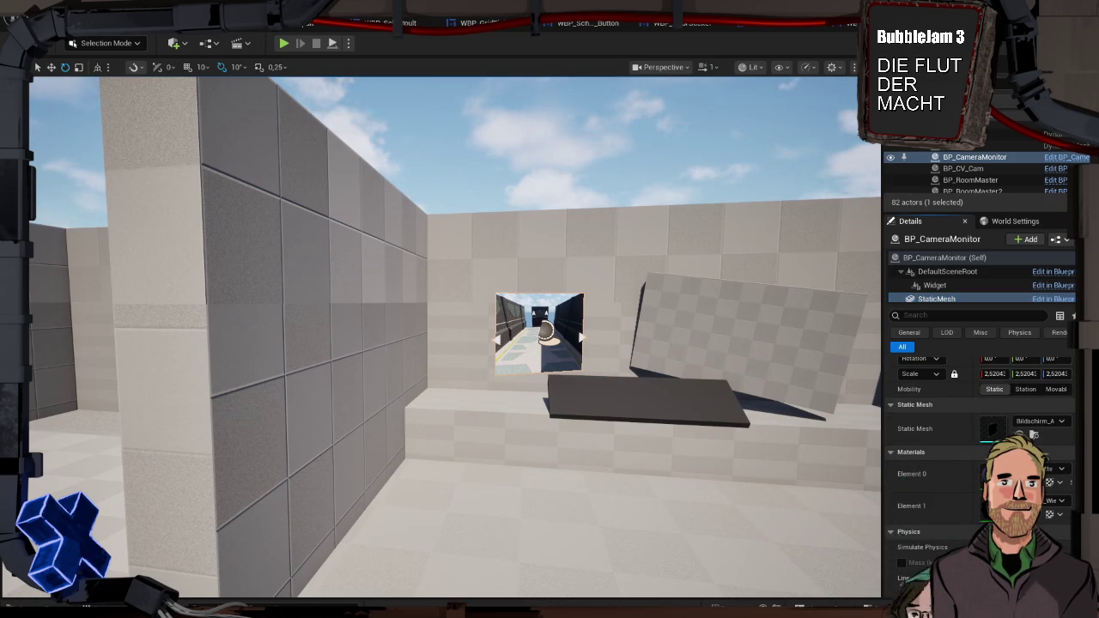
# Reopen the Schaltraum level from the Game folder, saving modified assets
pyautogui.hotkey('ctrl', 'space')
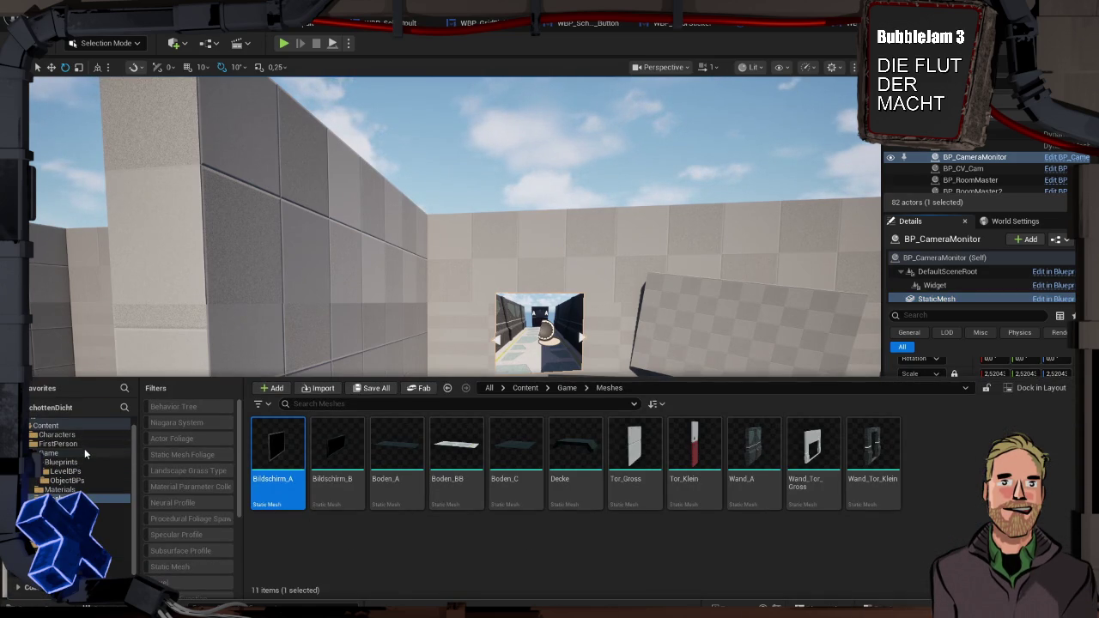
pyautogui.click(84, 451)
pyautogui.doubleClick(704, 457)
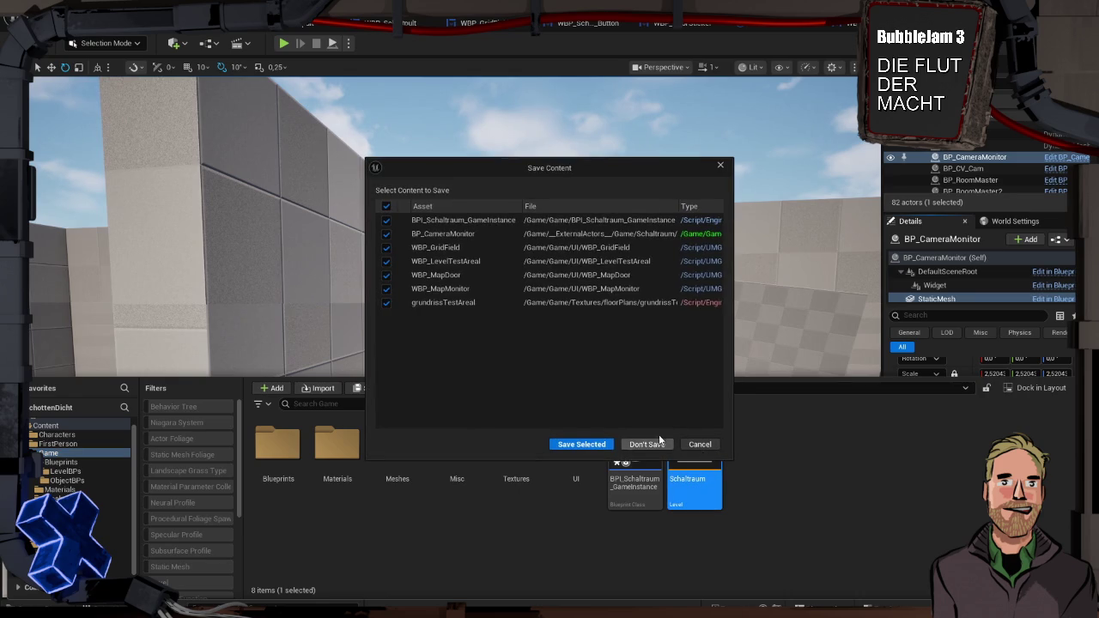
pyautogui.click(569, 445)
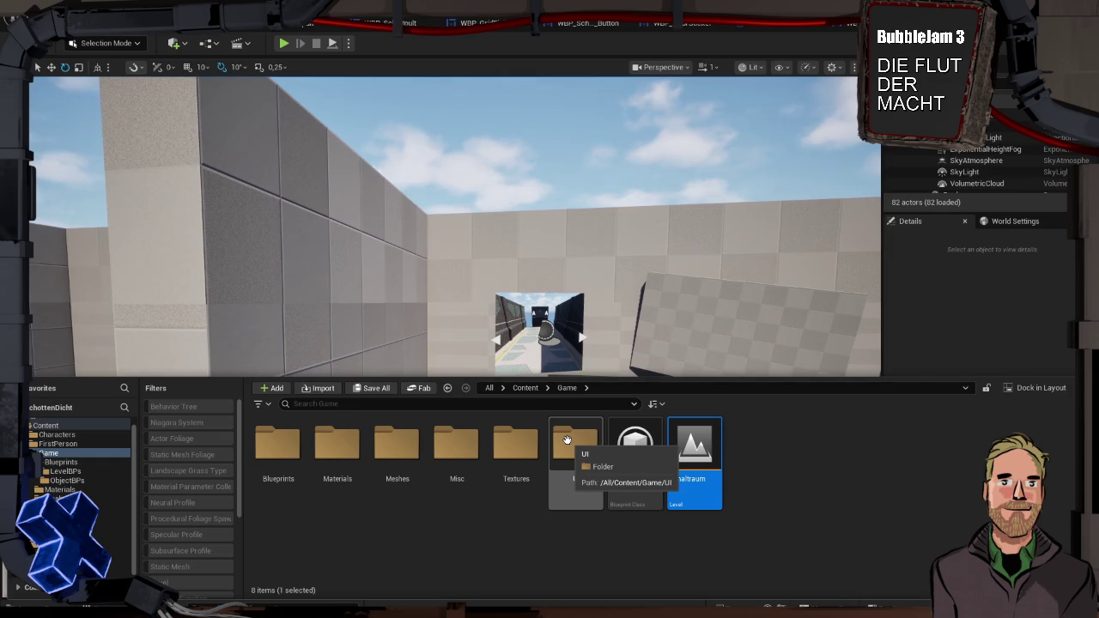
# Delete the old camera monitor actor from the level
pyautogui.click(554, 324)
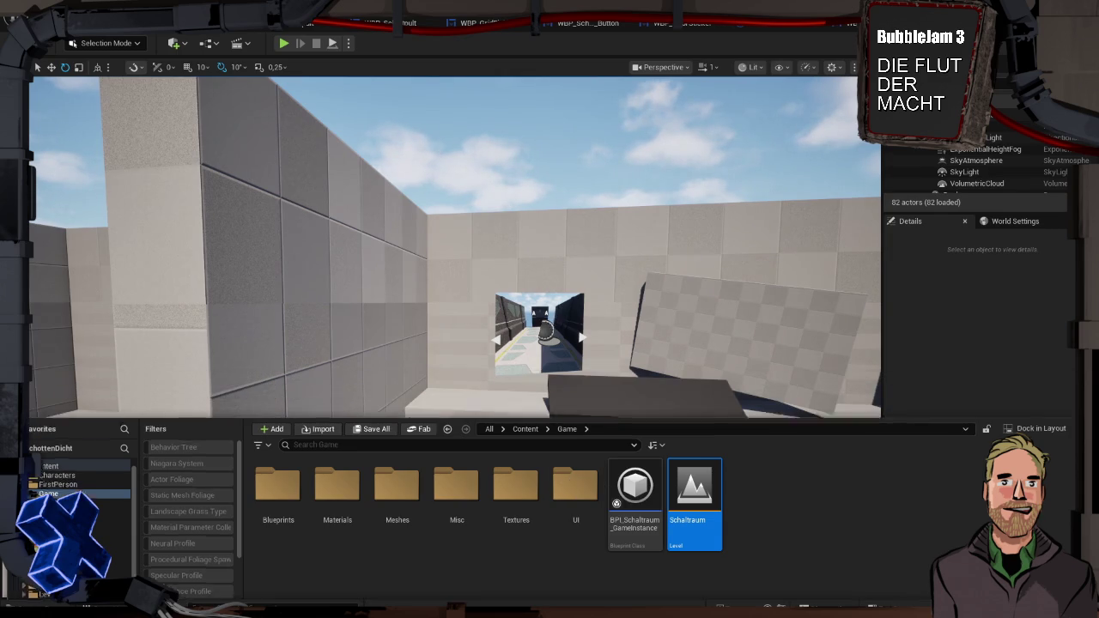
pyautogui.press('r')
pyautogui.moveTo(549, 336); pyautogui.dragTo(586, 346)
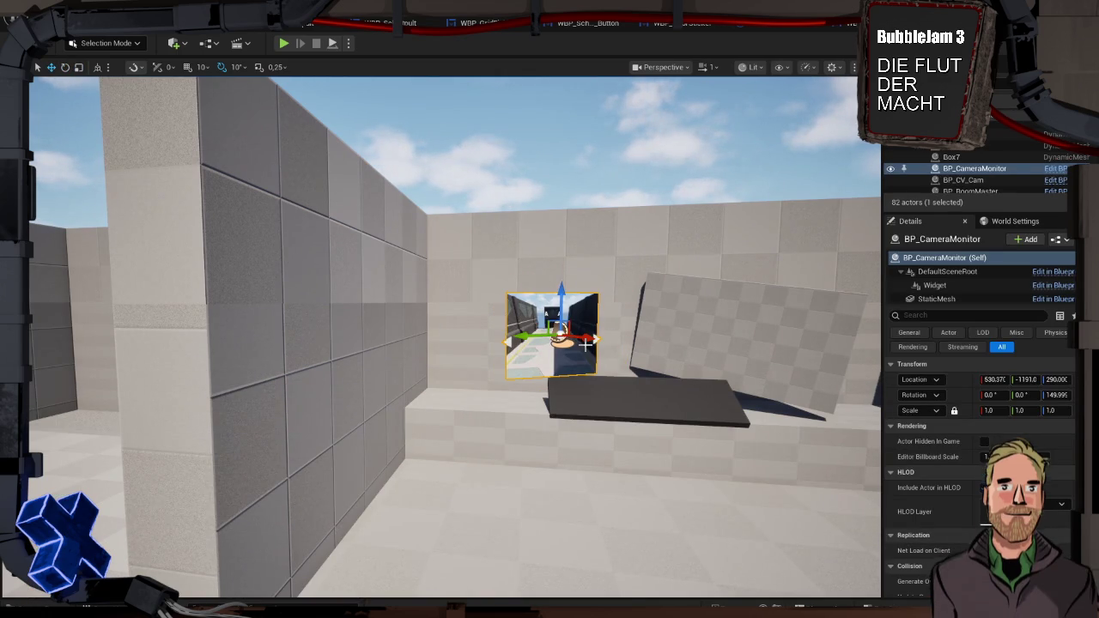
pyautogui.hotkey('ctrl', 'z')
pyautogui.click(592, 343)
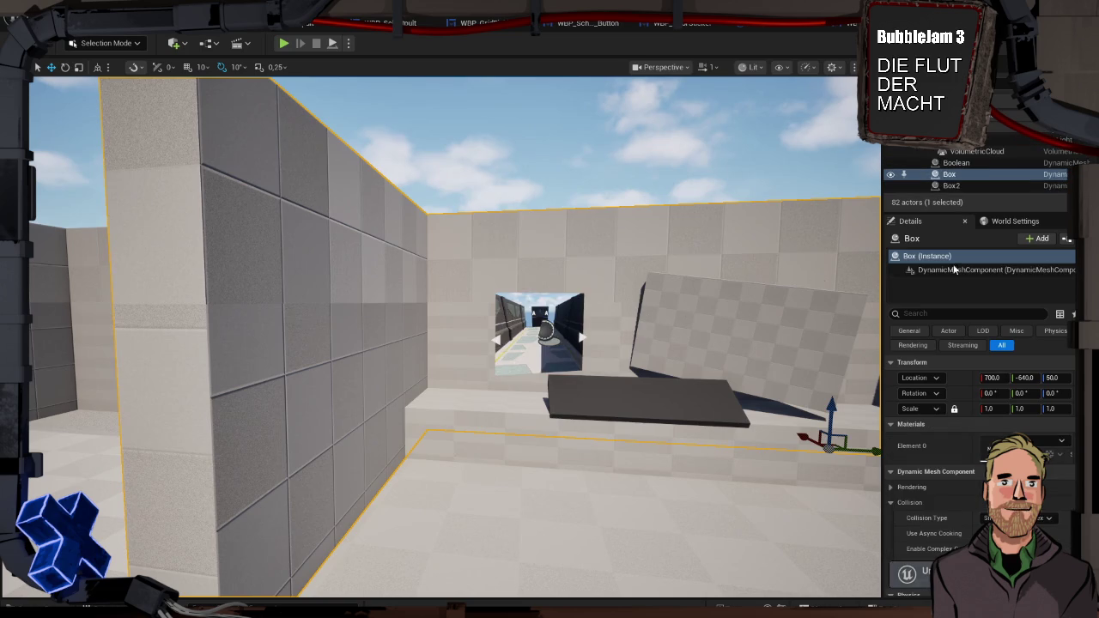
pyautogui.click(507, 303)
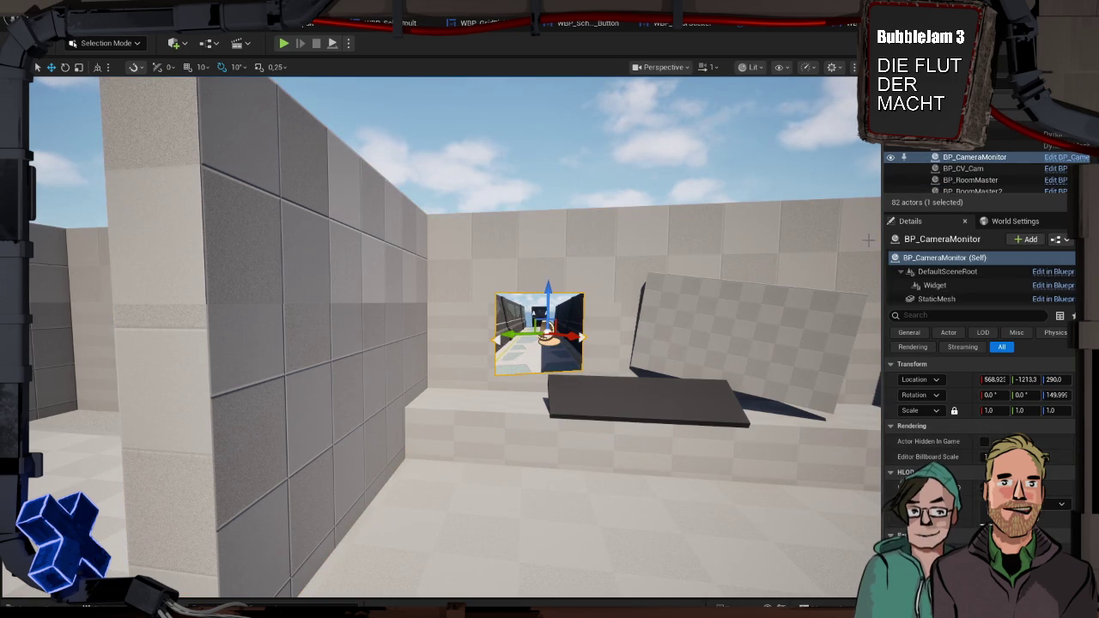
pyautogui.press('Delete')
# Drag BP_CameraMonitor from Blueprints/ObjectBPs into the level, raise it and turn it to yaw 150
pyautogui.hotkey('ctrl', 'space')
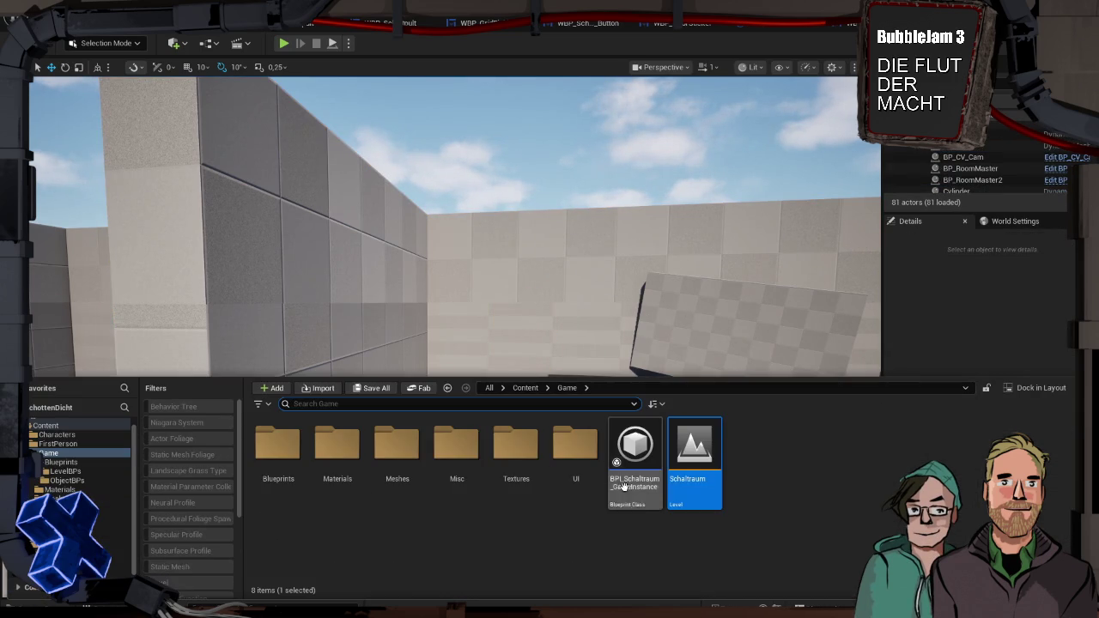
pyautogui.doubleClick(278, 442)
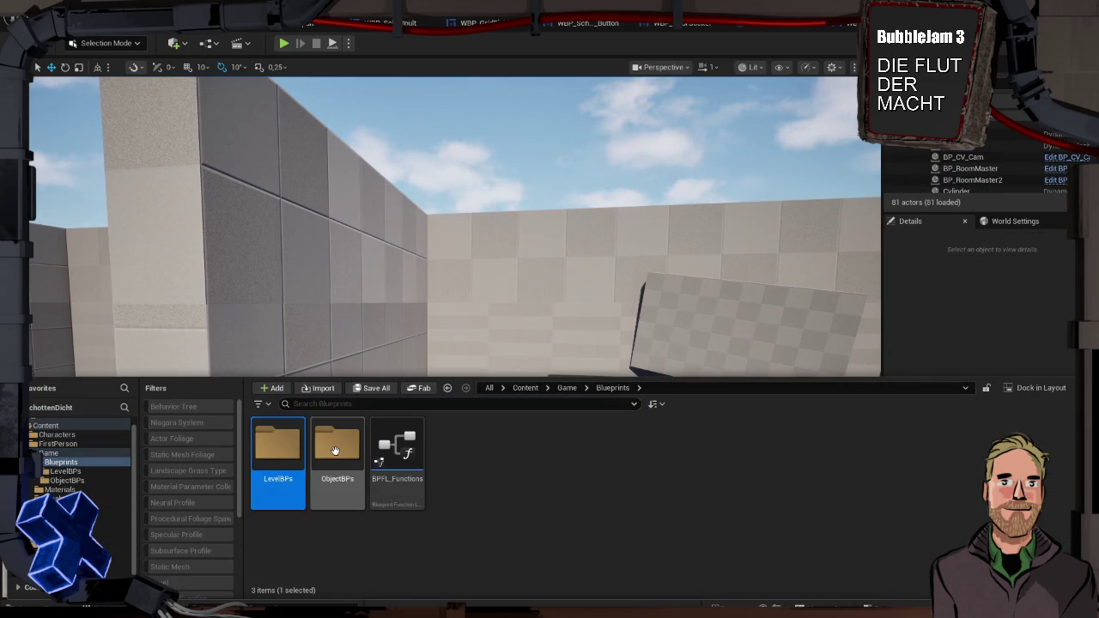
pyautogui.doubleClick(336, 443)
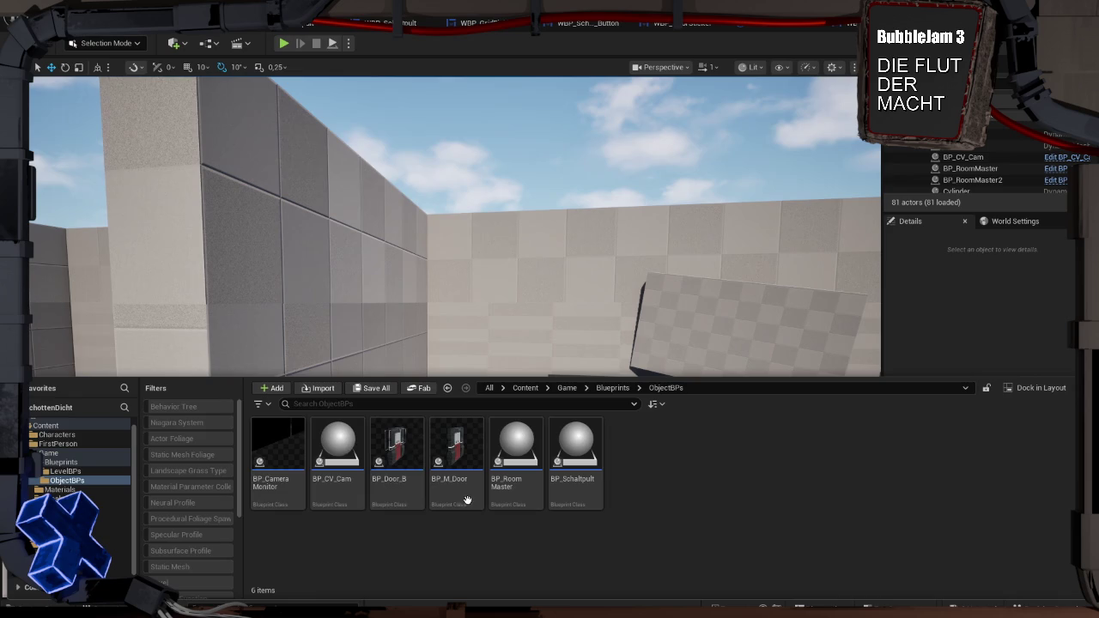
pyautogui.moveTo(271, 446); pyautogui.dragTo(455, 335)
pyautogui.moveTo(509, 388); pyautogui.dragTo(512, 308)
pyautogui.press('e')
pyautogui.moveTo(543, 349); pyautogui.dragTo(580, 346)
pyautogui.moveTo(508, 339); pyautogui.dragTo(543, 347)
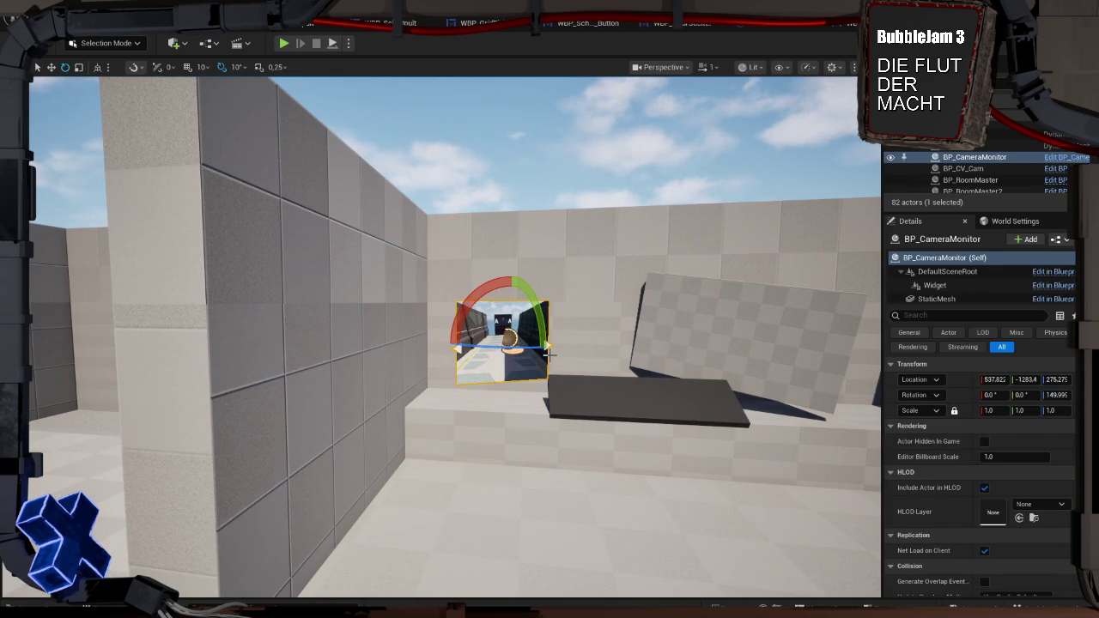
pyautogui.click(971, 300)
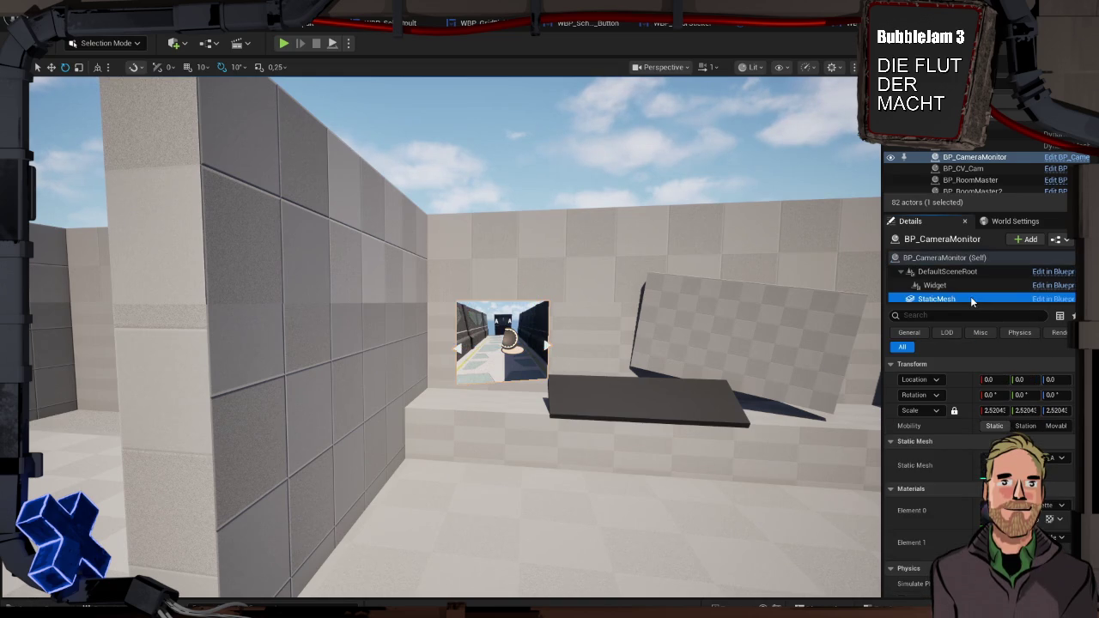
pyautogui.hotkey('ctrl', 'space')
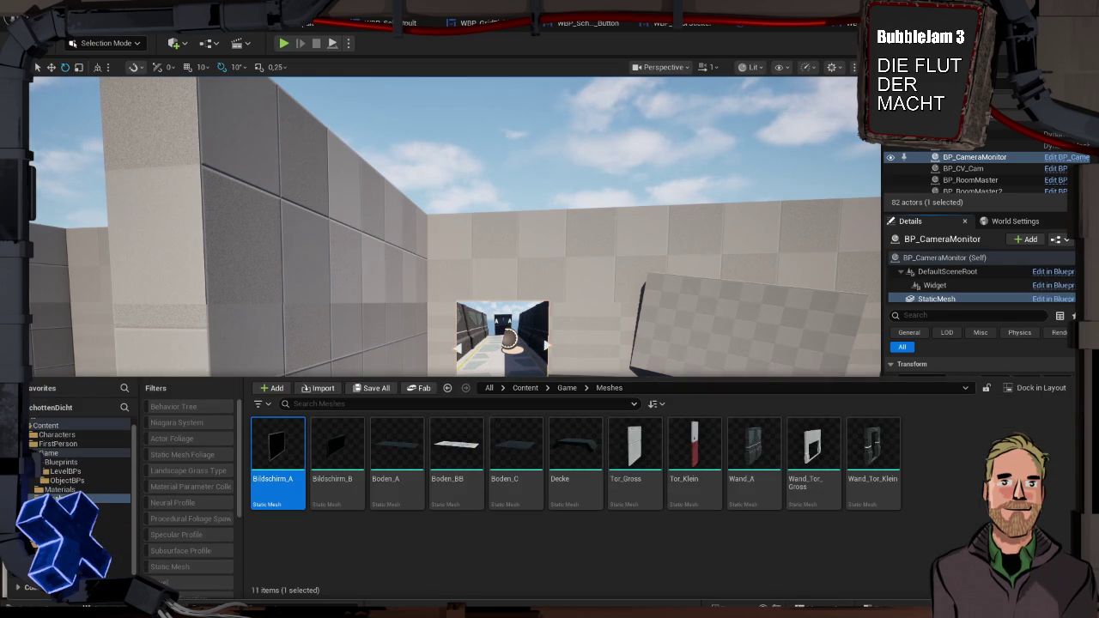
pyautogui.press('Return')
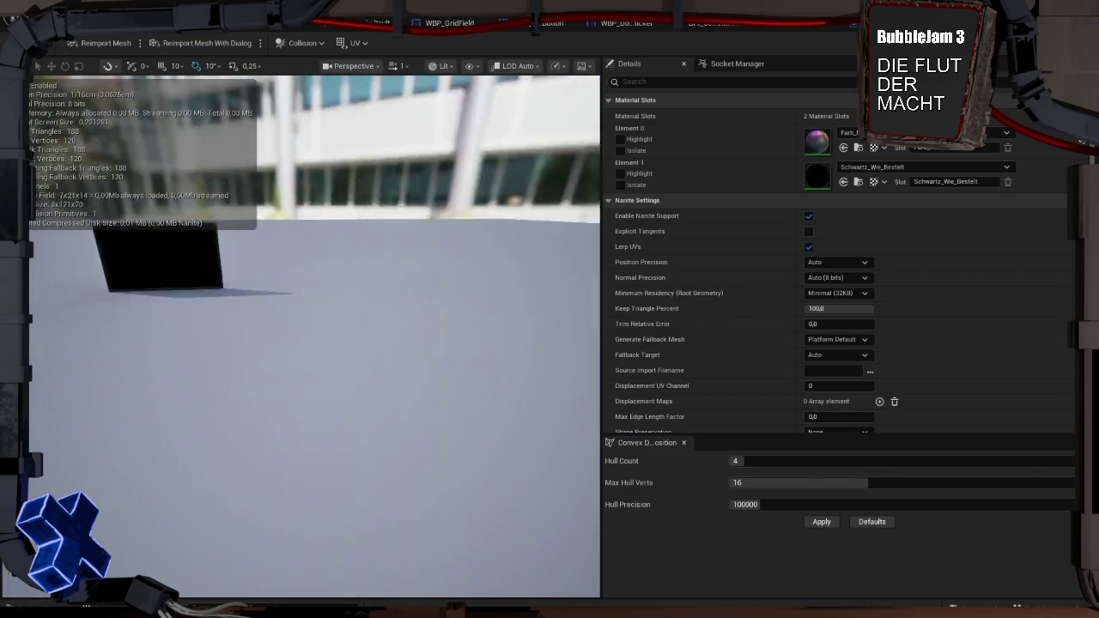
pyautogui.moveTo(426, 339); pyautogui.dragTo(426, 340)
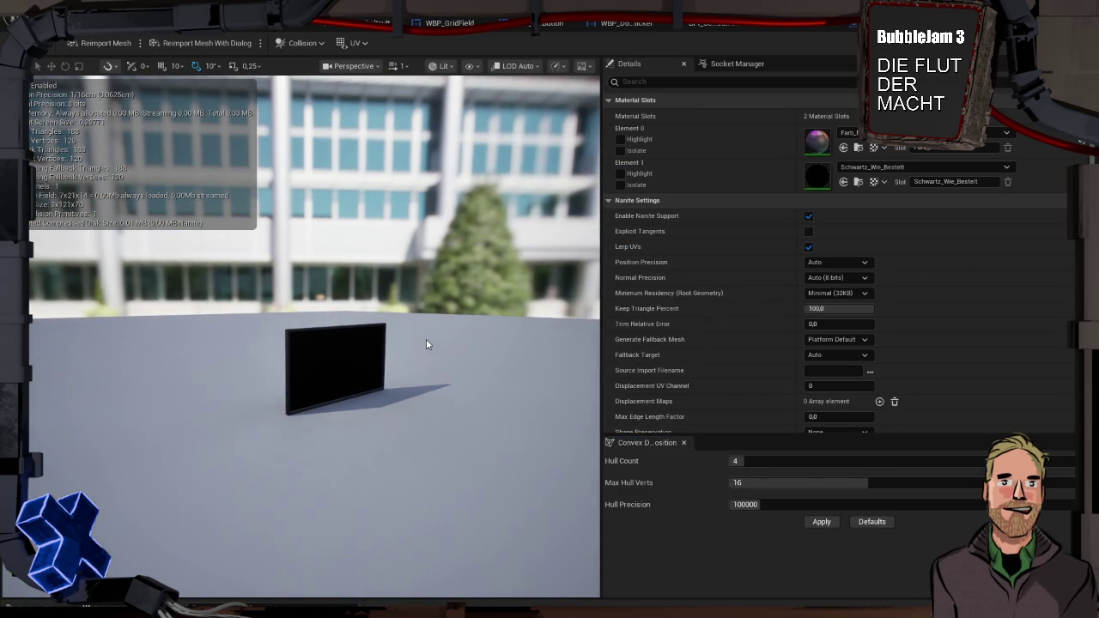
pyautogui.click(121, 35)
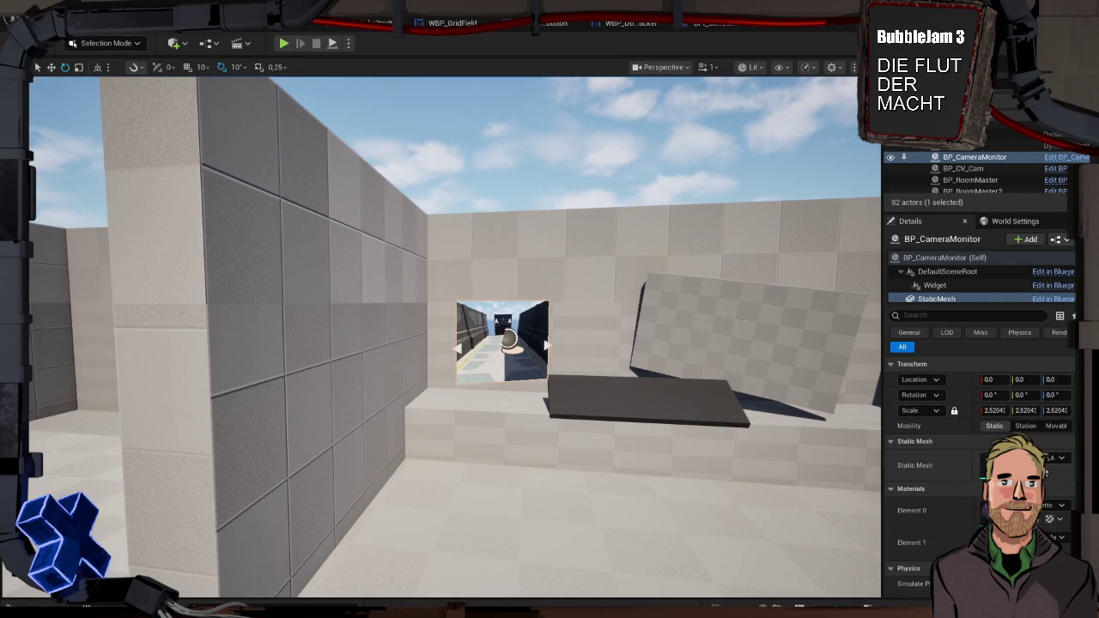
pyautogui.hotkey('ctrl', 'space')
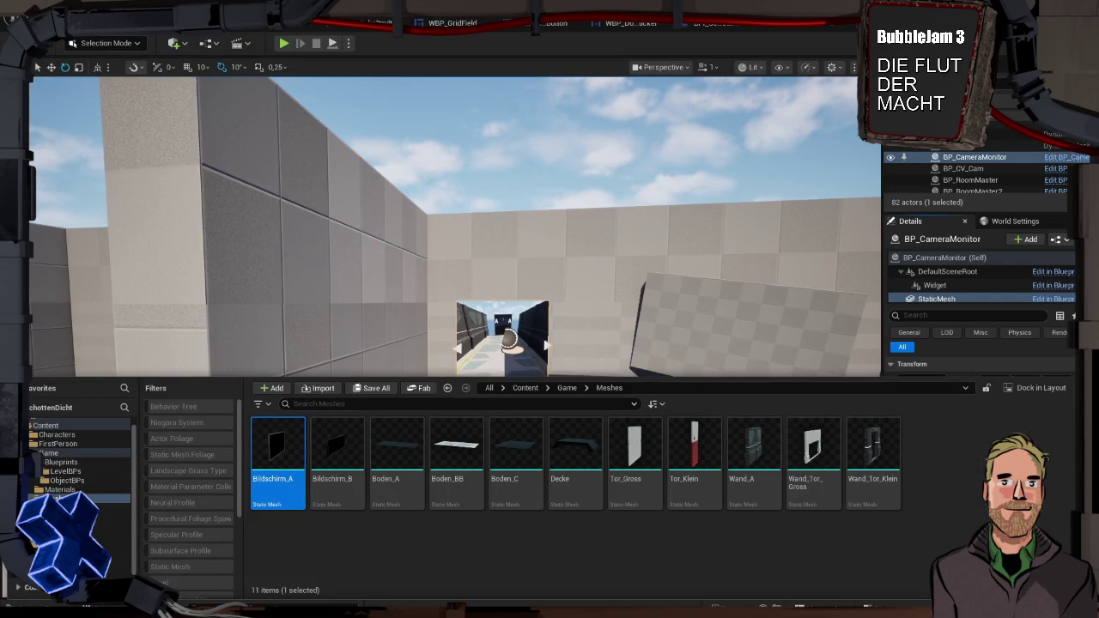
pyautogui.click(341, 439)
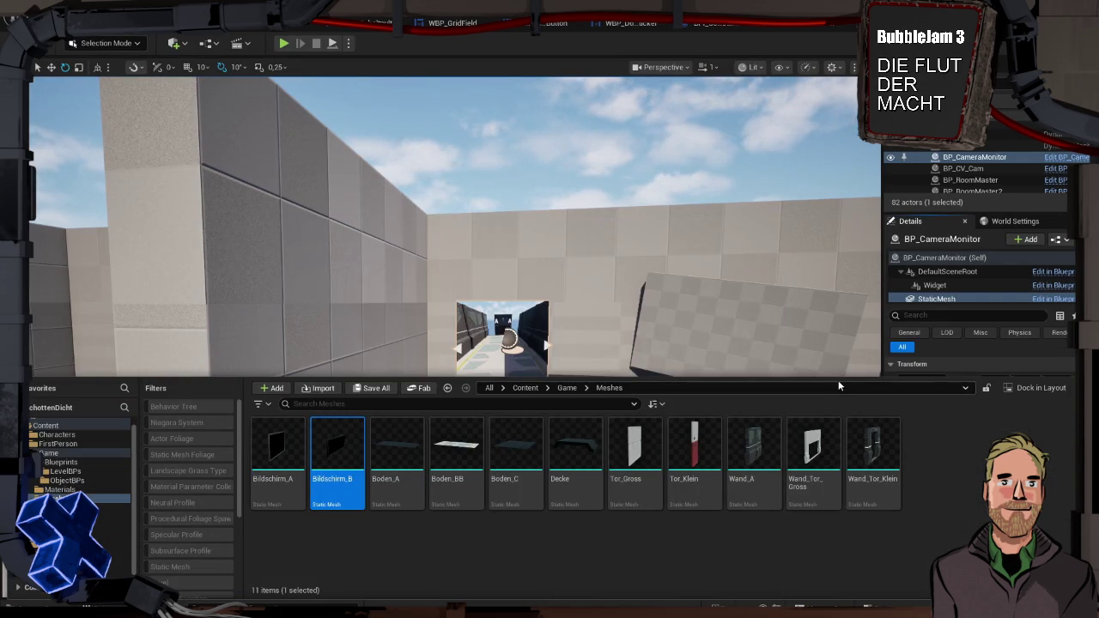
pyautogui.click(909, 366)
pyautogui.click(1038, 396)
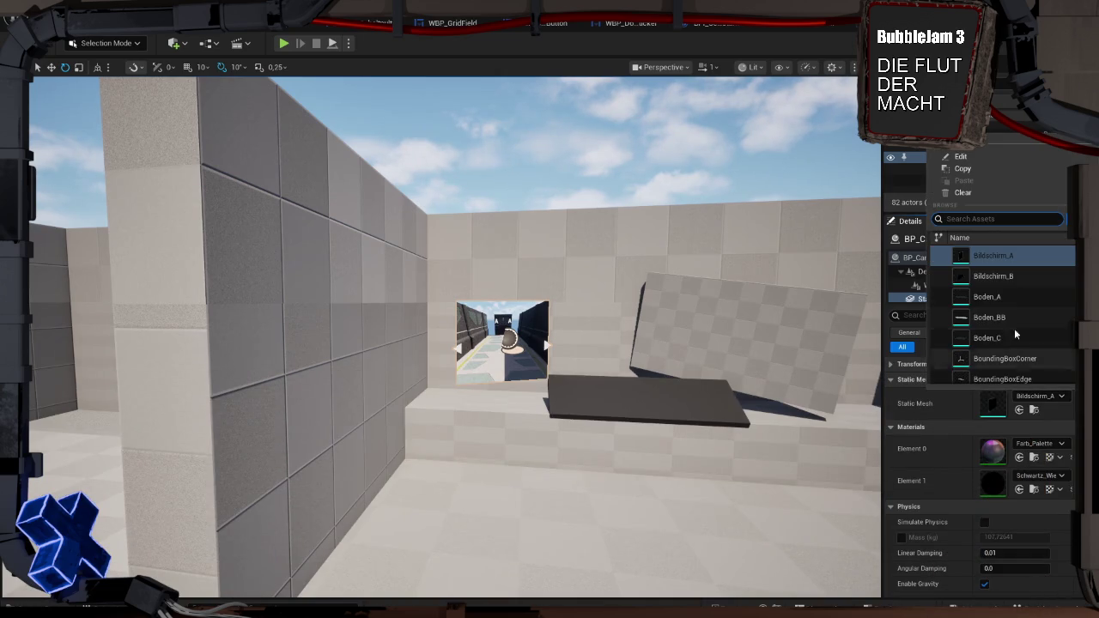
pyautogui.click(994, 275)
pyautogui.click(1028, 395)
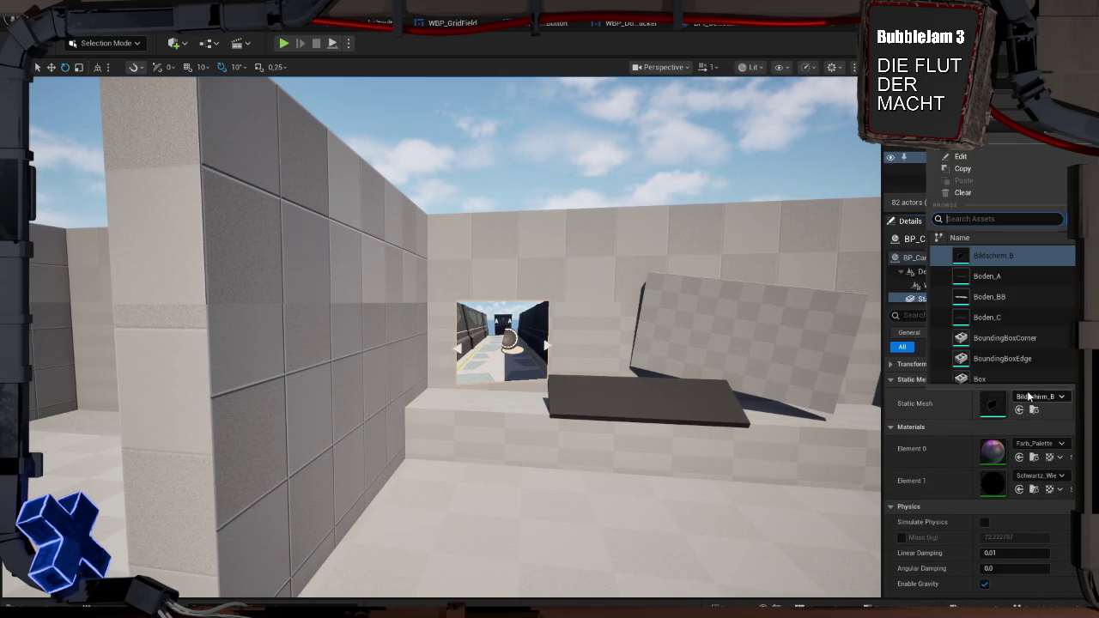
pyautogui.click(990, 277)
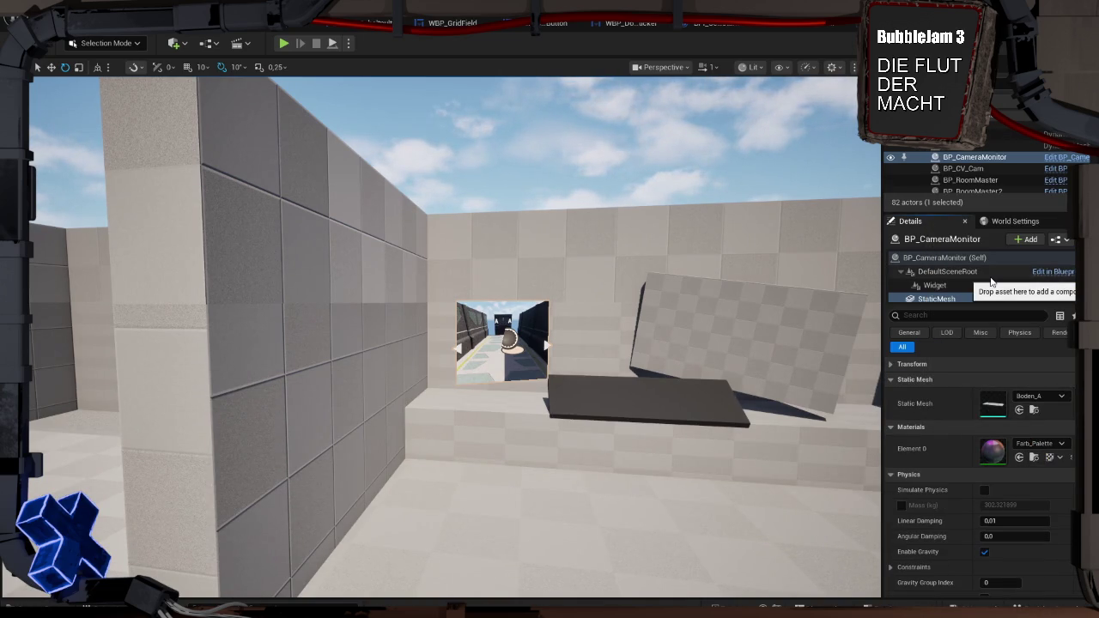
pyautogui.click(1031, 395)
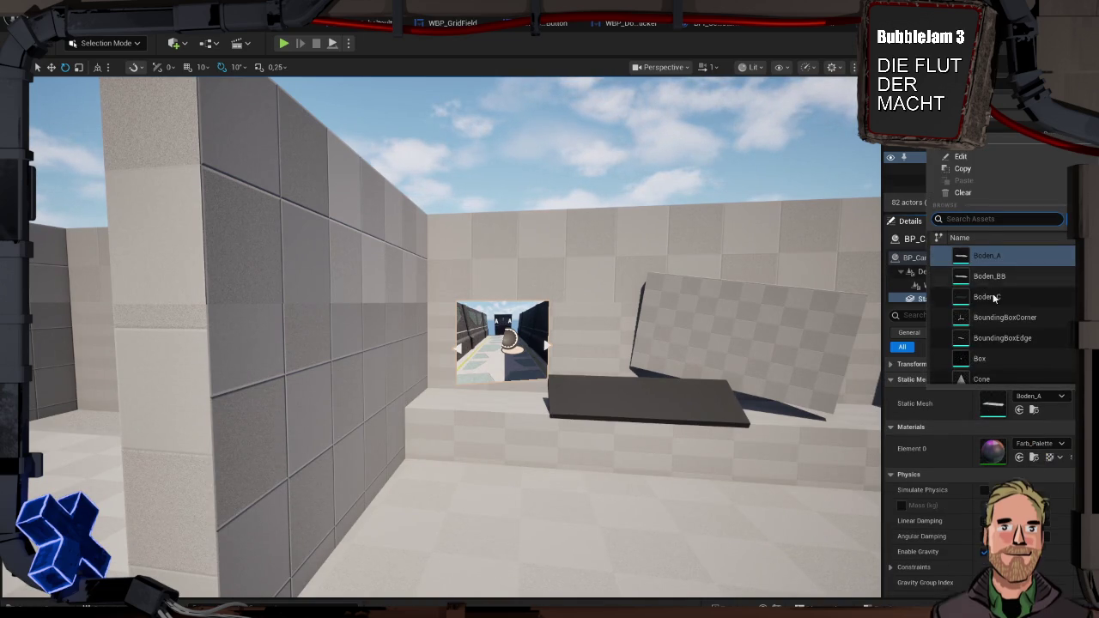
pyautogui.scroll(2, 1000, 297)
pyautogui.click(1002, 271)
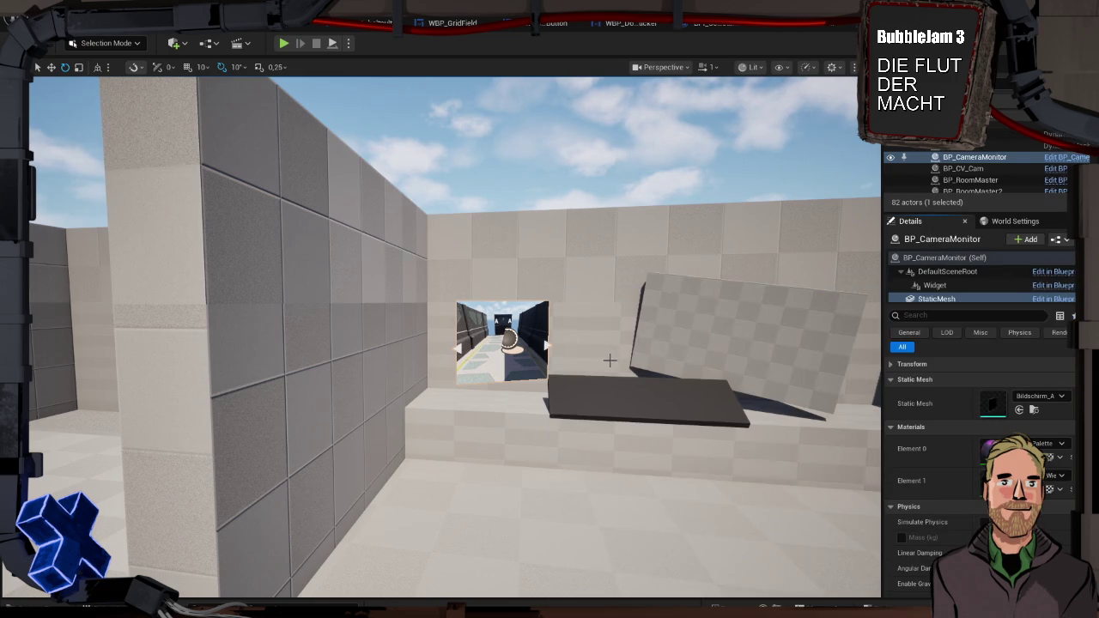
pyautogui.moveTo(615, 358)
pyautogui.mouseDown()
pyautogui.moveTo(602, 544)
pyautogui.moveTo(533, 287)
pyautogui.moveTo(509, 317)
pyautogui.moveTo(432, 549)
pyautogui.moveTo(335, 473)
pyautogui.moveTo(390, 524)
pyautogui.moveTo(736, 465)
pyautogui.moveTo(652, 390)
pyautogui.moveTo(682, 394)
pyautogui.mouseUp()
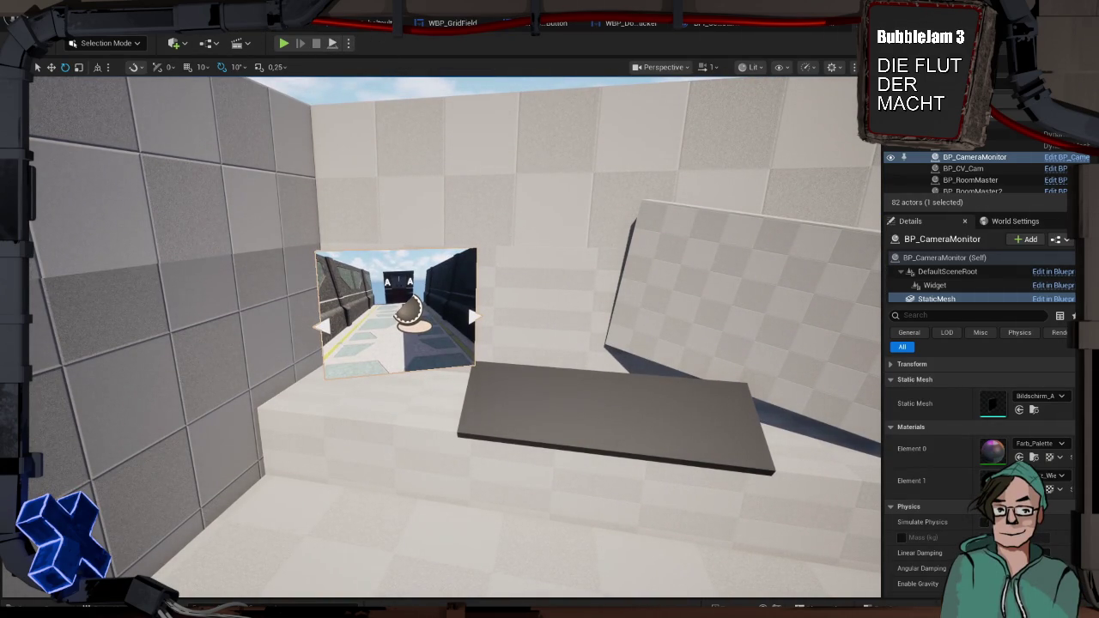
pyautogui.hotkey('ctrl', 'e')
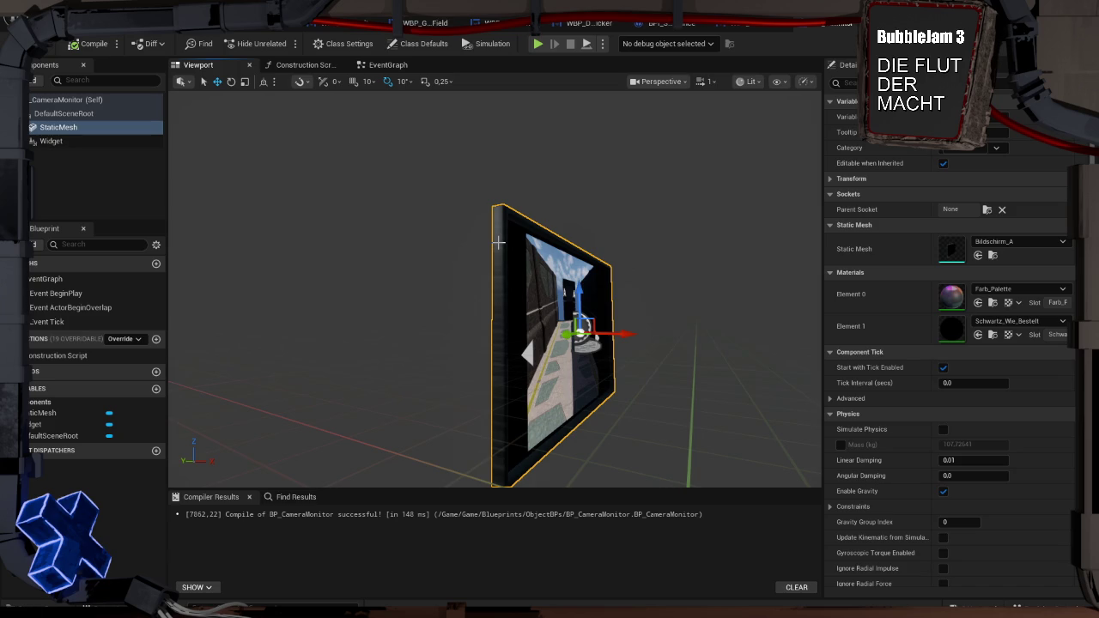
# Replace the monitor's StaticMesh component with Bildschirm_A and save the Blueprint
pyautogui.click(135, 153)
pyautogui.click(83, 129)
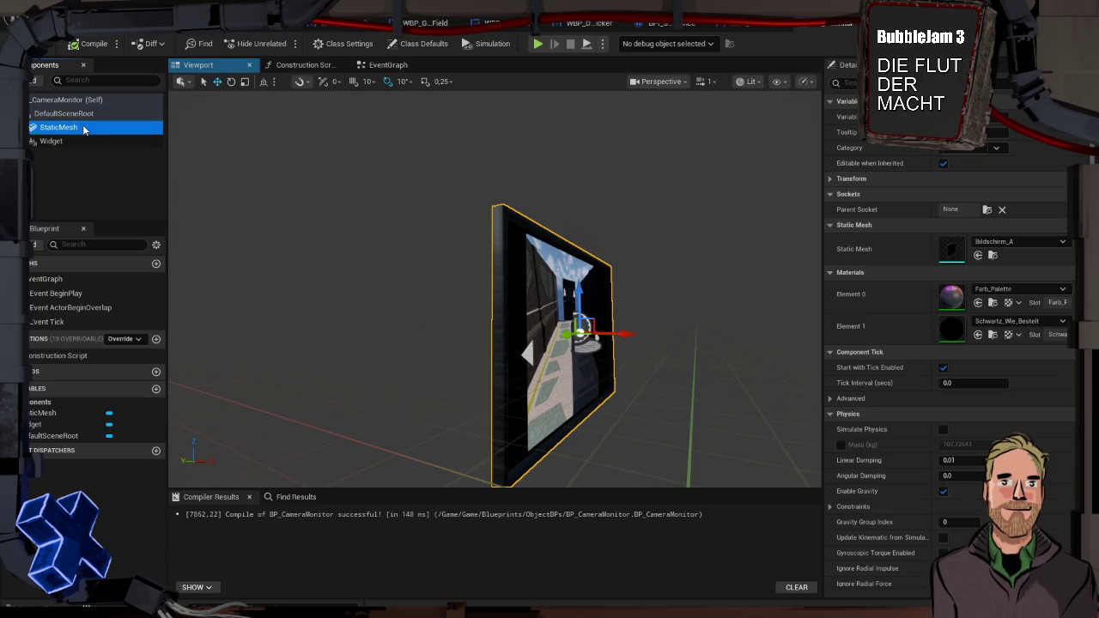
pyautogui.press('Delete')
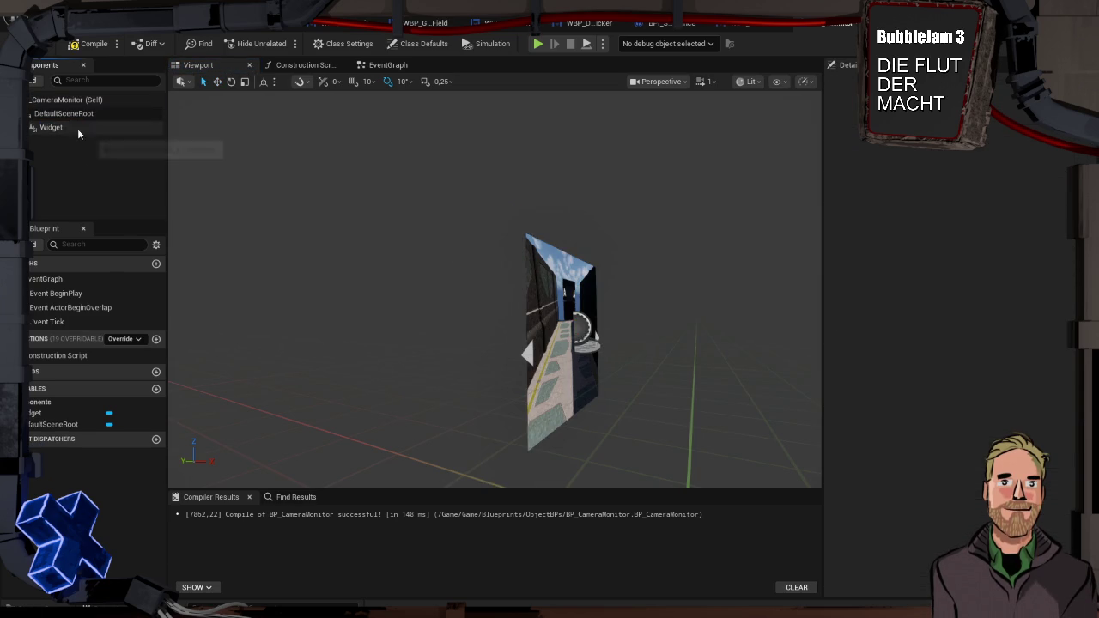
pyautogui.hotkey('ctrl', 'space')
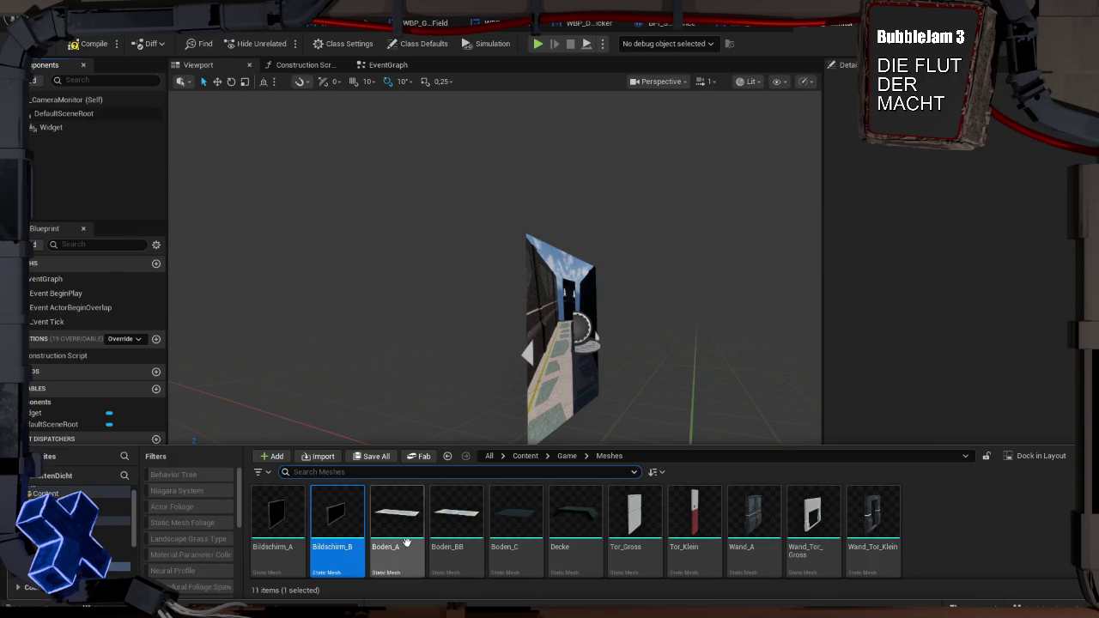
pyautogui.moveTo(276, 525)
pyautogui.mouseDown()
pyautogui.moveTo(189, 321)
pyautogui.moveTo(98, 181)
pyautogui.moveTo(77, 114)
pyautogui.mouseUp()
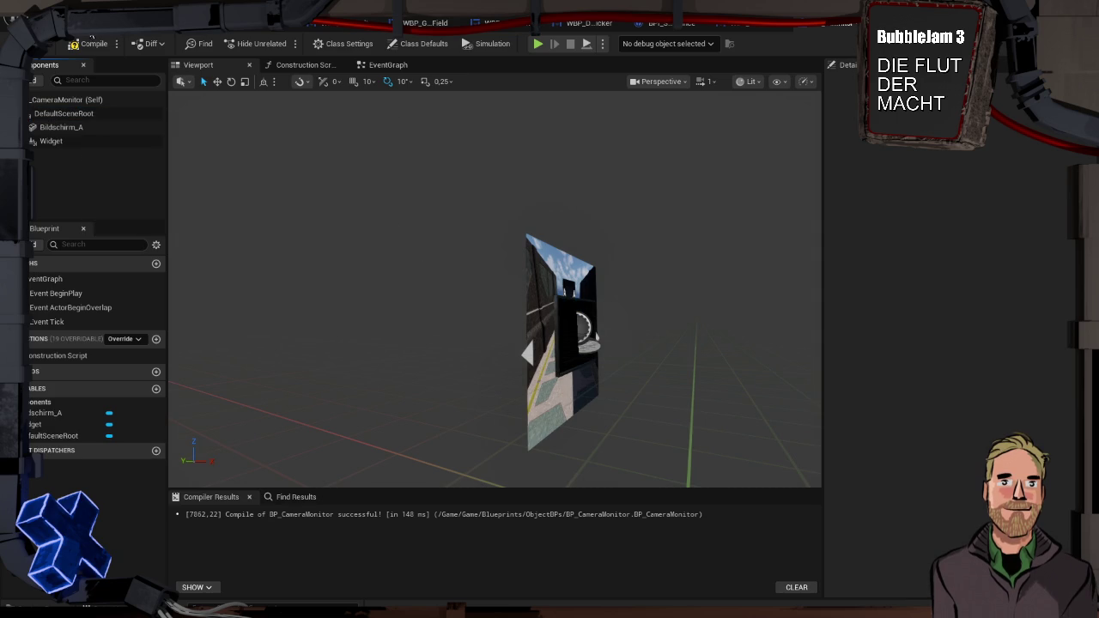
pyautogui.hotkey('ctrl', 's')
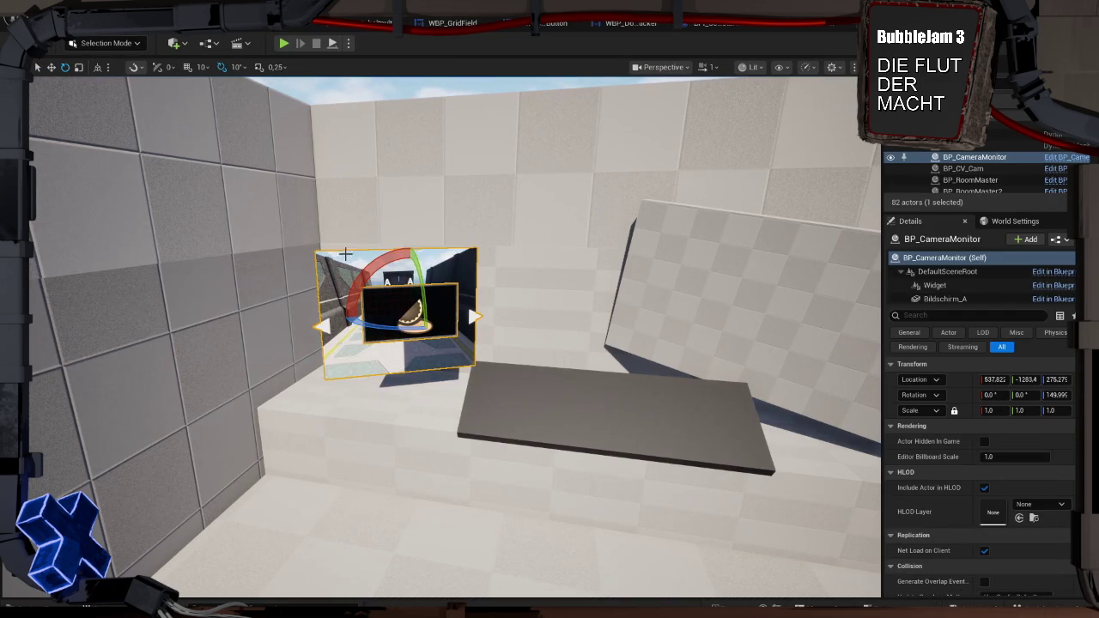
# Scale Bildschirm_A up into a frame around the camera widget and save
pyautogui.click(835, 25)
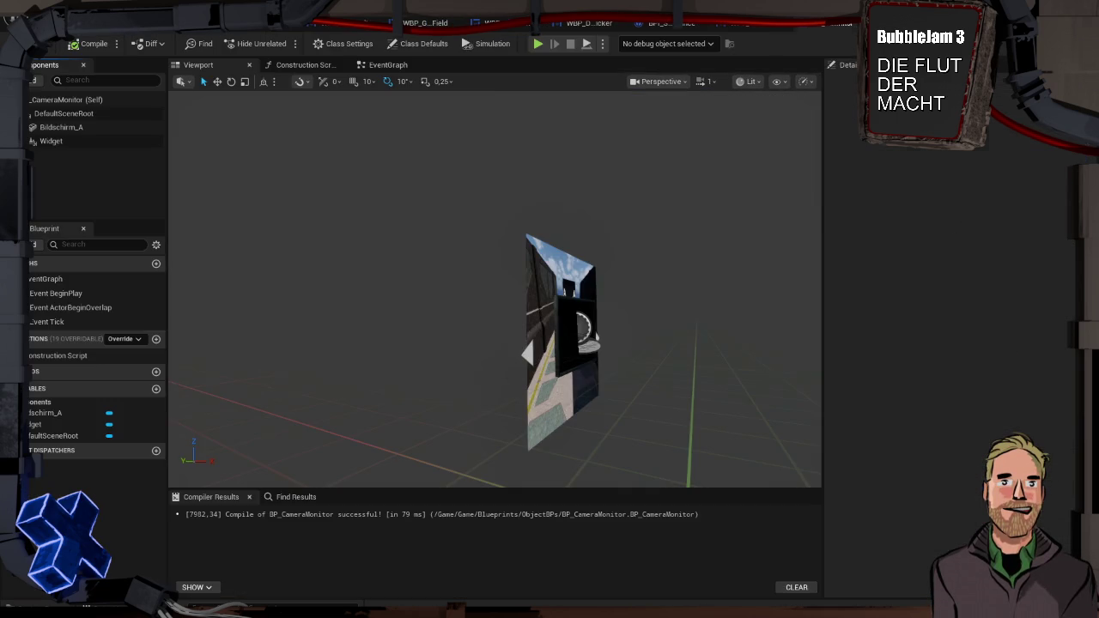
pyautogui.click(567, 311)
pyautogui.press('e')
pyautogui.press('r')
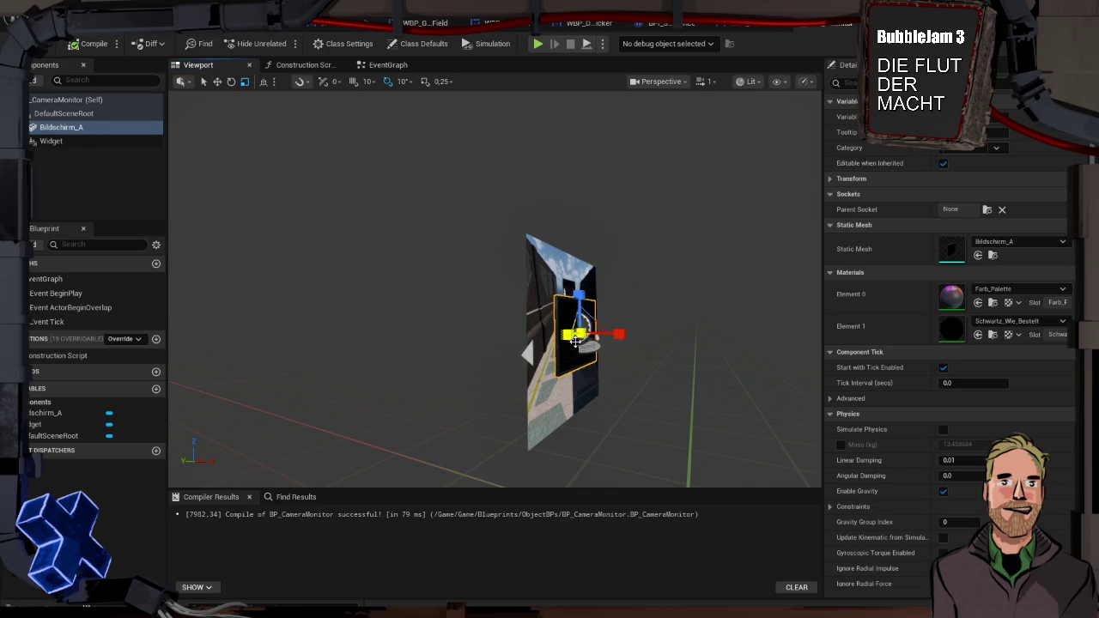
pyautogui.moveTo(583, 331)
pyautogui.mouseDown()
pyautogui.moveTo(586, 342)
pyautogui.moveTo(628, 335)
pyautogui.mouseUp()
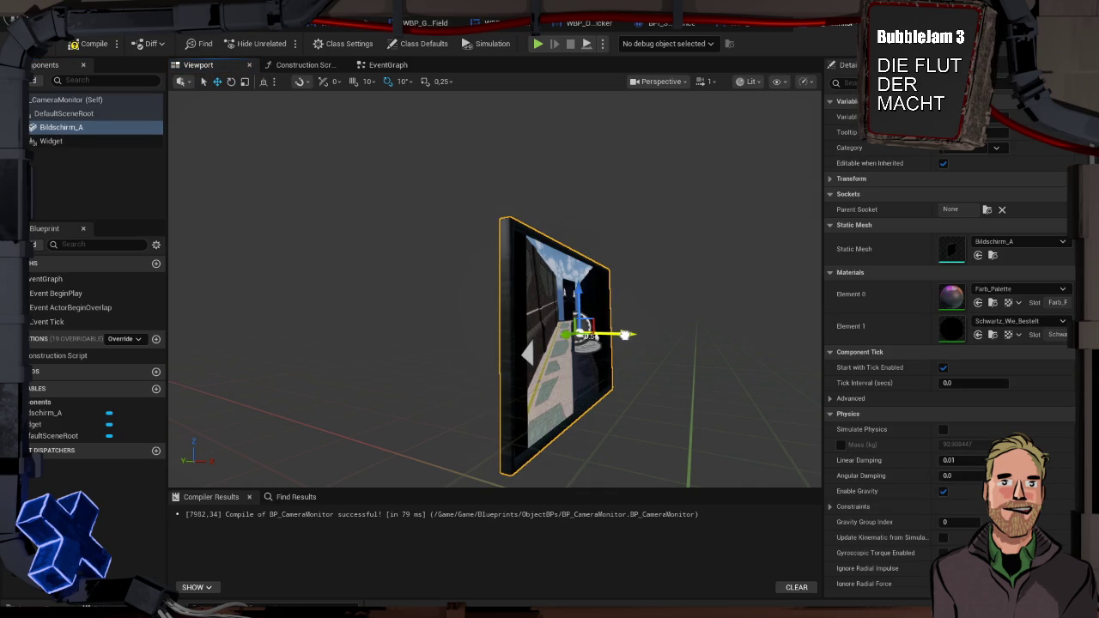
pyautogui.moveTo(691, 349)
pyautogui.mouseDown()
pyautogui.moveTo(773, 352)
pyautogui.moveTo(713, 313)
pyautogui.mouseUp()
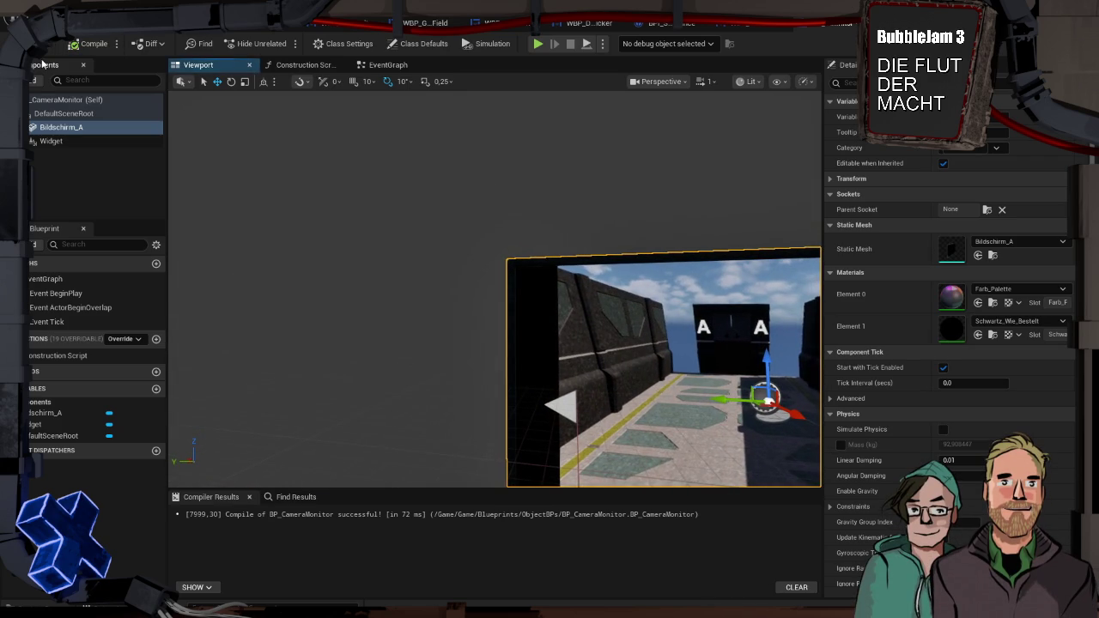
pyautogui.hotkey('ctrl', 's')
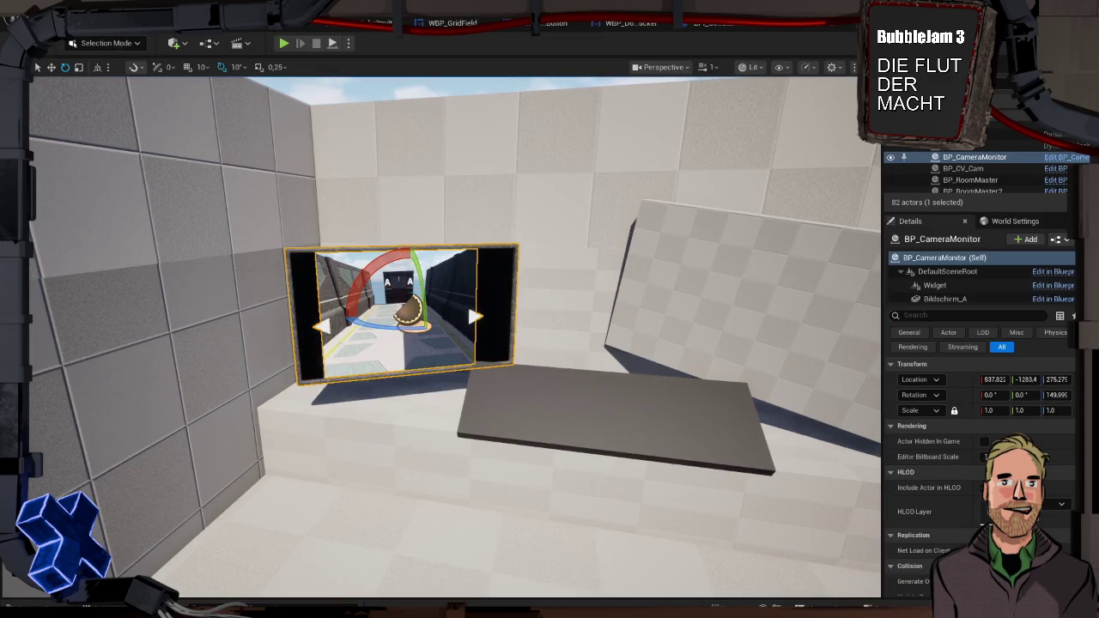
# Shift the monitor to about 573, -1223, 281 and start a Play-In-Editor test
pyautogui.scroll(5, 522, 342)
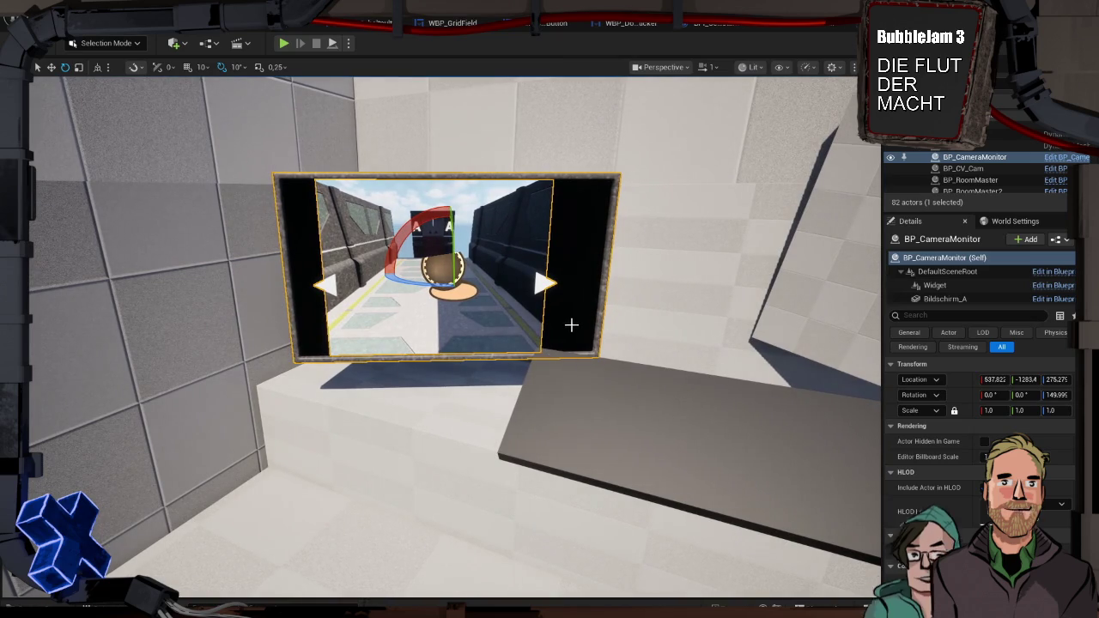
pyautogui.press('r')
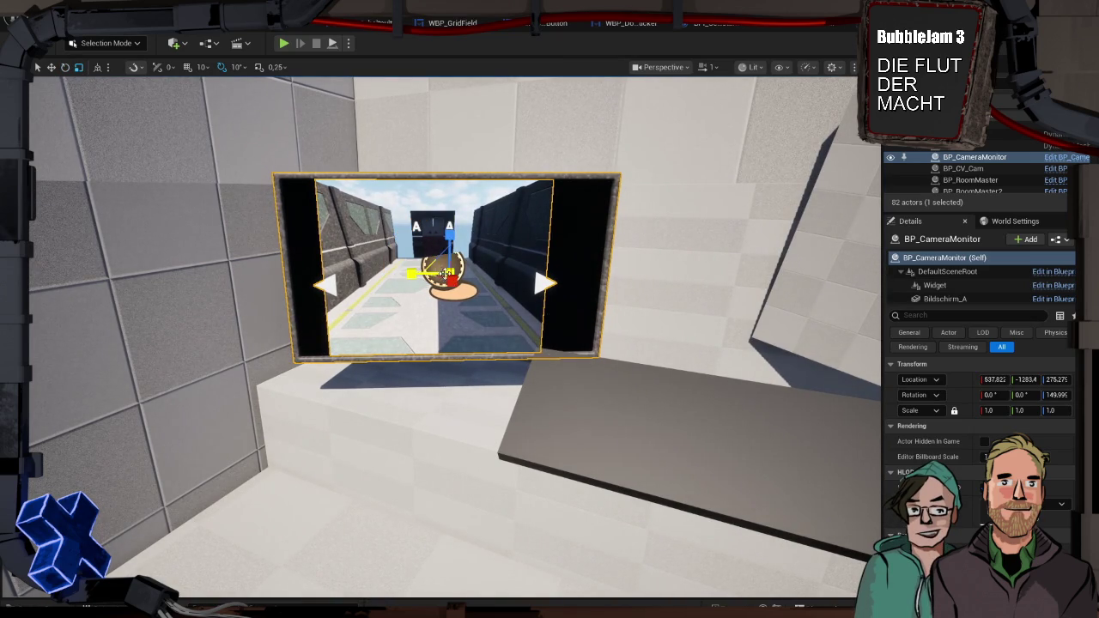
pyautogui.moveTo(415, 273); pyautogui.dragTo(488, 277)
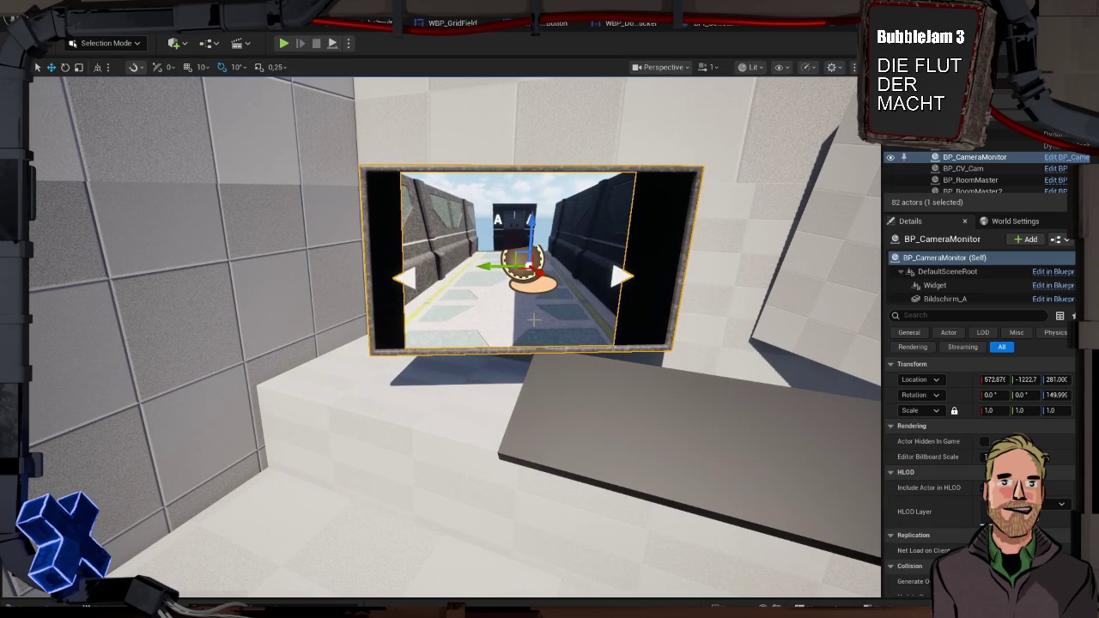
pyautogui.hotkey('alt', 'p')
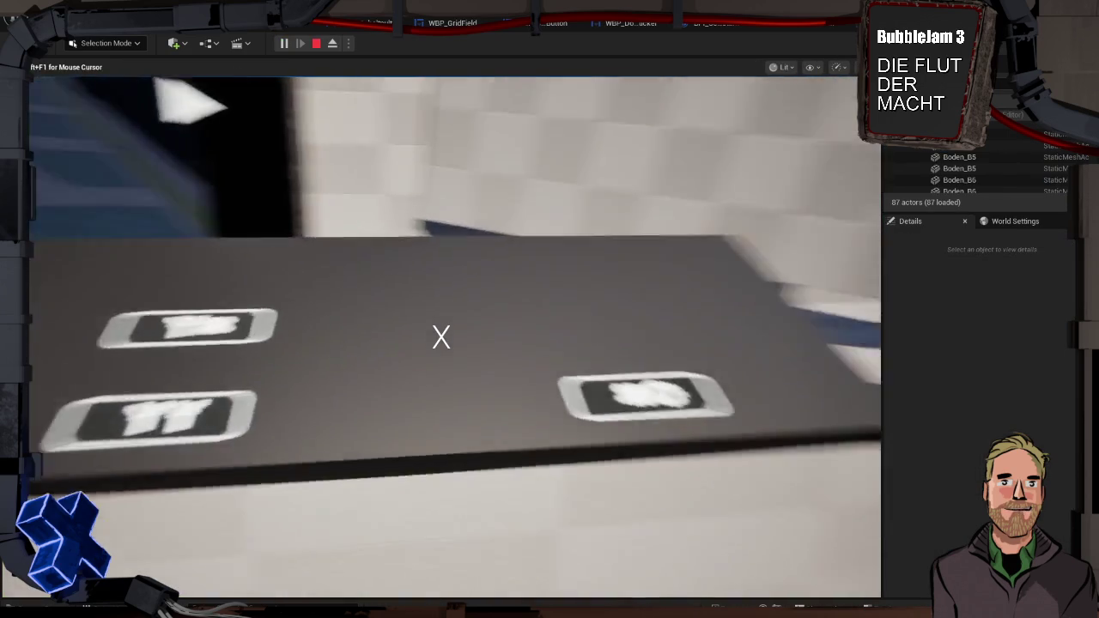
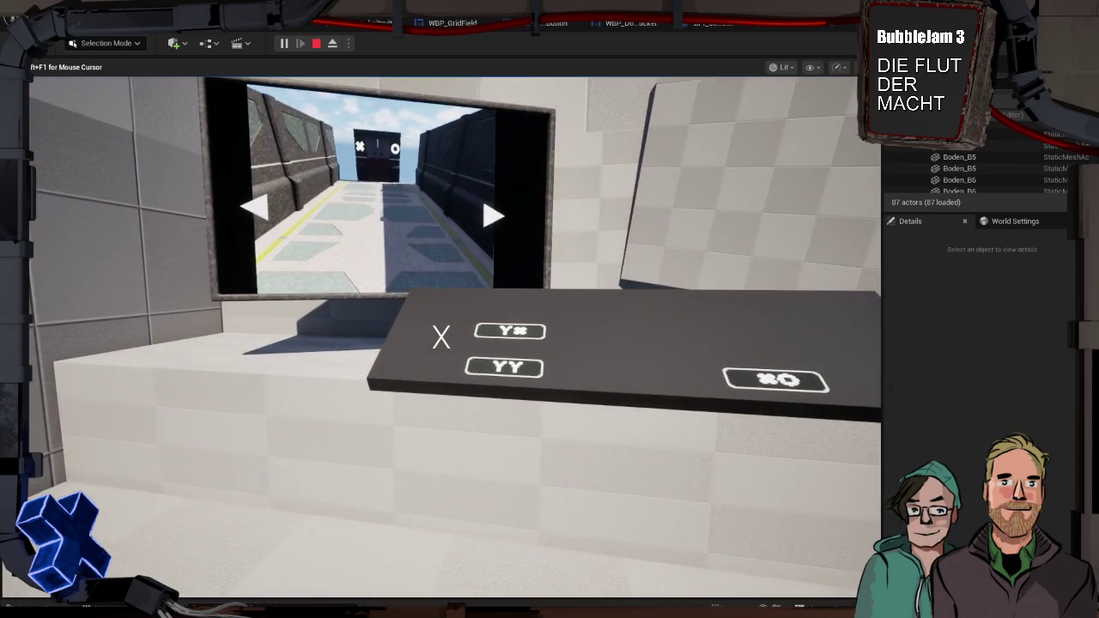
# Stop the play test, nudge the camera monitor sideways, and open BP_Schaltpult from the Content Drawer
pyautogui.press('Escape')
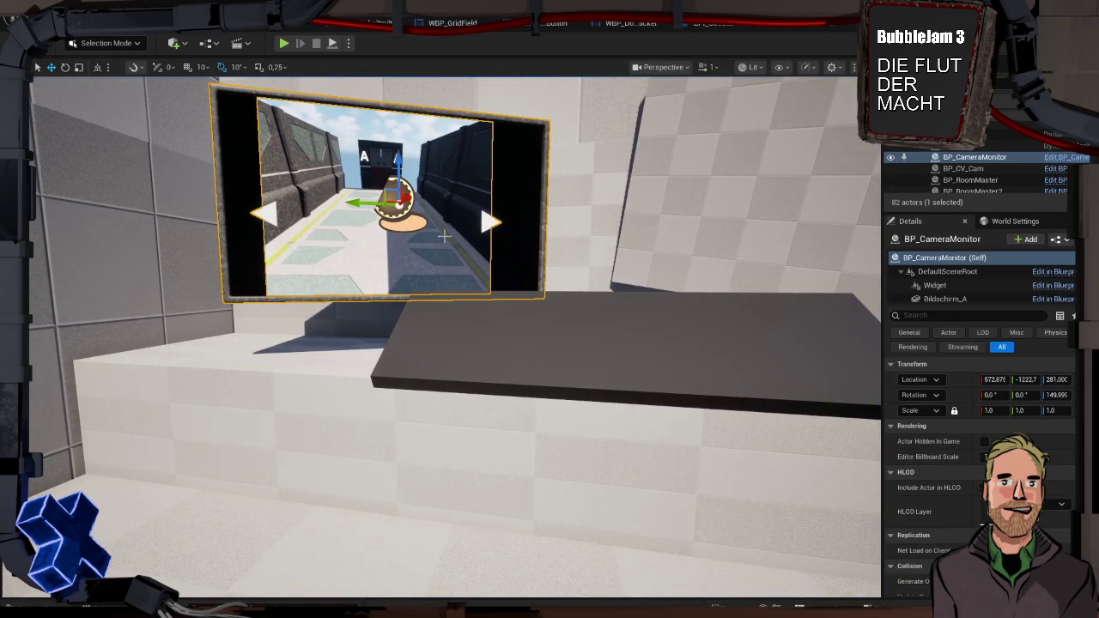
pyautogui.moveTo(358, 201); pyautogui.dragTo(416, 205)
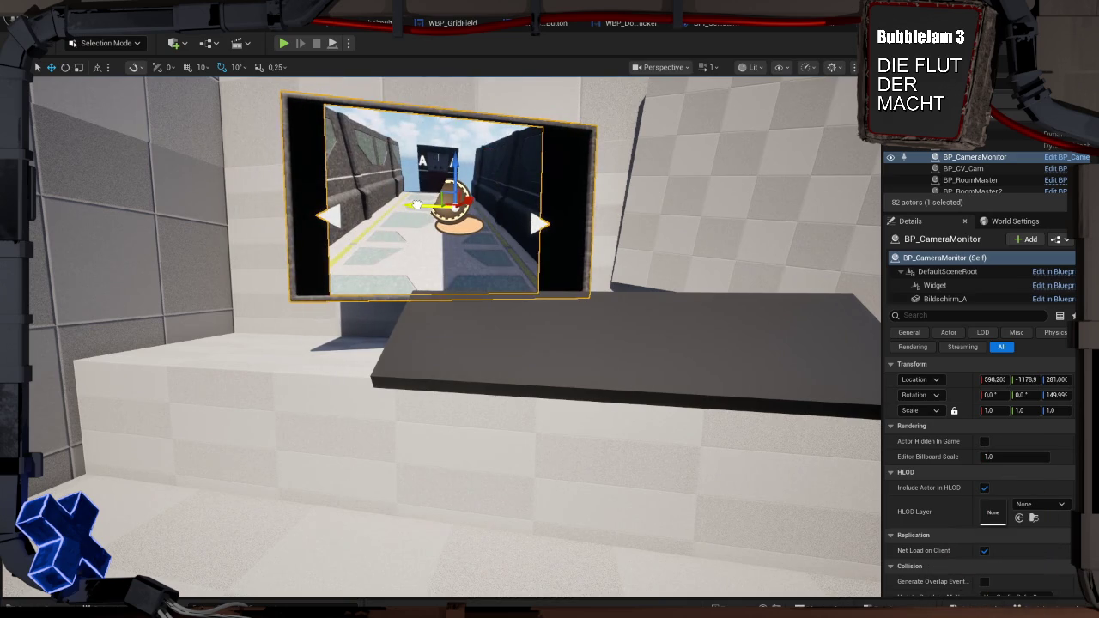
pyautogui.click(482, 335)
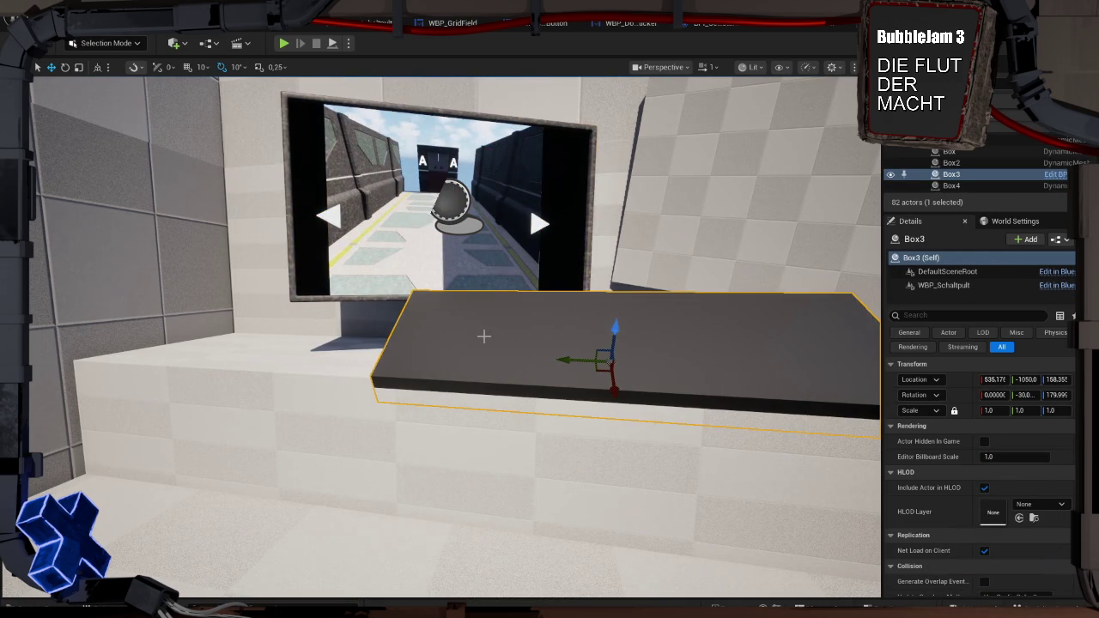
pyautogui.hotkey('ctrl', 'space')
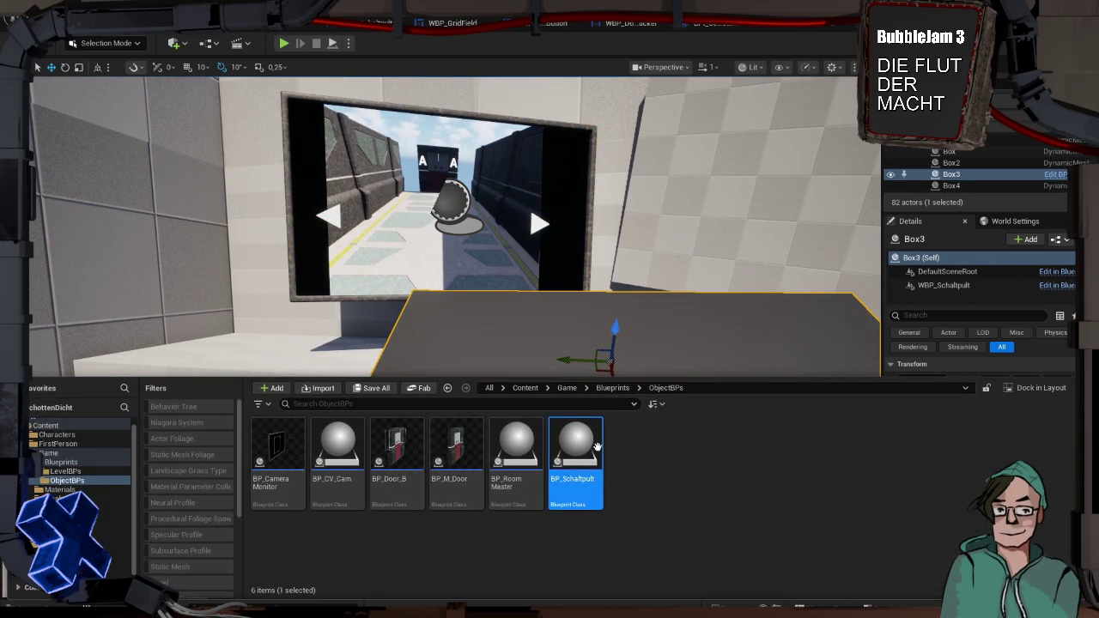
pyautogui.doubleClick(592, 447)
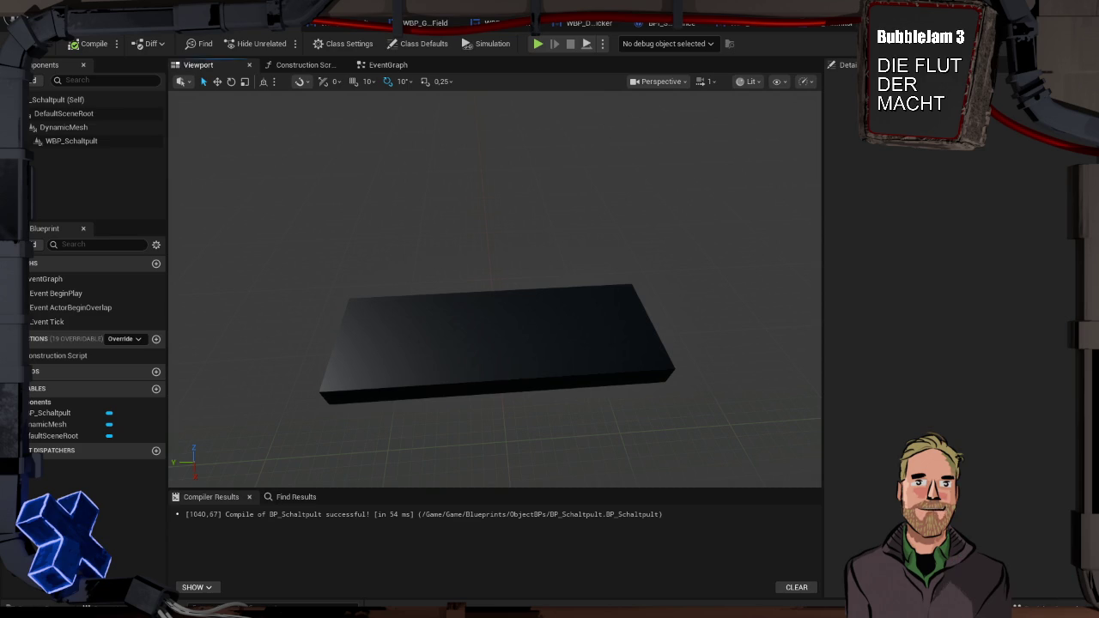
# Move WBP_Schaltpult onto DynamicMesh in Components, then delete the DynamicMesh slab component
pyautogui.click(488, 326)
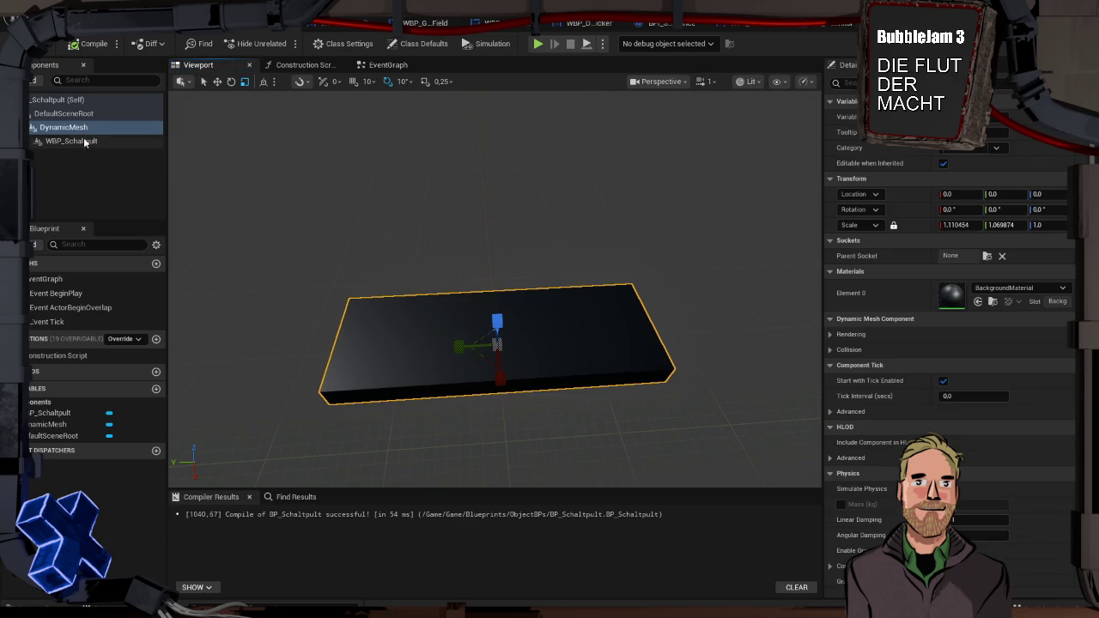
pyautogui.moveTo(84, 141)
pyautogui.mouseDown()
pyautogui.moveTo(83, 112)
pyautogui.moveTo(67, 133)
pyautogui.mouseUp()
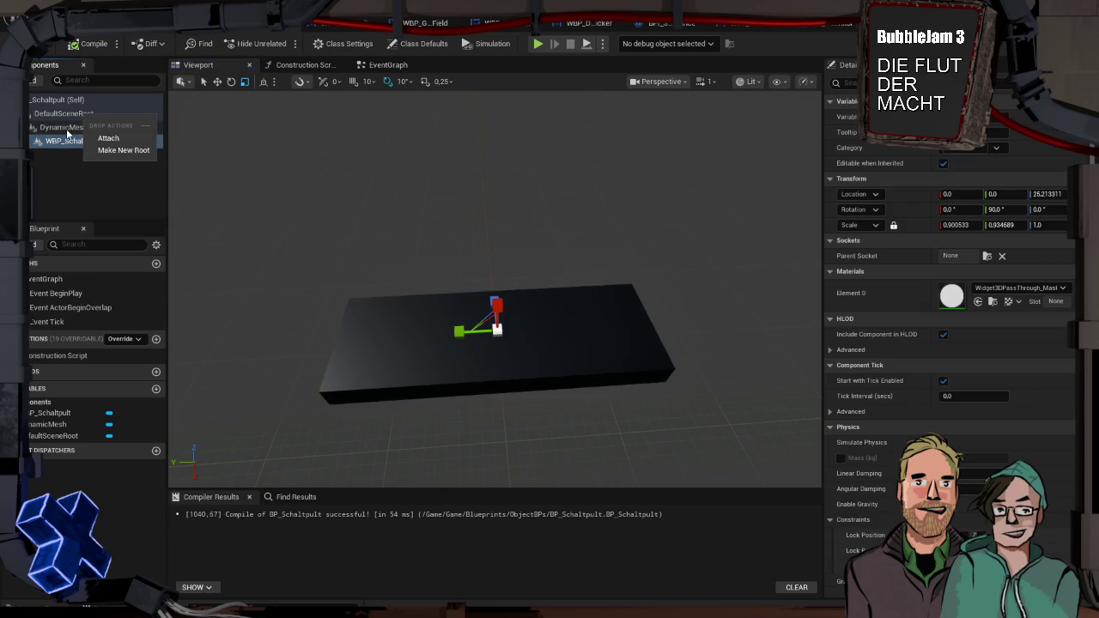
pyautogui.click(102, 139)
pyautogui.click(69, 127)
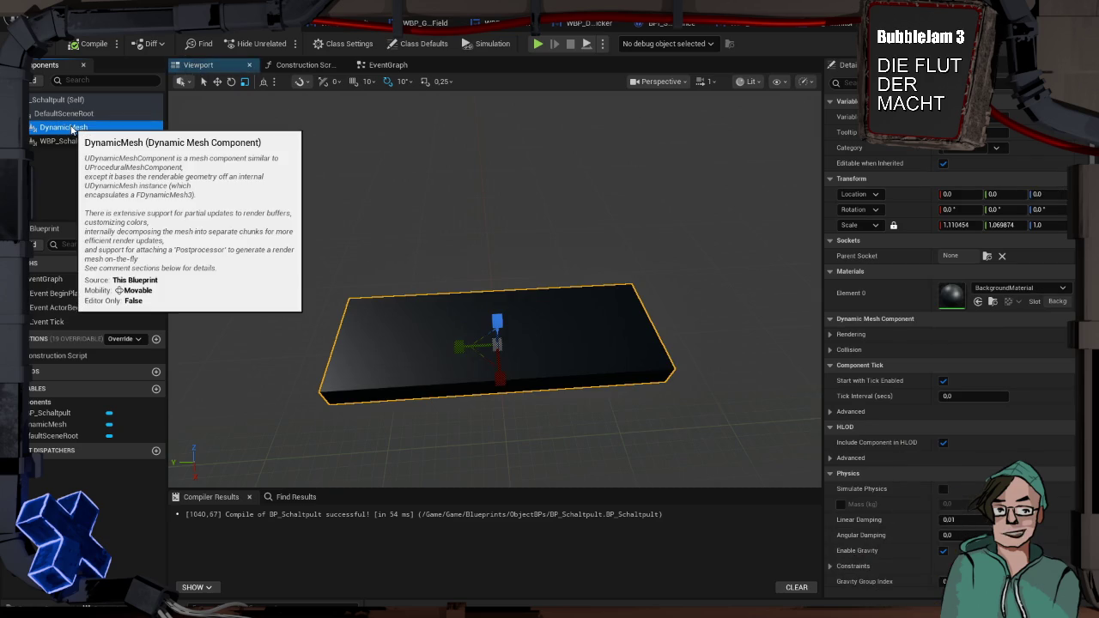
pyautogui.press('Delete')
pyautogui.hotkey('ctrl', 'space')
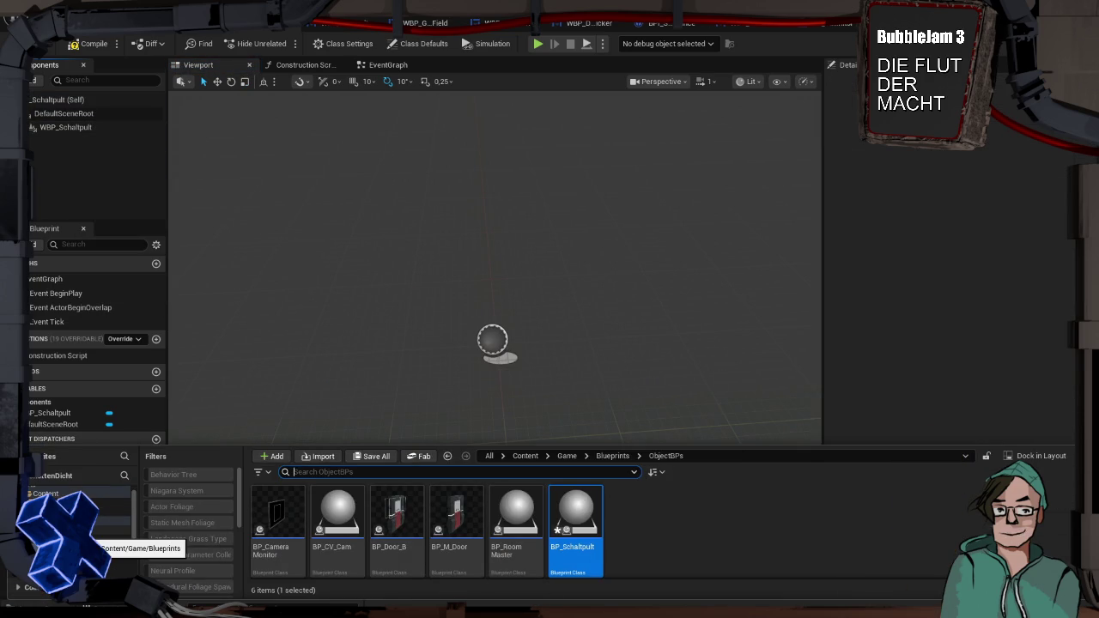
# Add the Bildschirm_B mesh from Meshes to BP_Schaltpult, attached under WBP_Schaltpult, and view the desk
pyautogui.click(112, 540)
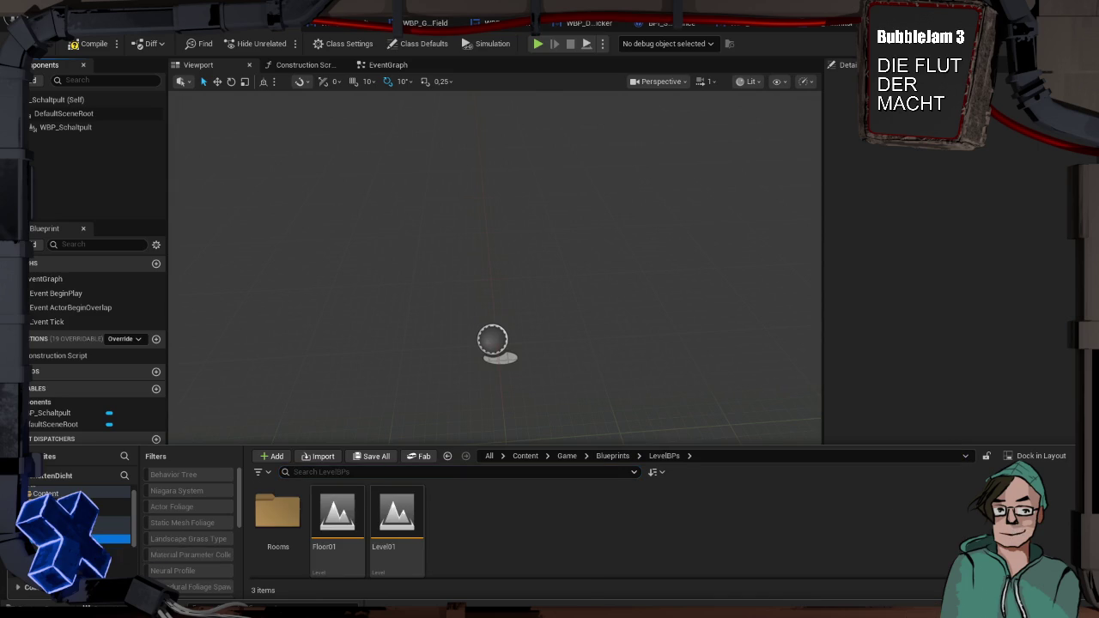
pyautogui.press('Down')
pyautogui.press('Down')
pyautogui.press('Down')
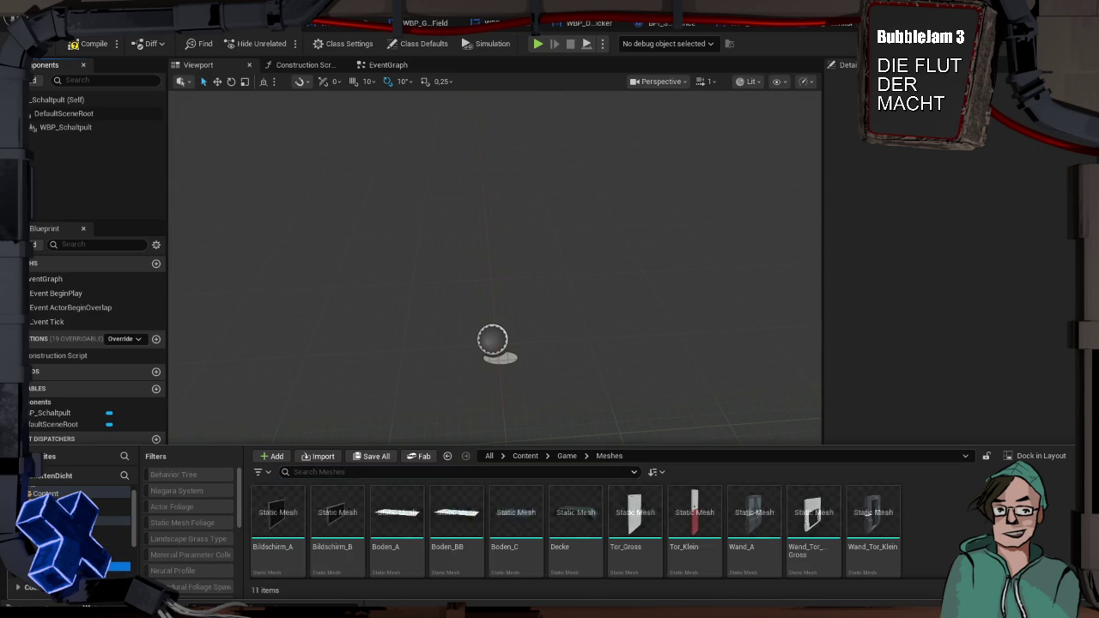
pyautogui.moveTo(336, 515)
pyautogui.mouseDown()
pyautogui.moveTo(148, 148)
pyautogui.moveTo(73, 117)
pyautogui.moveTo(76, 142)
pyautogui.mouseUp()
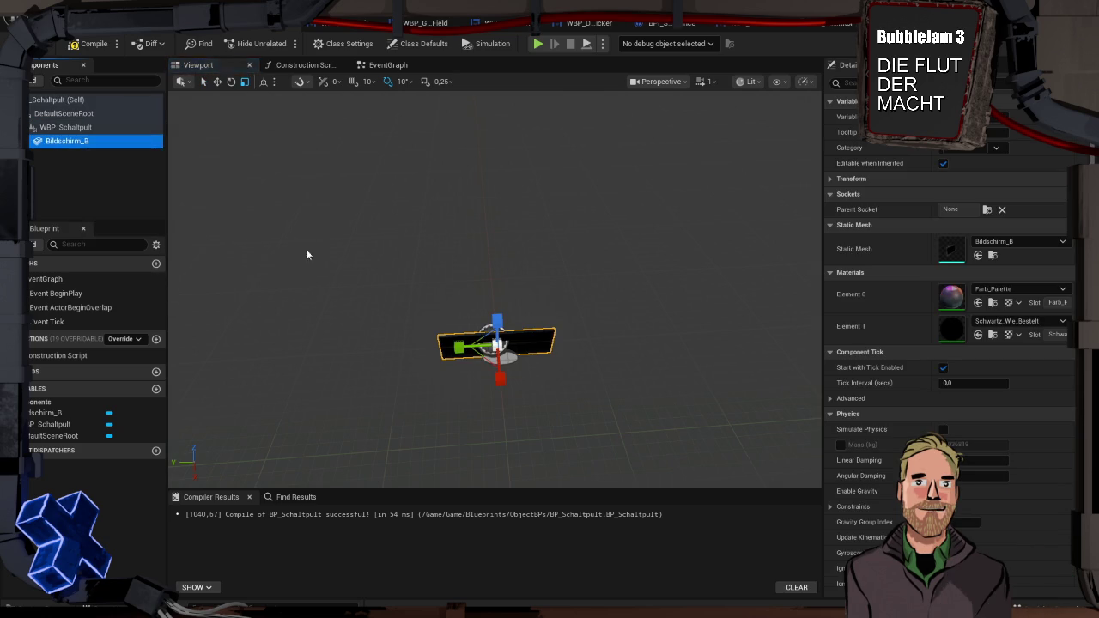
pyautogui.moveTo(602, 375); pyautogui.dragTo(558, 365)
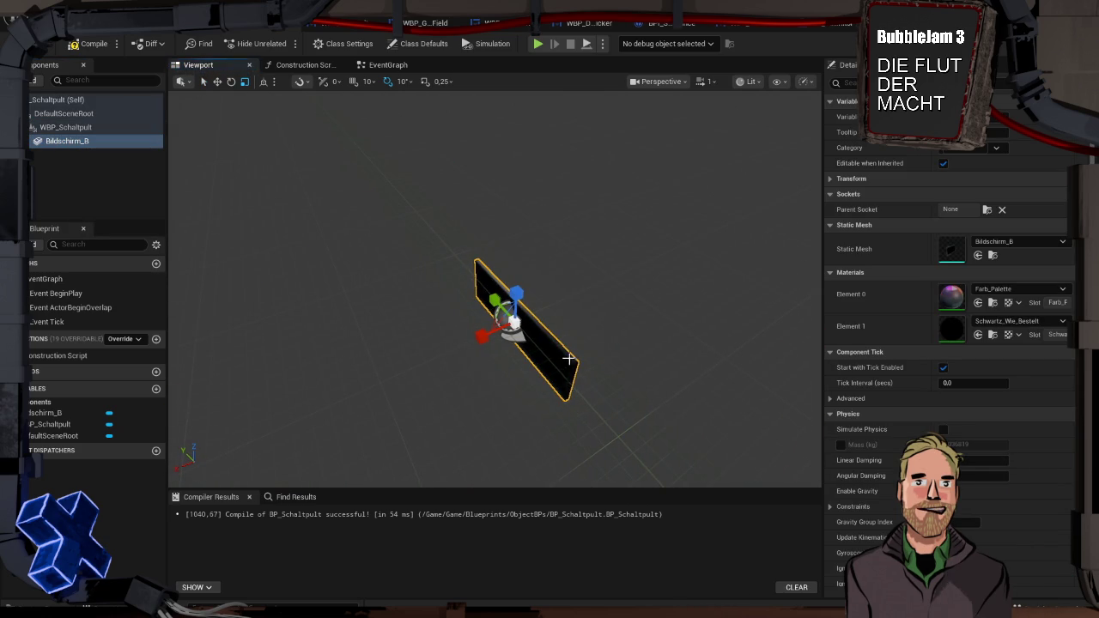
pyautogui.moveTo(74, 130); pyautogui.dragTo(63, 126)
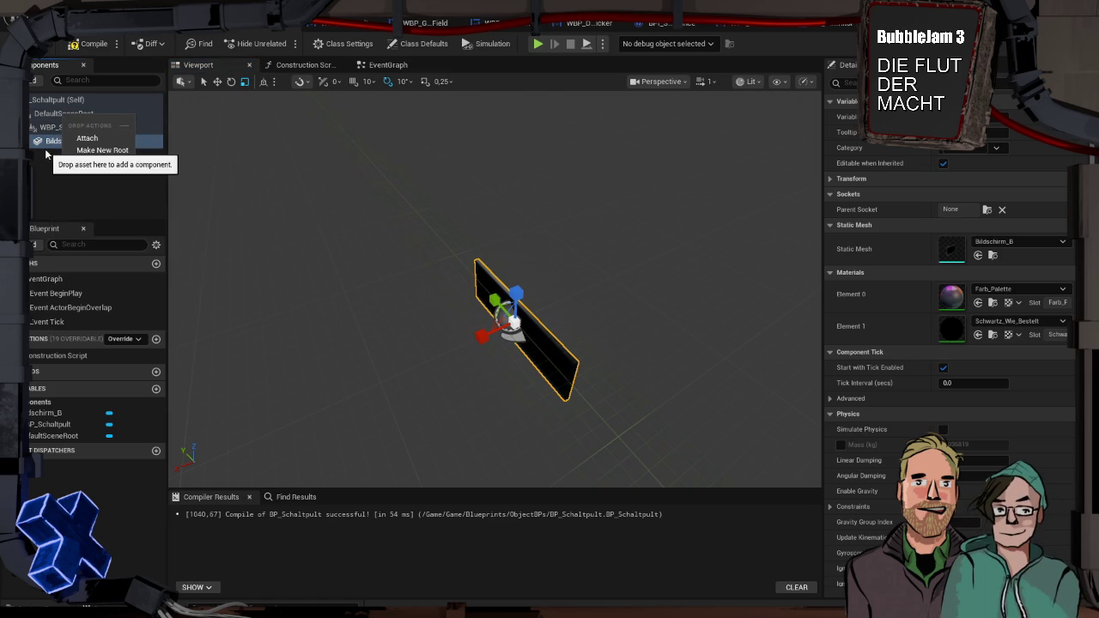
pyautogui.click(47, 144)
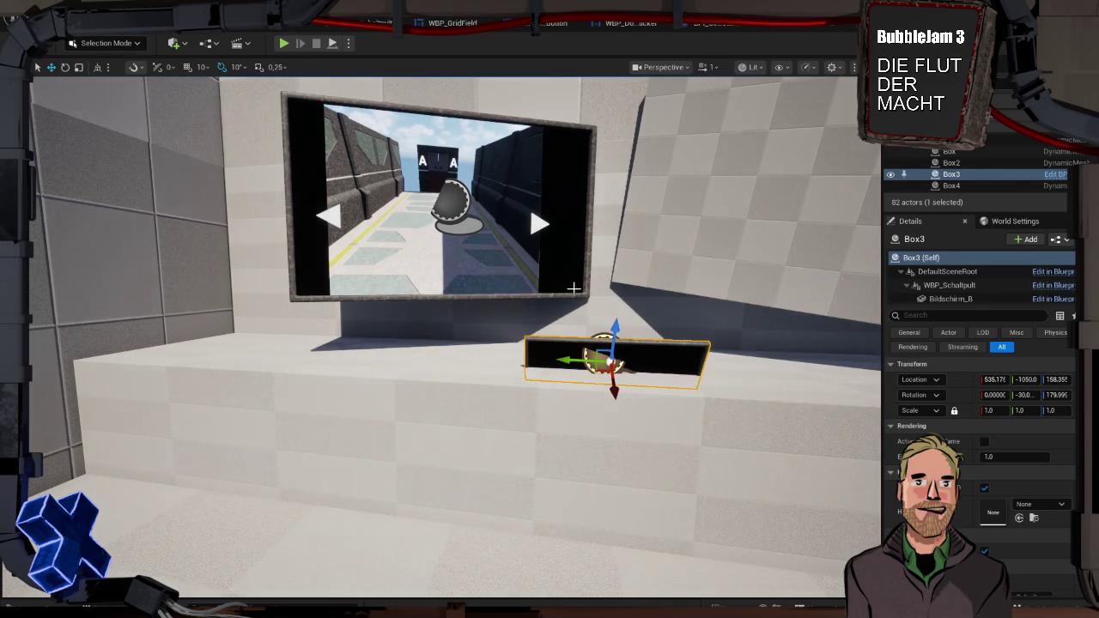
pyautogui.moveTo(574, 289); pyautogui.dragTo(567, 384)
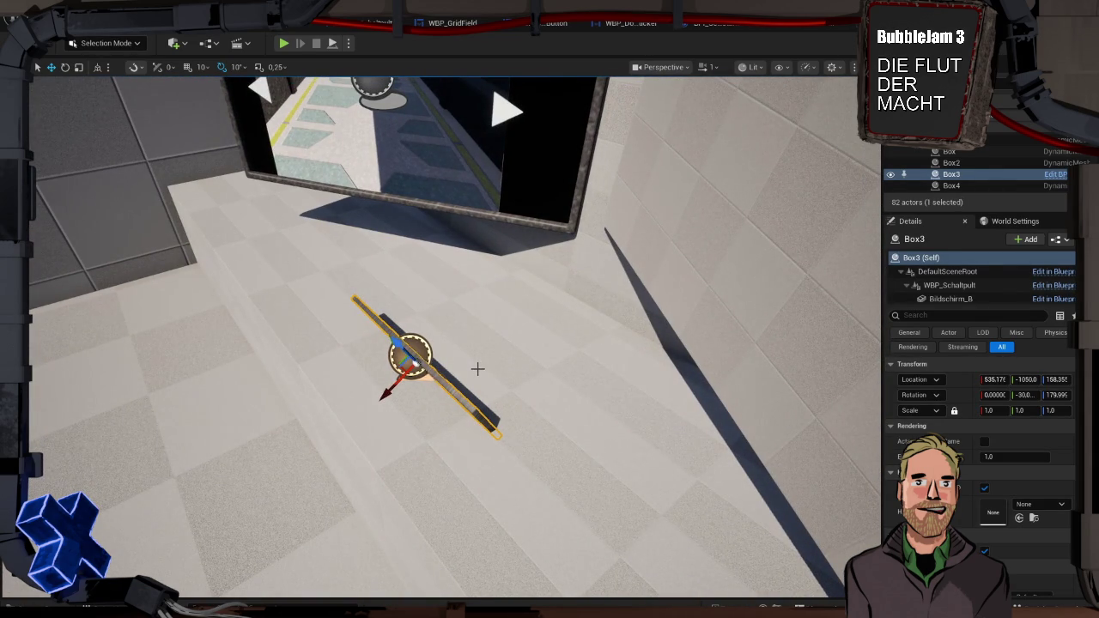
# Rotate Bildschirm_B 90° in the BP_Schaltpult viewport so the screen lies flat
pyautogui.scroll(5, 478, 369)
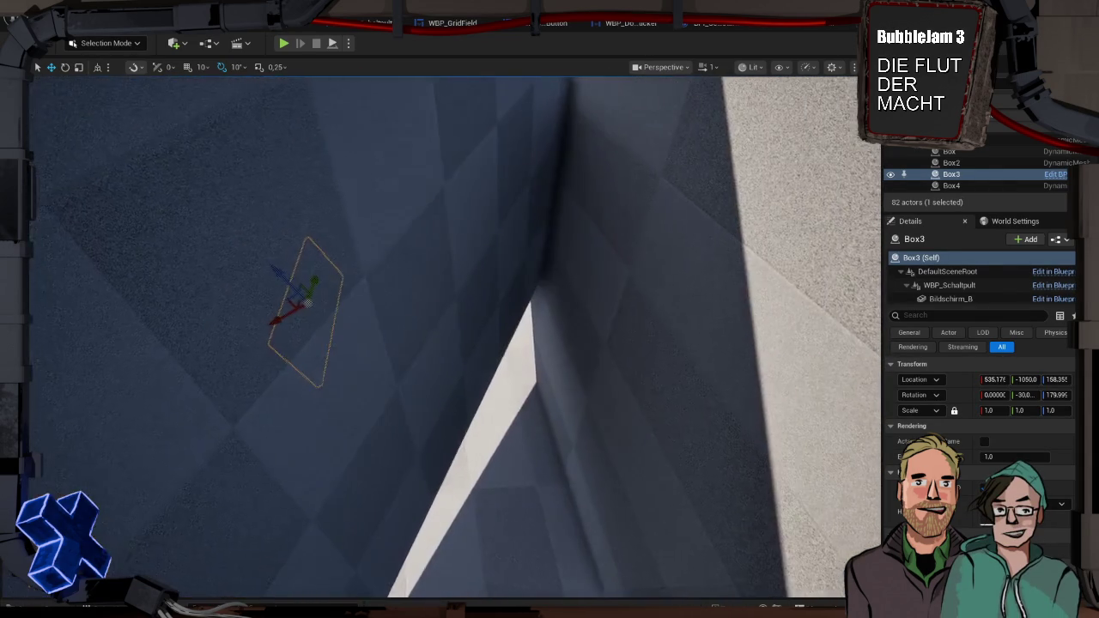
pyautogui.press('f')
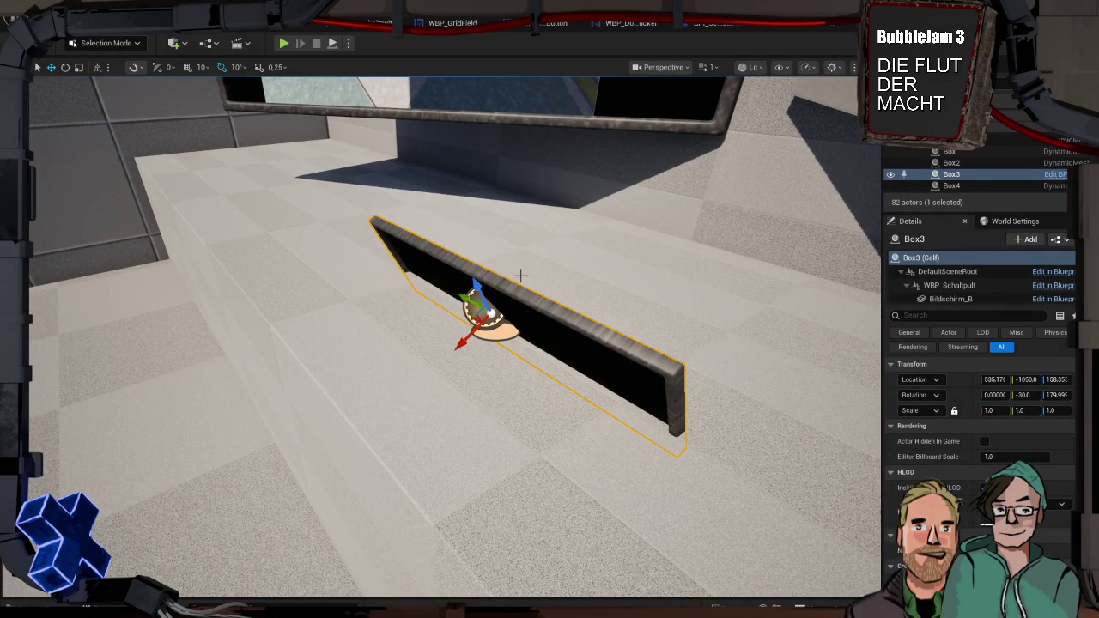
pyautogui.click(286, 30)
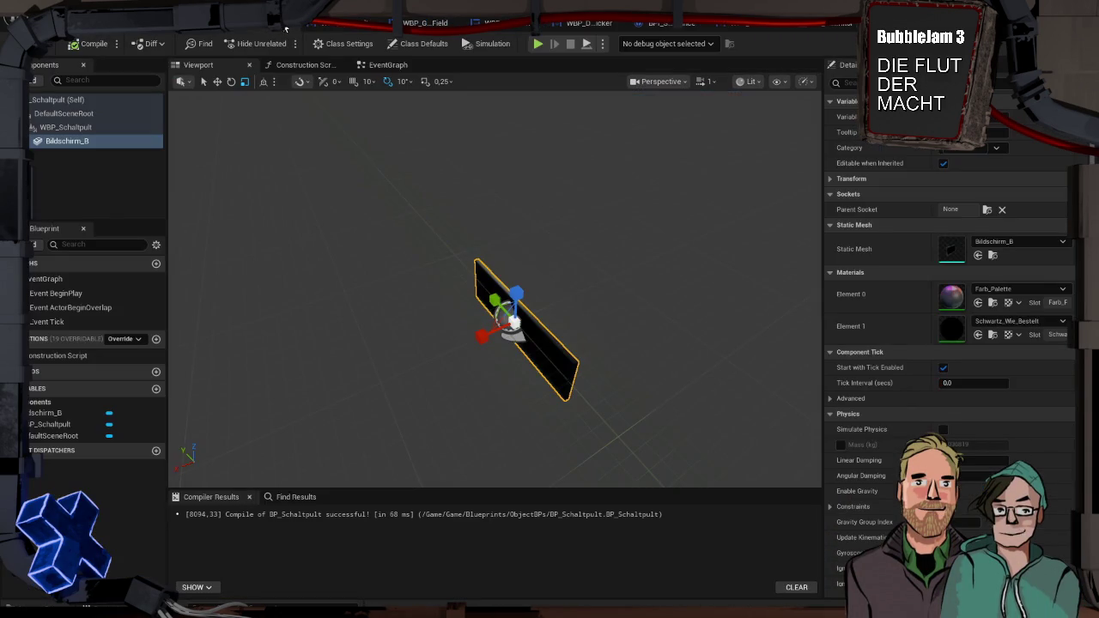
pyautogui.moveTo(553, 347)
pyautogui.mouseDown()
pyautogui.moveTo(481, 369)
pyautogui.moveTo(552, 347)
pyautogui.mouseUp()
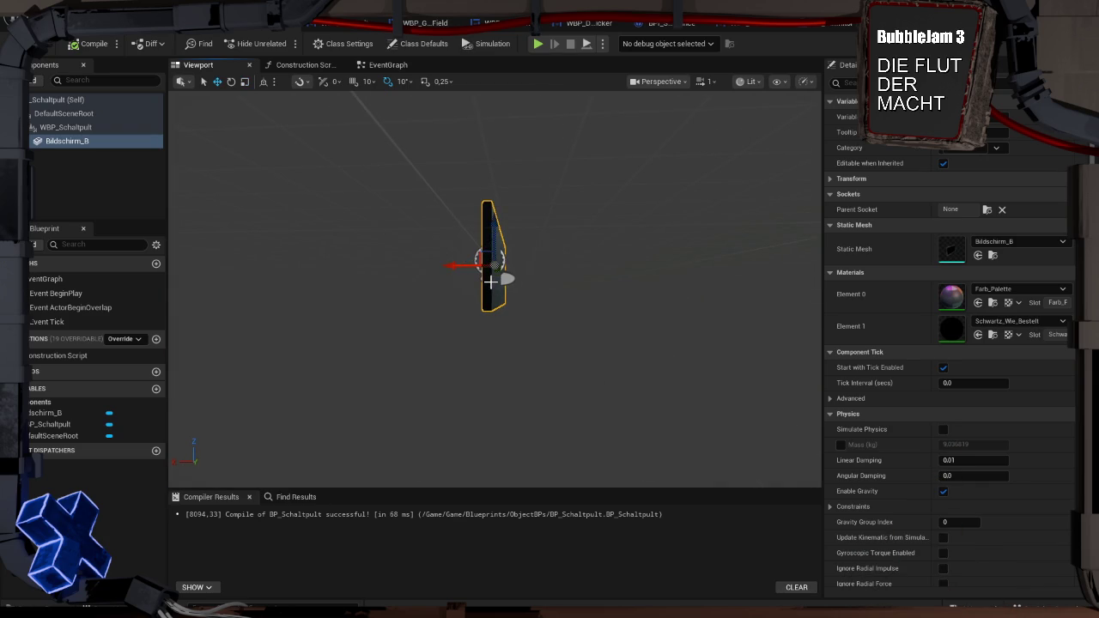
pyautogui.moveTo(542, 297); pyautogui.dragTo(521, 284)
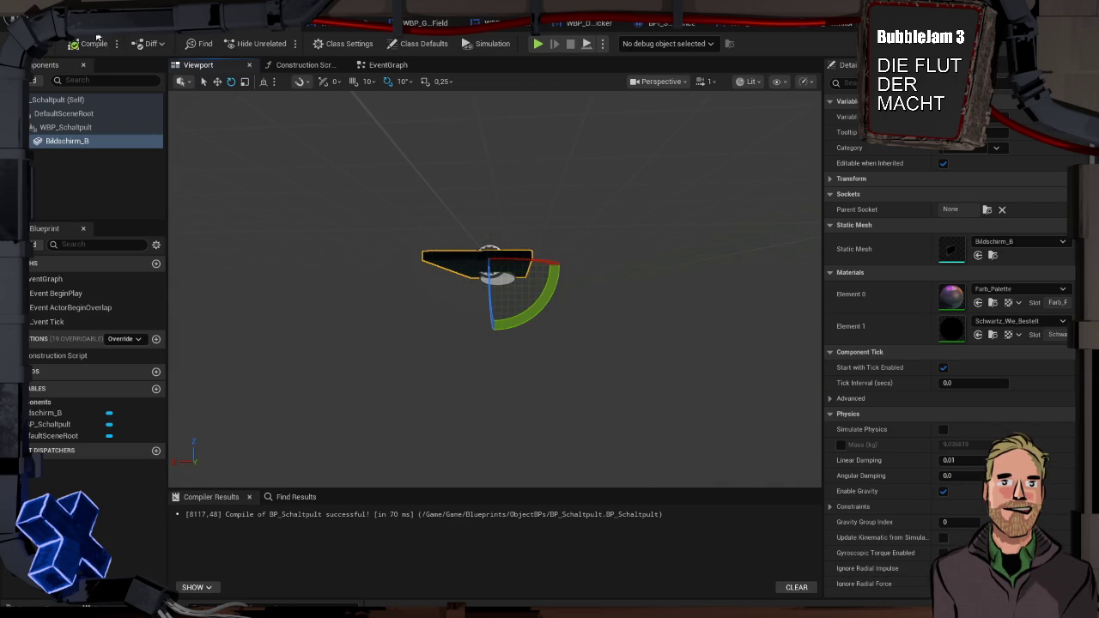
# Raise Box3 to 532.636, -1050.0, 162.754 in the level and play-test it
pyautogui.click(224, 23)
pyautogui.moveTo(484, 309); pyautogui.dragTo(468, 269)
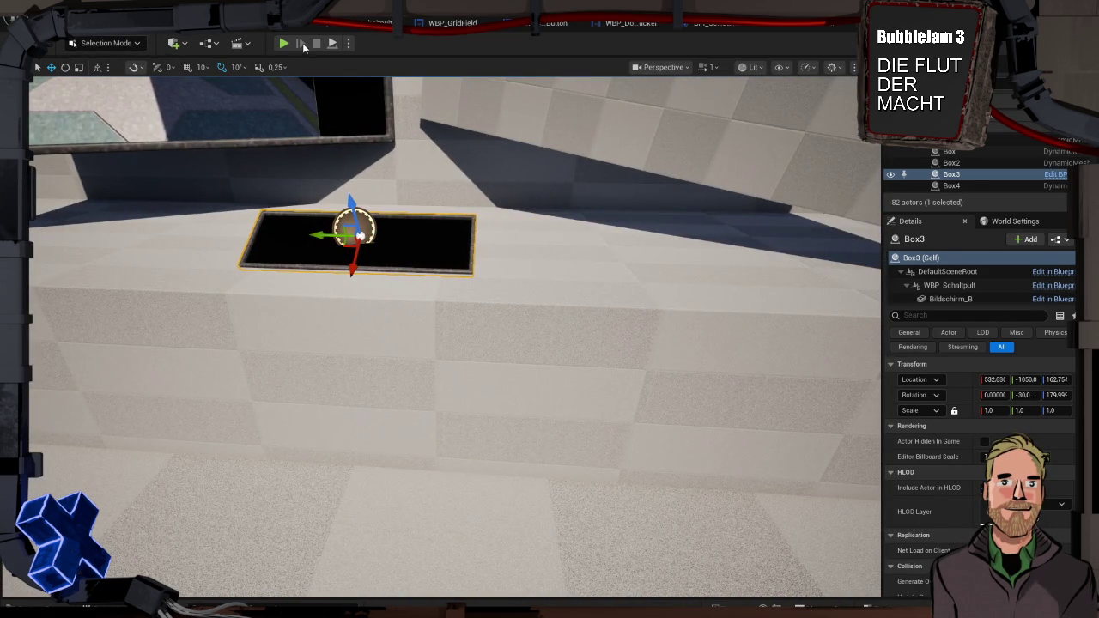
pyautogui.click(284, 43)
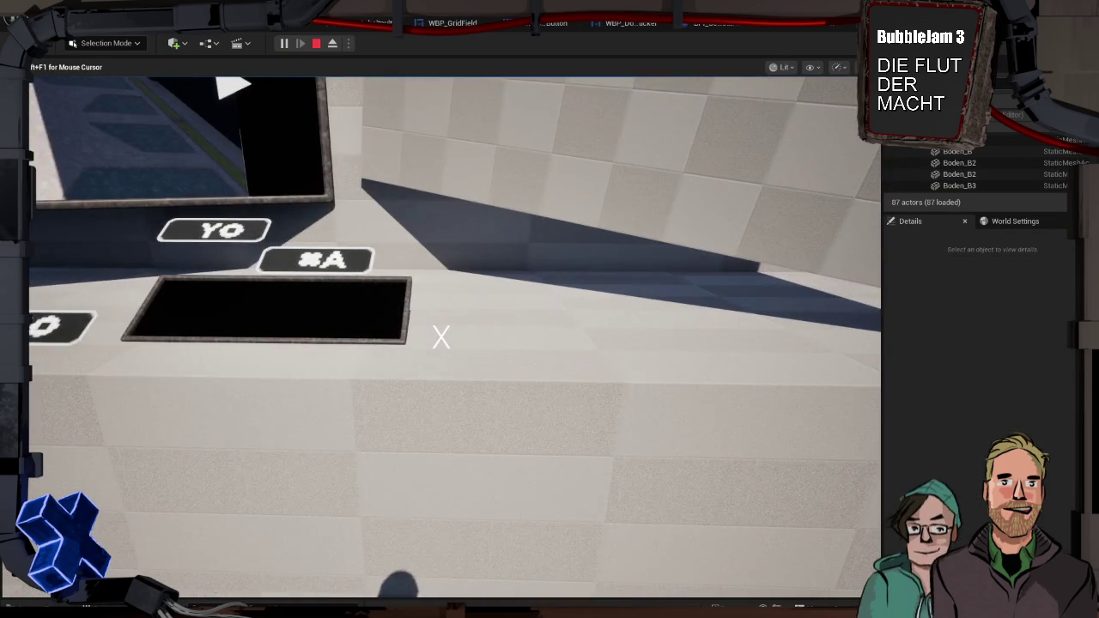
pyautogui.press('Escape')
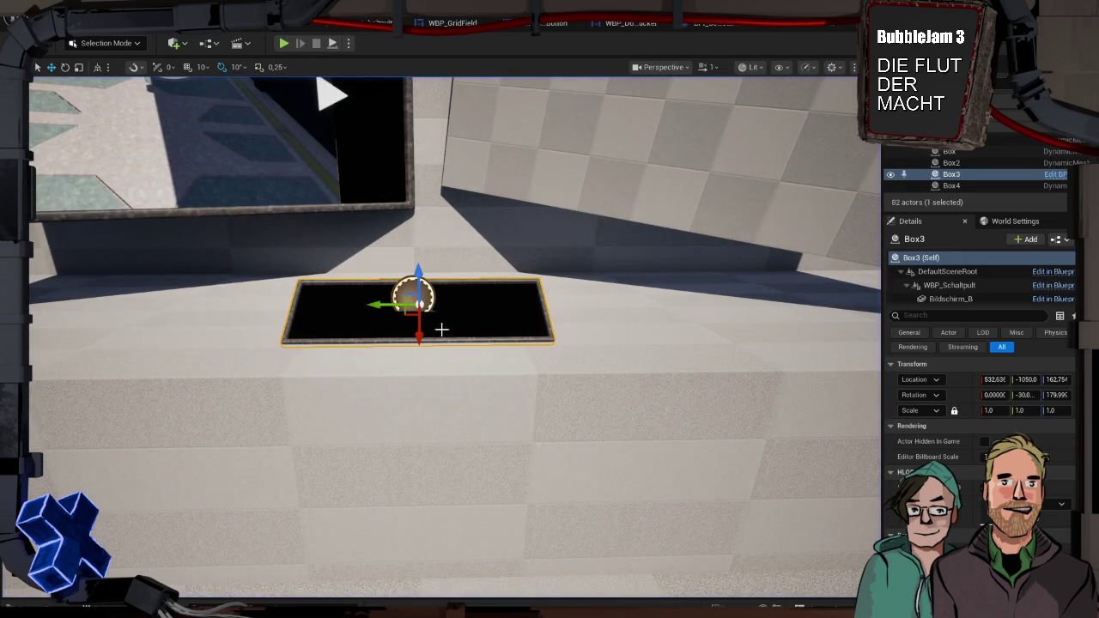
pyautogui.hotkey('ctrl', 'e')
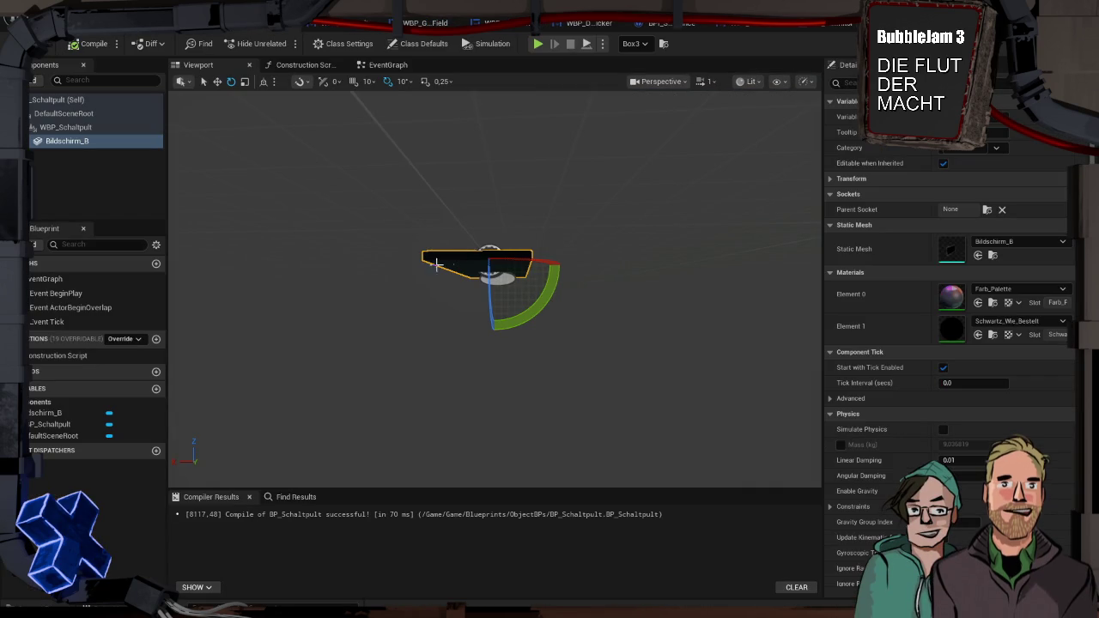
# Reorder Bildschirm_B above WBP_Schaltpult in the Components hierarchy
pyautogui.moveTo(495, 343)
pyautogui.mouseDown()
pyautogui.moveTo(566, 284)
pyautogui.moveTo(609, 283)
pyautogui.mouseUp()
pyautogui.click(89, 143)
pyautogui.moveTo(90, 142)
pyautogui.mouseDown()
pyautogui.moveTo(69, 115)
pyautogui.moveTo(91, 129)
pyautogui.mouseUp()
pyautogui.click(94, 136)
pyautogui.click(87, 142)
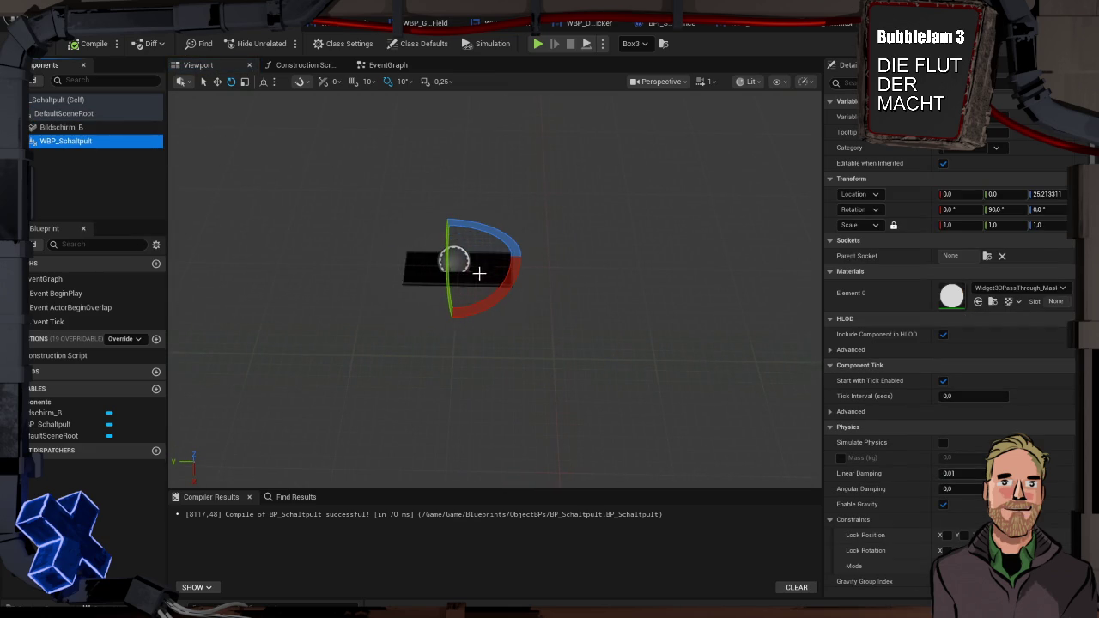
# Enlarge the Bildschirm_B screen mesh to cover the desk and run a quick play test
pyautogui.click(422, 264)
pyautogui.press('w')
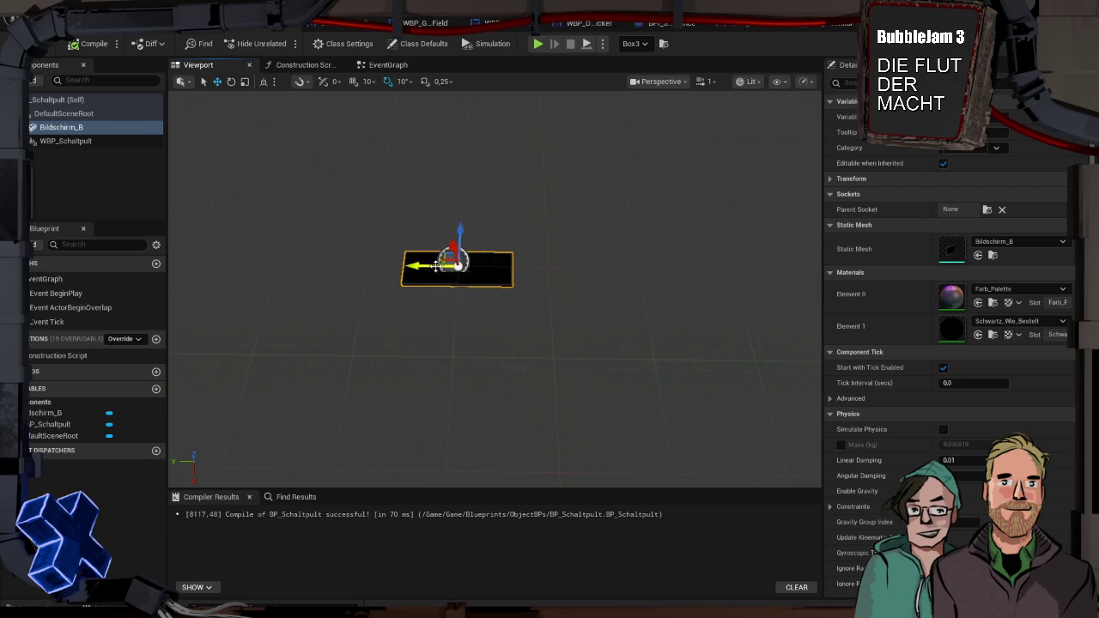
pyautogui.moveTo(459, 266); pyautogui.dragTo(466, 275)
pyautogui.click(83, 144)
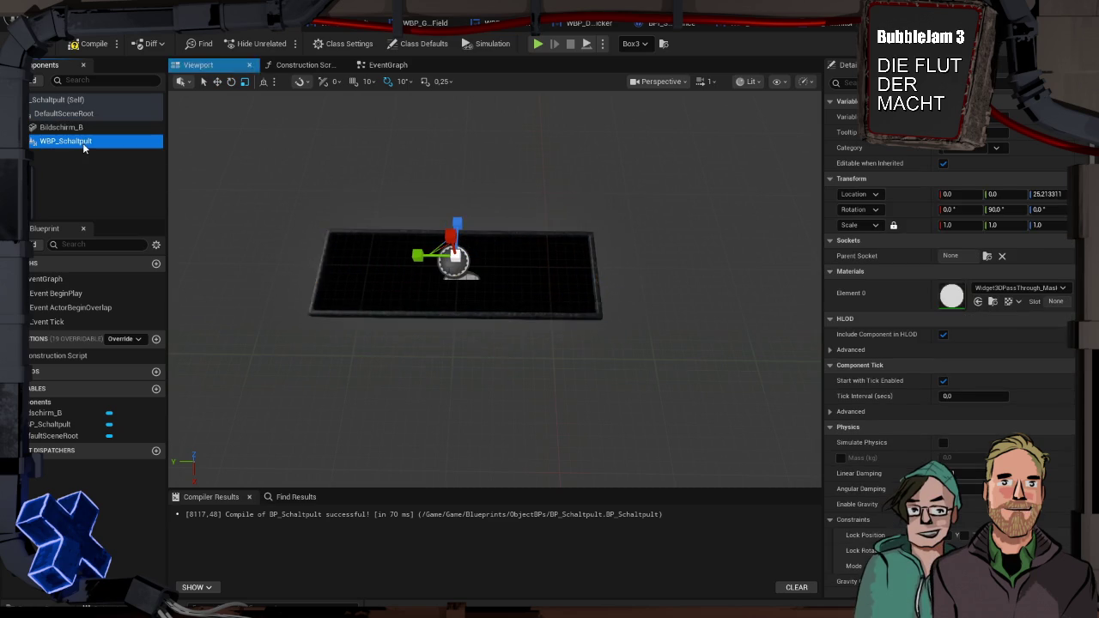
pyautogui.hotkey('alt', 'p')
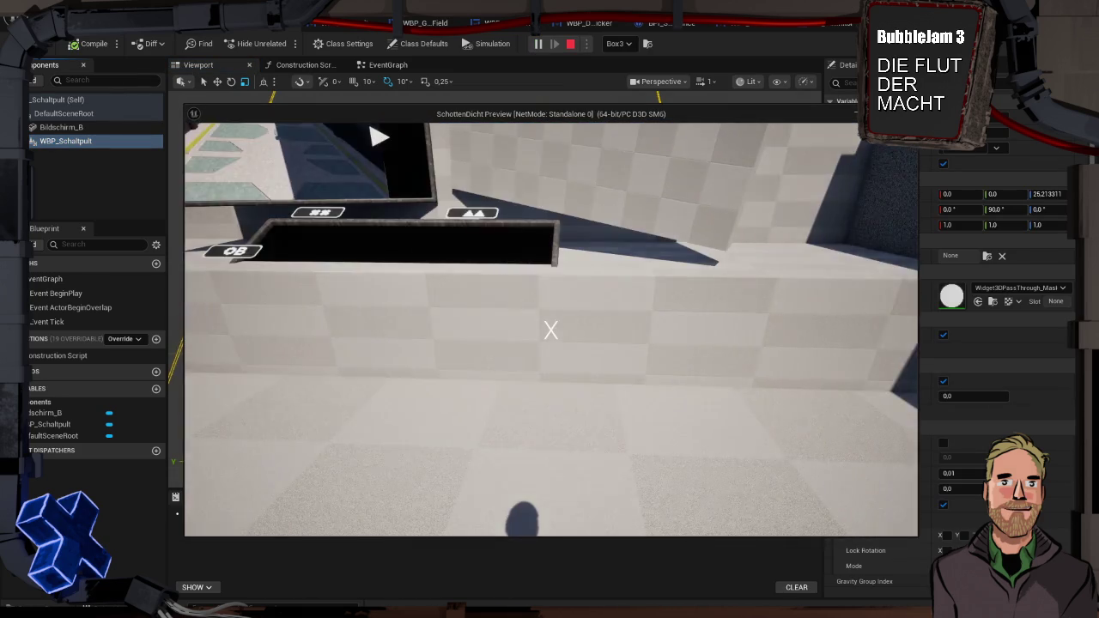
pyautogui.press('Escape')
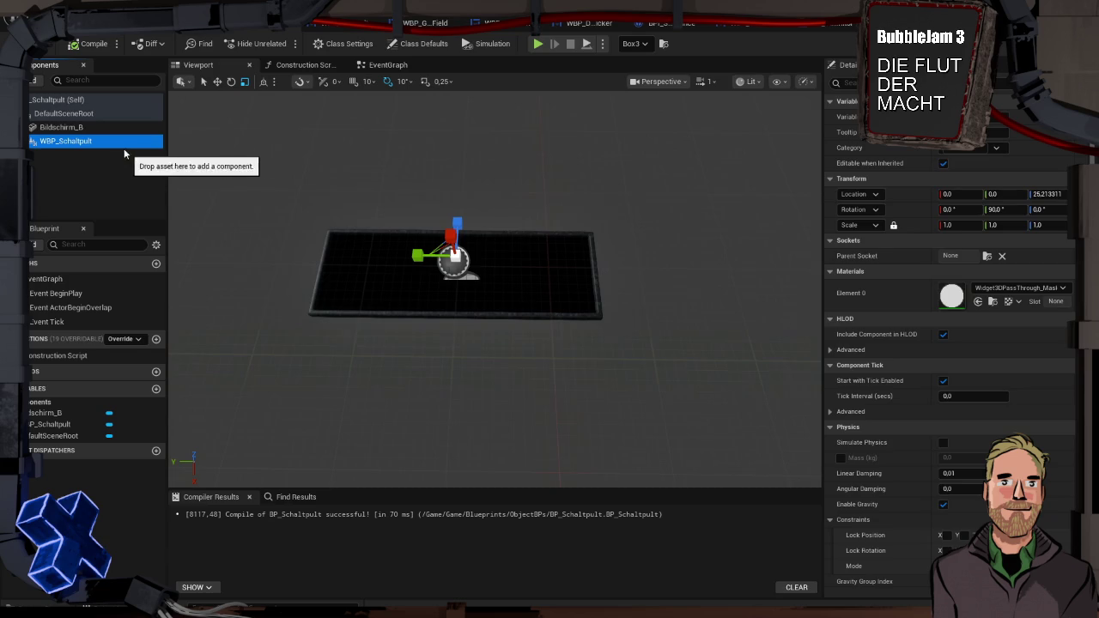
# Set WBP_Schaltpult's Rendering Background Color to fully saturated red, then start a play test
pyautogui.click(109, 126)
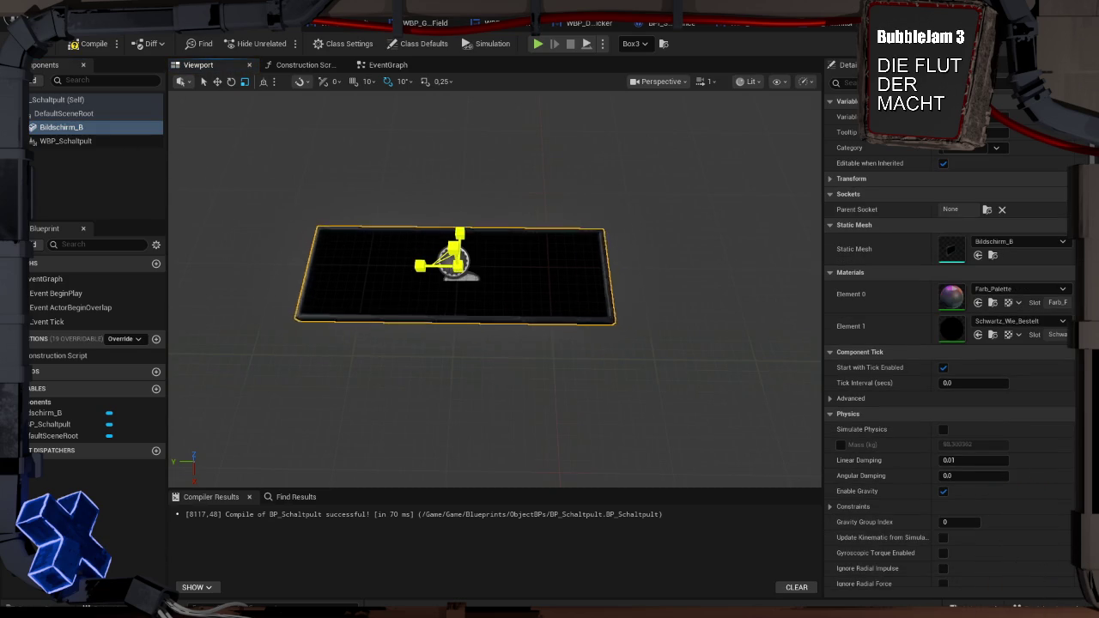
pyautogui.scroll(3, 454, 280)
pyautogui.click(60, 140)
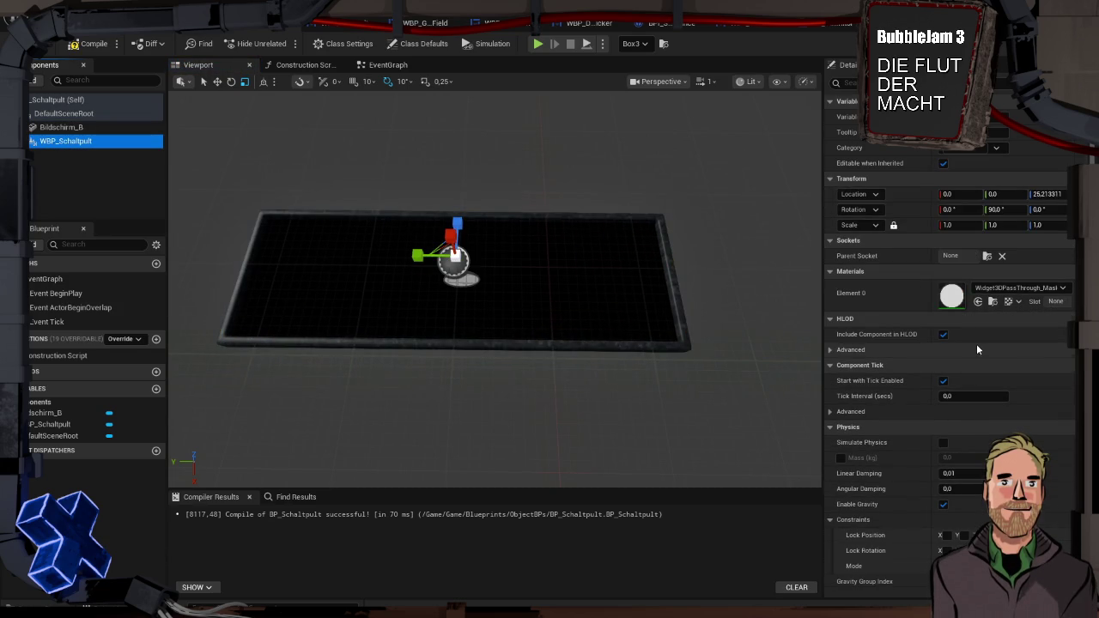
pyautogui.scroll(-5, 977, 348)
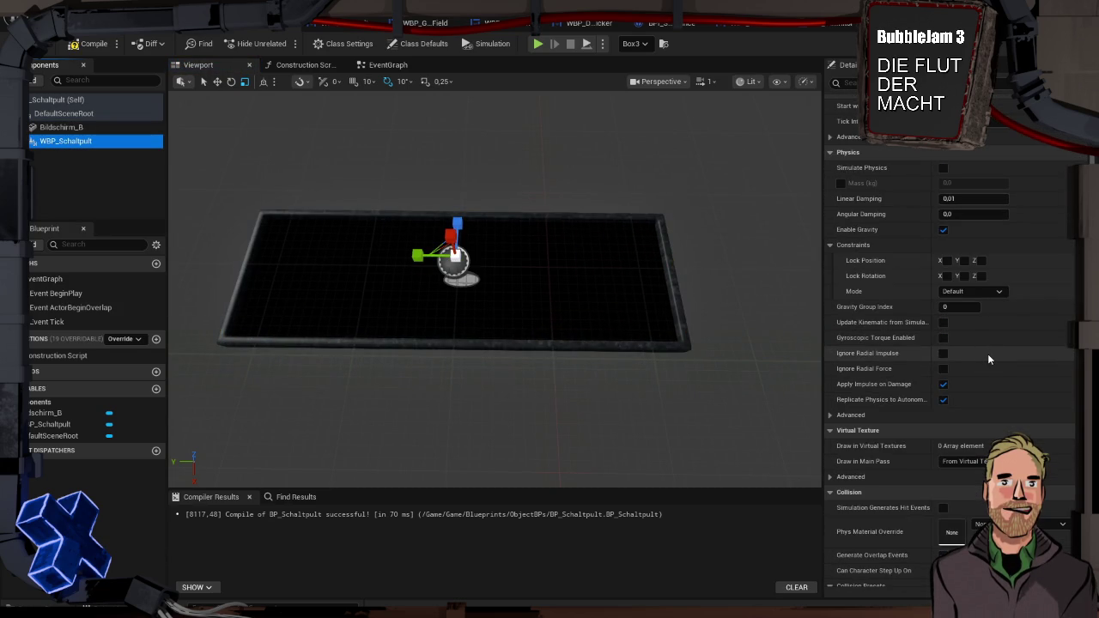
pyautogui.scroll(-6, 988, 356)
pyautogui.scroll(-5, 986, 357)
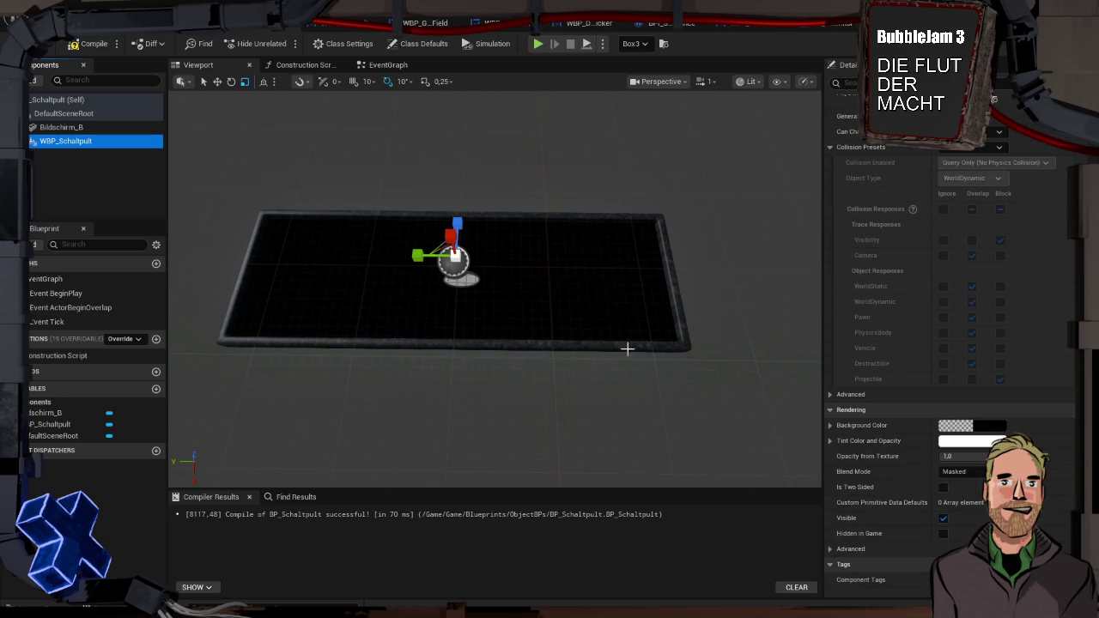
pyautogui.click(990, 428)
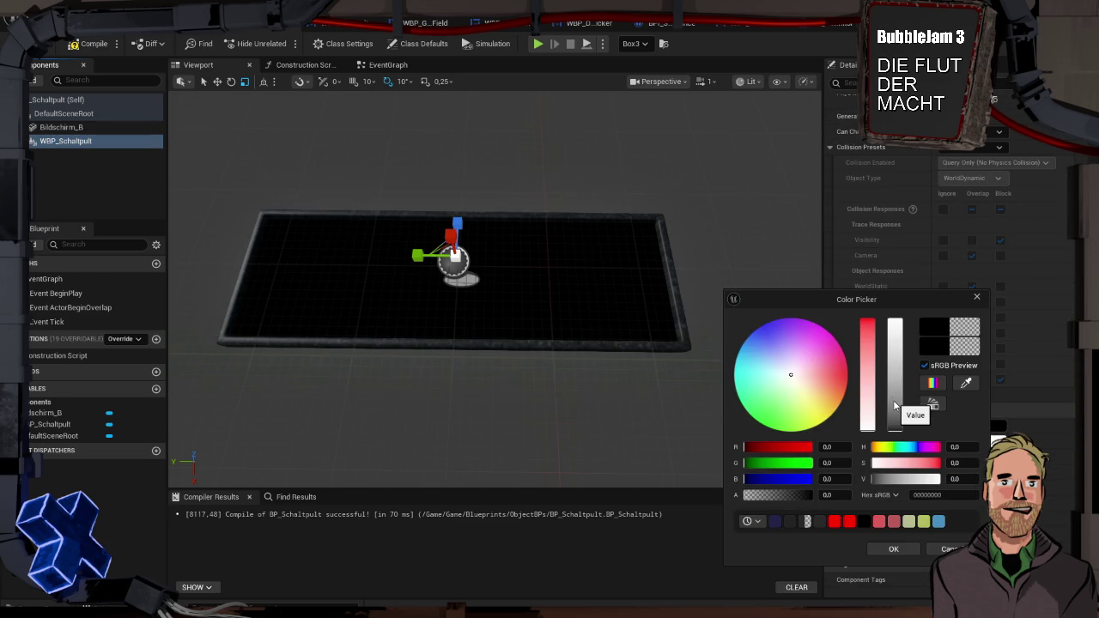
pyautogui.moveTo(872, 391); pyautogui.dragTo(862, 312)
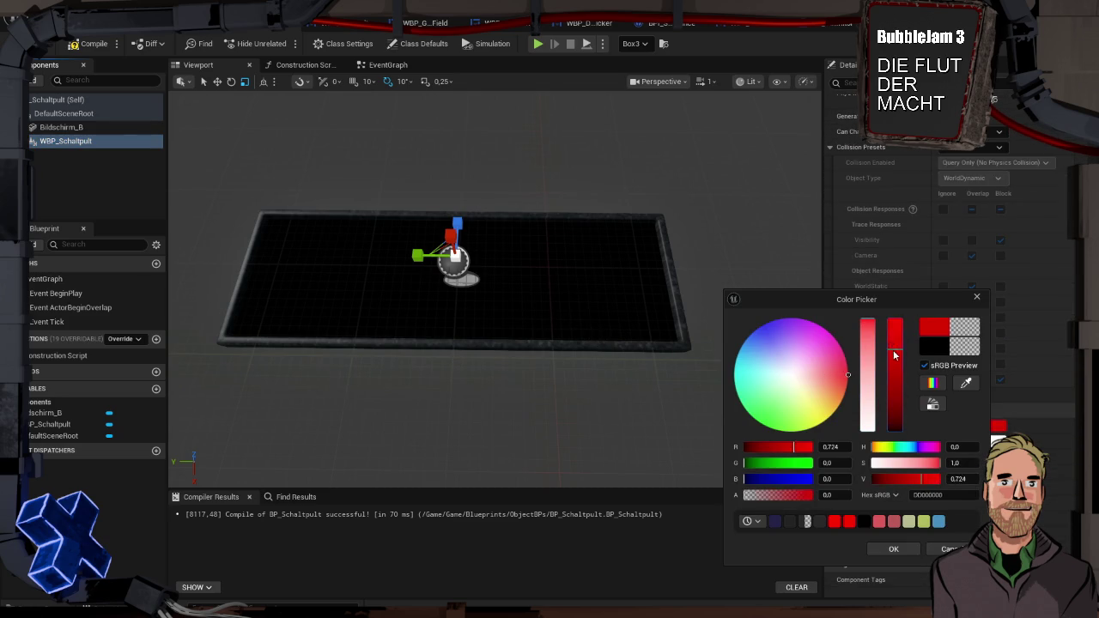
pyautogui.click(898, 550)
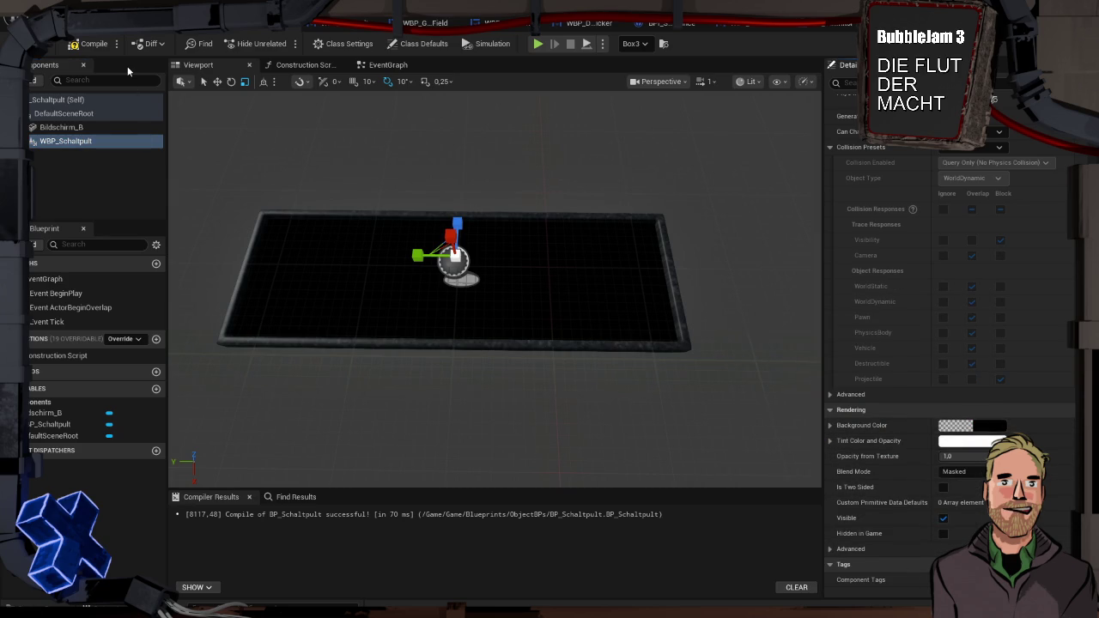
pyautogui.hotkey('alt', 'p')
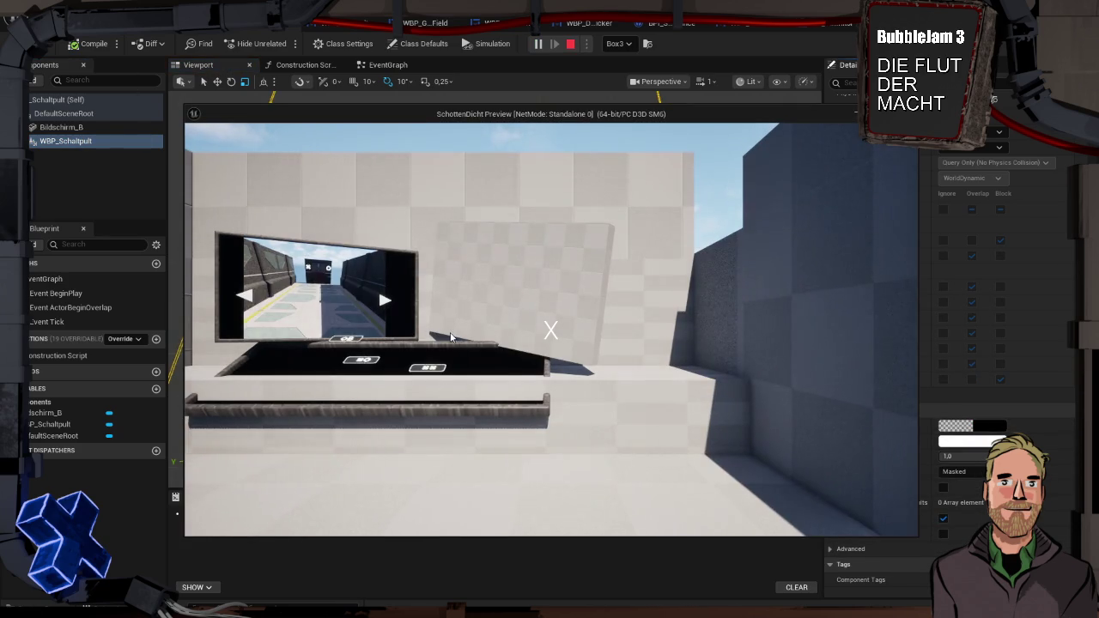
# Nudge the Bildschirm_B tray up slightly and check it in a play test
pyautogui.press('Escape')
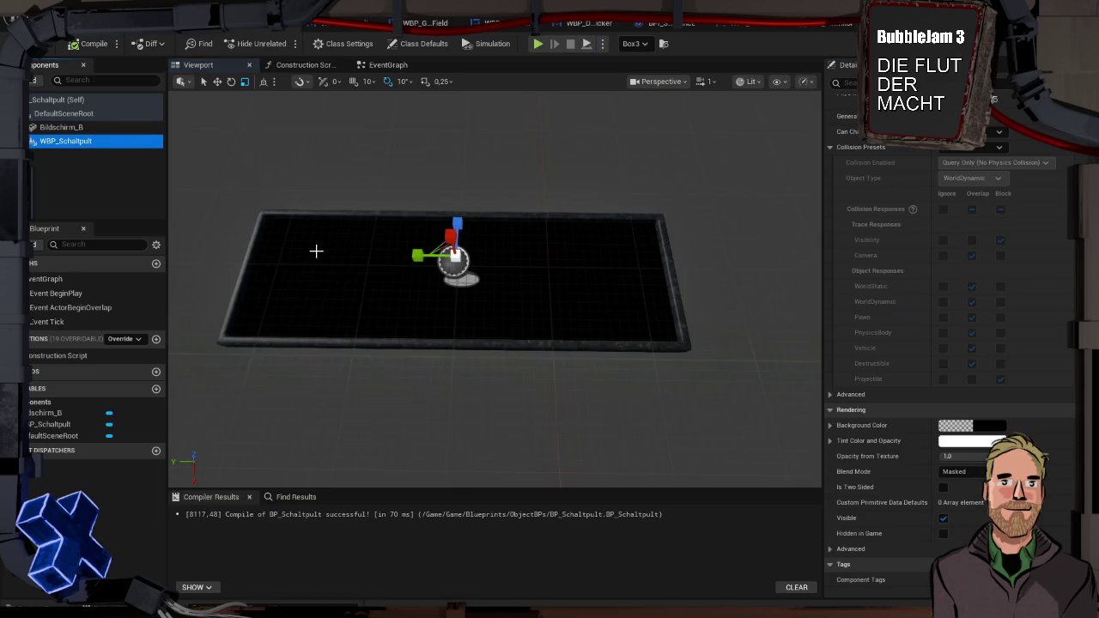
pyautogui.click(479, 272)
pyautogui.moveTo(453, 247); pyautogui.dragTo(452, 240)
pyautogui.hotkey('alt', 'p')
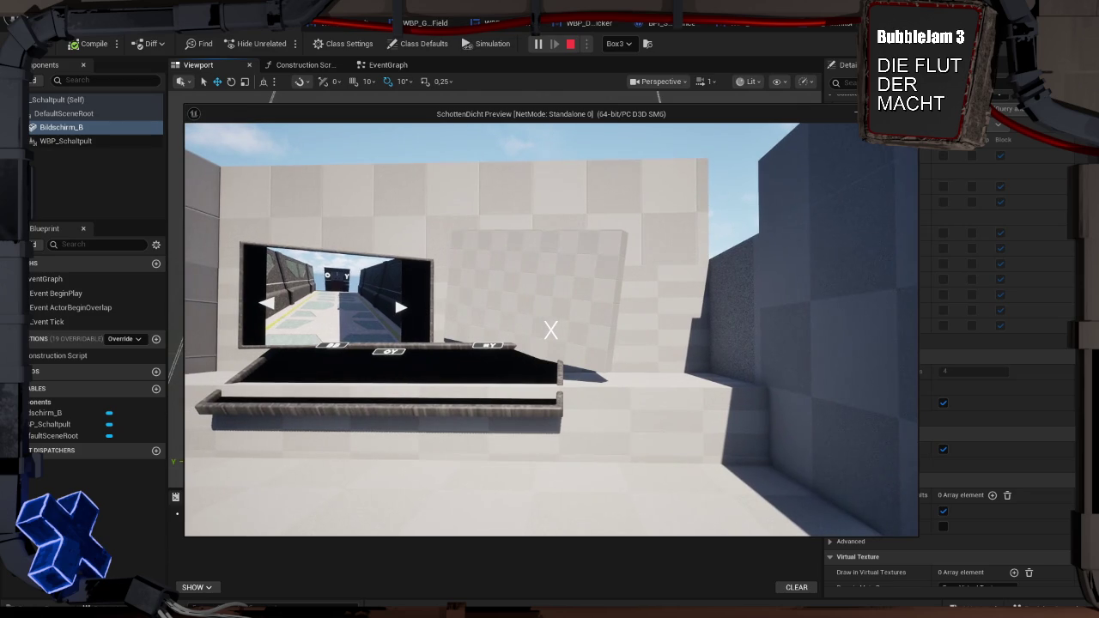
pyautogui.press('Escape')
# View the tray edge-on, raise it a bit more, and play-test again
pyautogui.moveTo(461, 263)
pyautogui.mouseDown()
pyautogui.moveTo(393, 251)
pyautogui.moveTo(403, 232)
pyautogui.moveTo(544, 318)
pyautogui.mouseUp()
pyautogui.scroll(-2, 496, 135)
pyautogui.moveTo(478, 135); pyautogui.dragTo(480, 127)
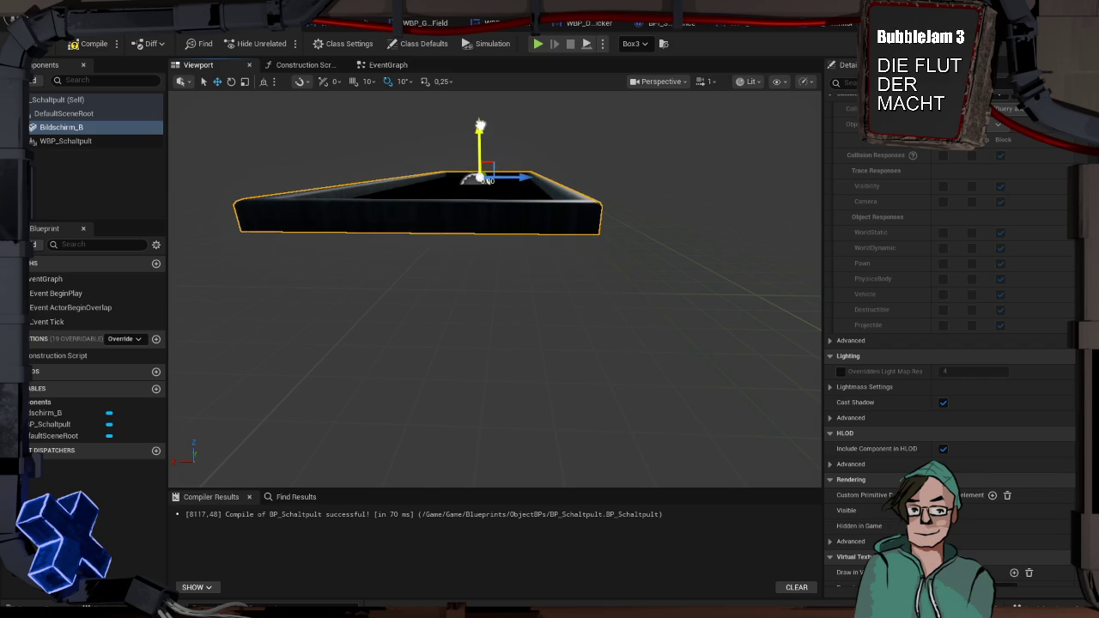
pyautogui.hotkey('alt', 'p')
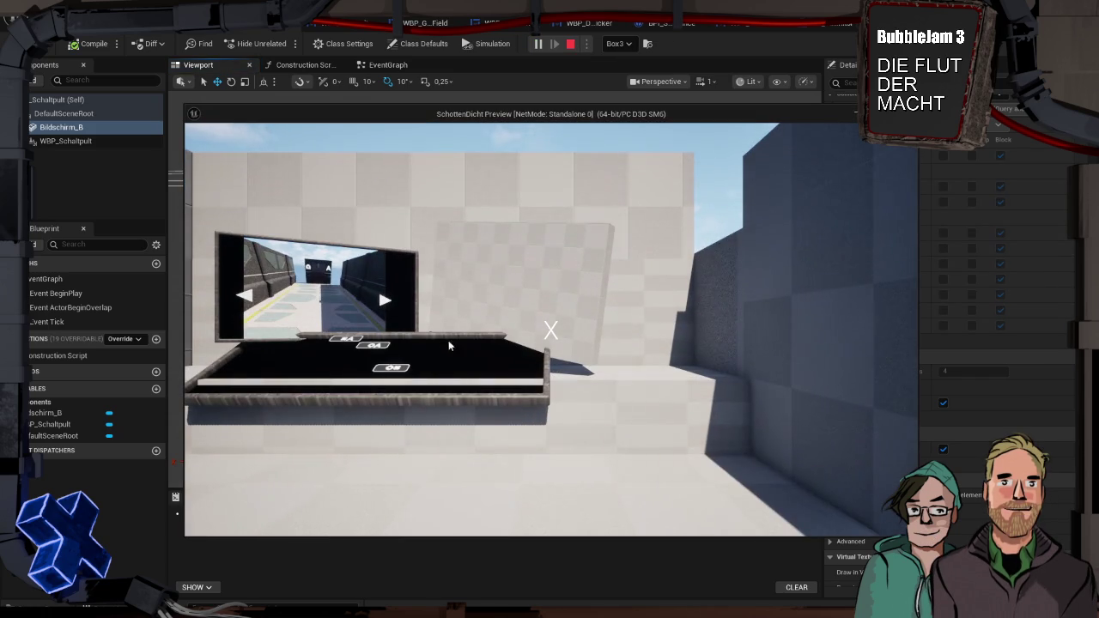
pyautogui.press('Escape')
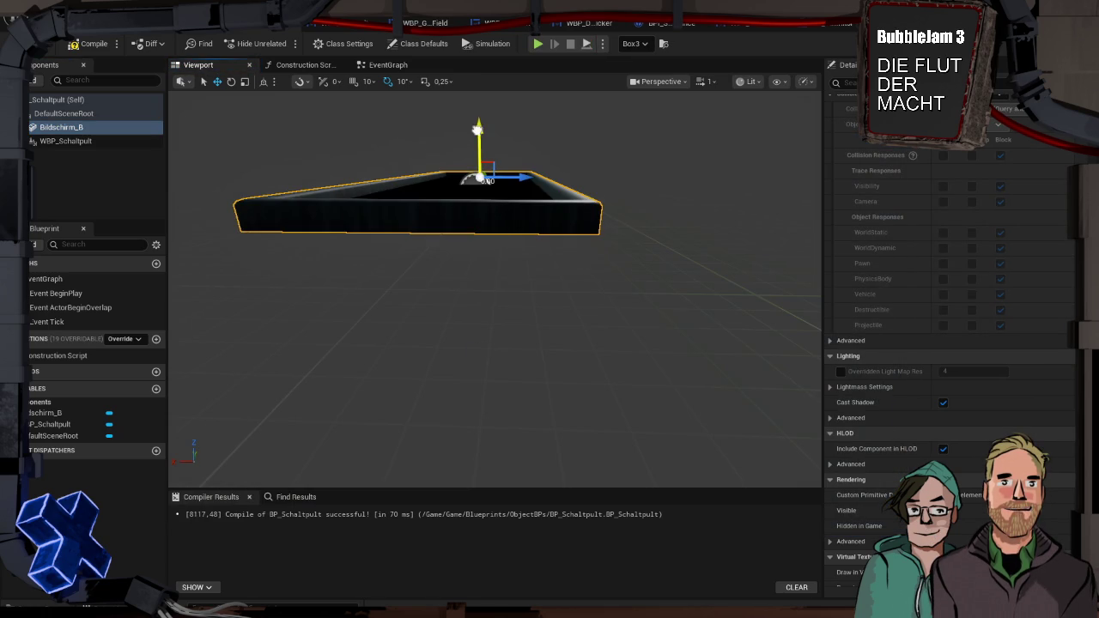
# Raise the tray further and walk up to the console in two play tests
pyautogui.moveTo(478, 129); pyautogui.dragTo(477, 123)
pyautogui.hotkey('alt', 'p')
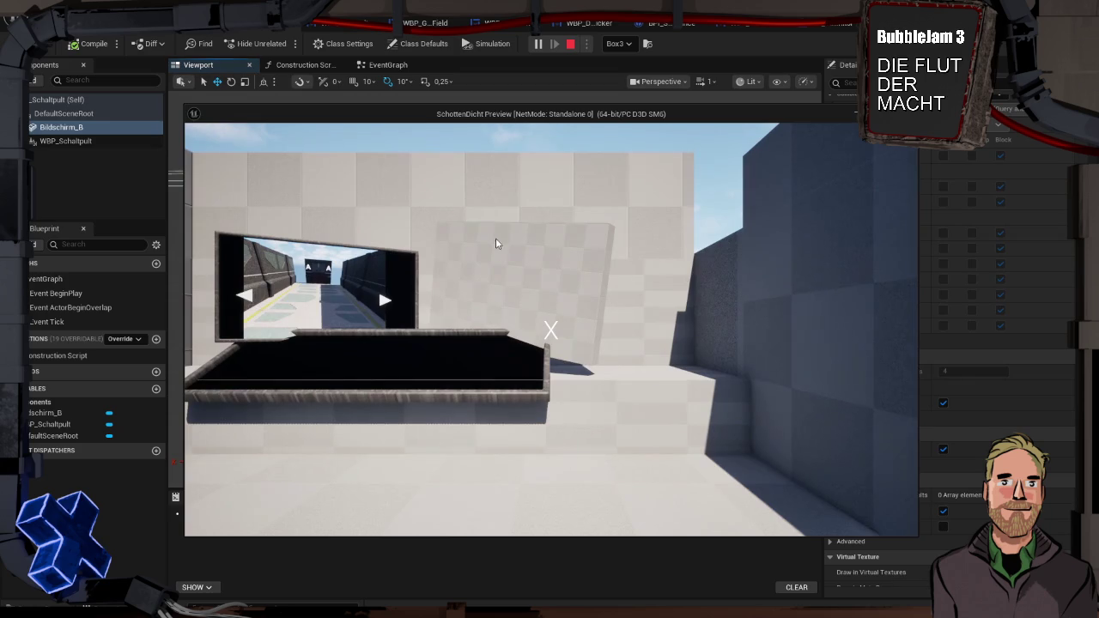
pyautogui.click(575, 372)
pyautogui.press('w')
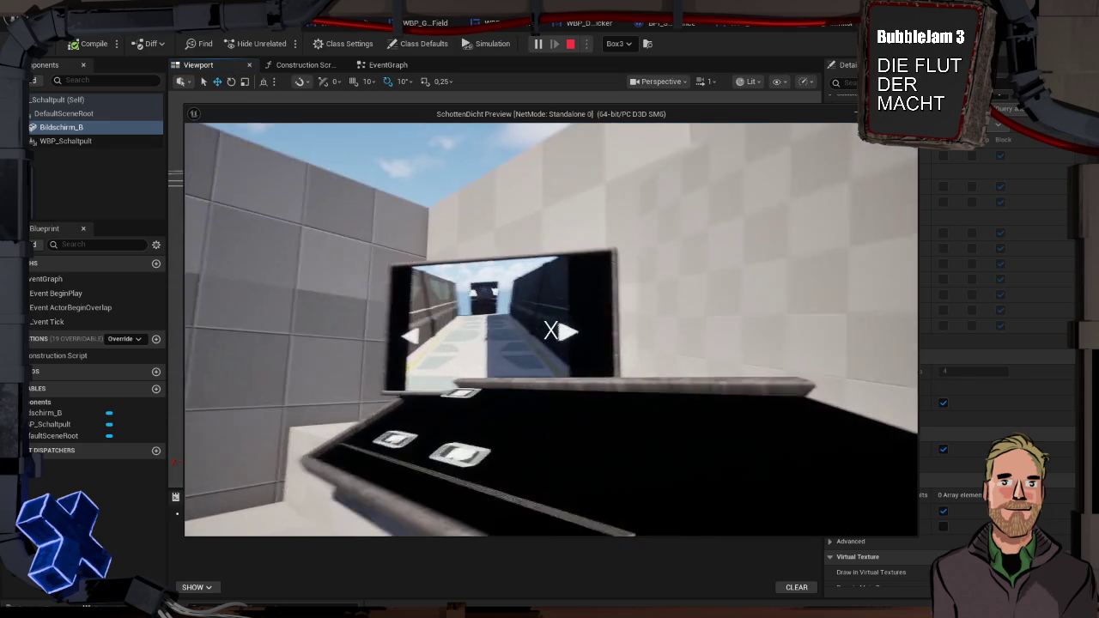
pyautogui.press('Escape')
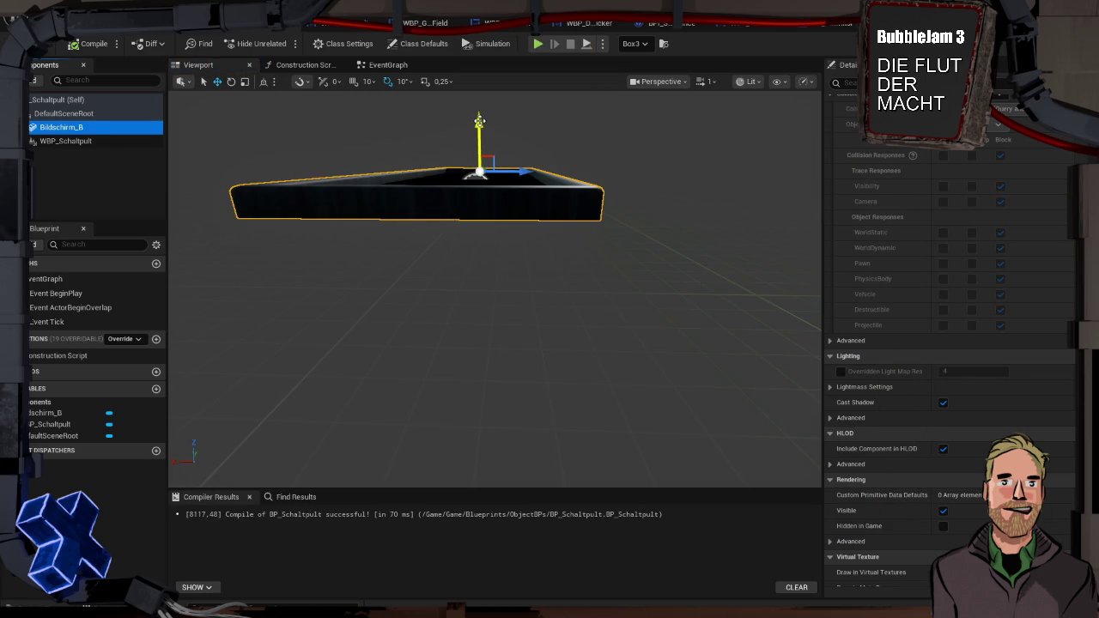
pyautogui.hotkey('alt', 'p')
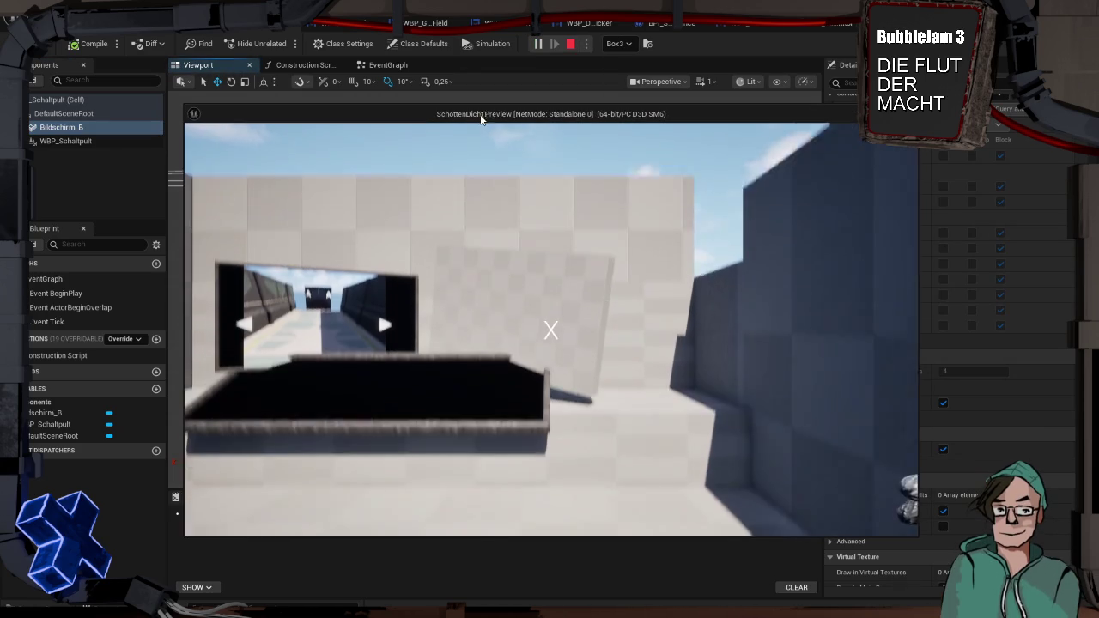
pyautogui.click(503, 360)
pyautogui.press('w')
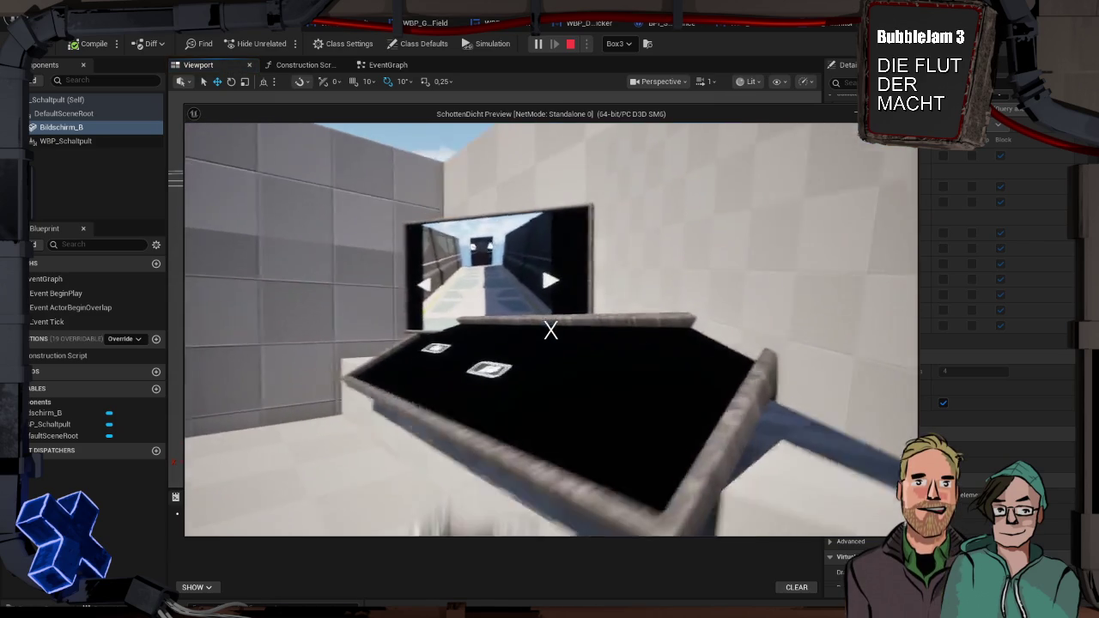
pyautogui.press('d')
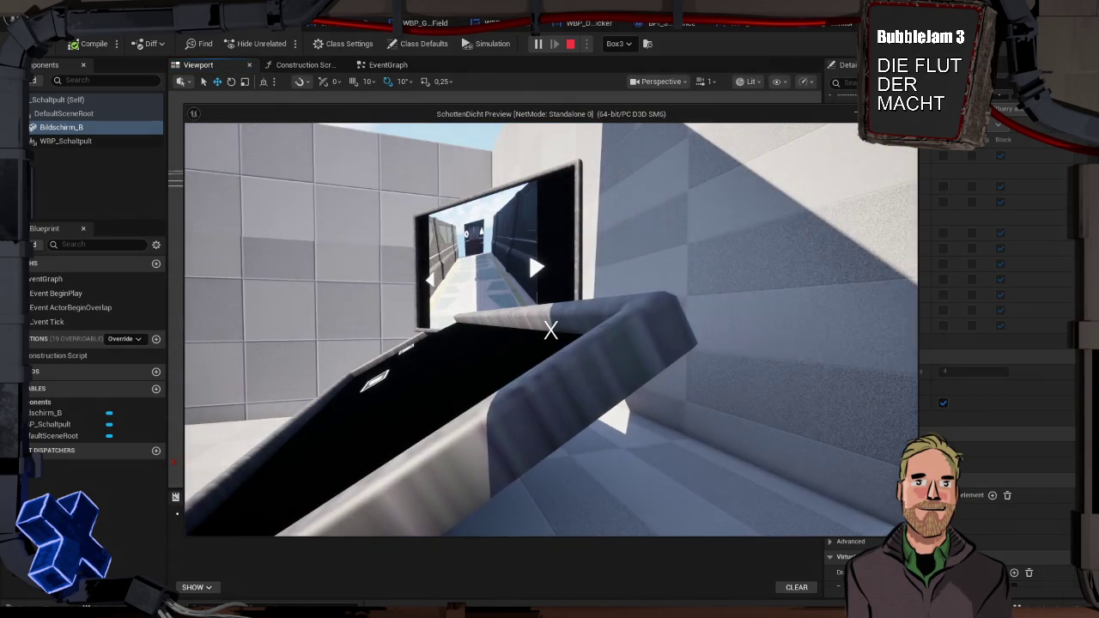
pyautogui.press('Escape')
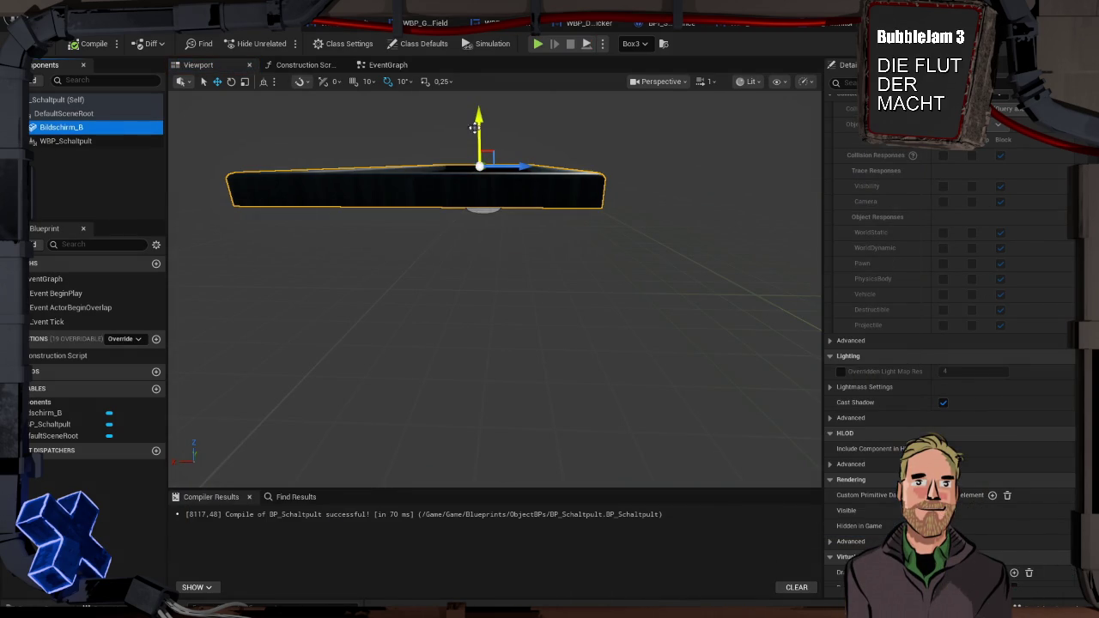
# Fine-tune the tray height, raising then slightly lowering it, with a play test after each
pyautogui.moveTo(479, 110); pyautogui.dragTo(479, 107)
pyautogui.hotkey('alt', 'p')
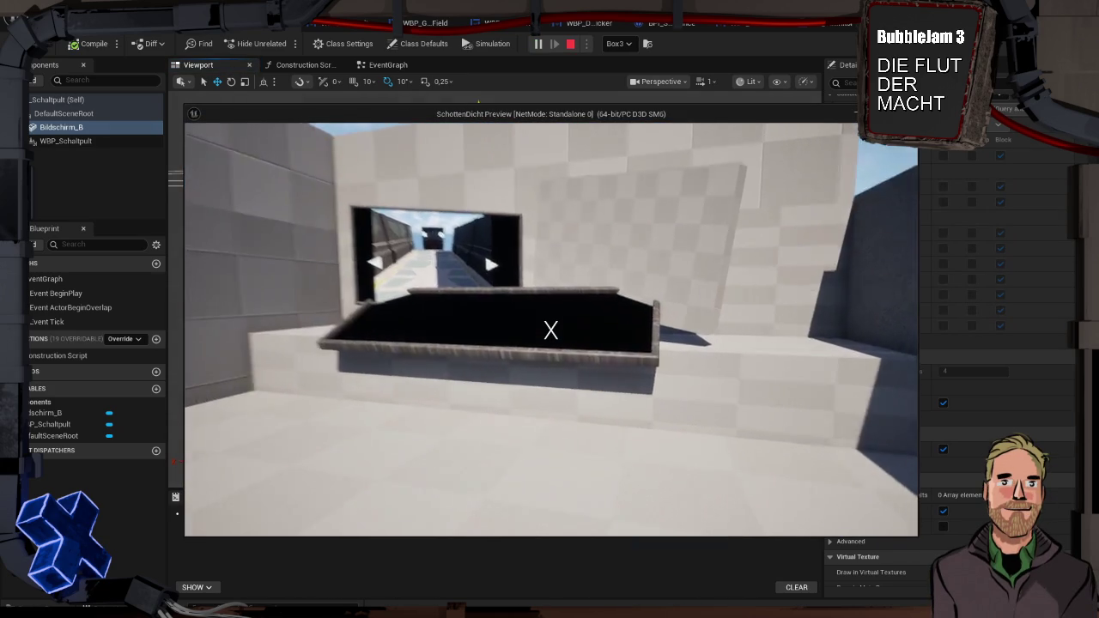
pyautogui.press('Escape')
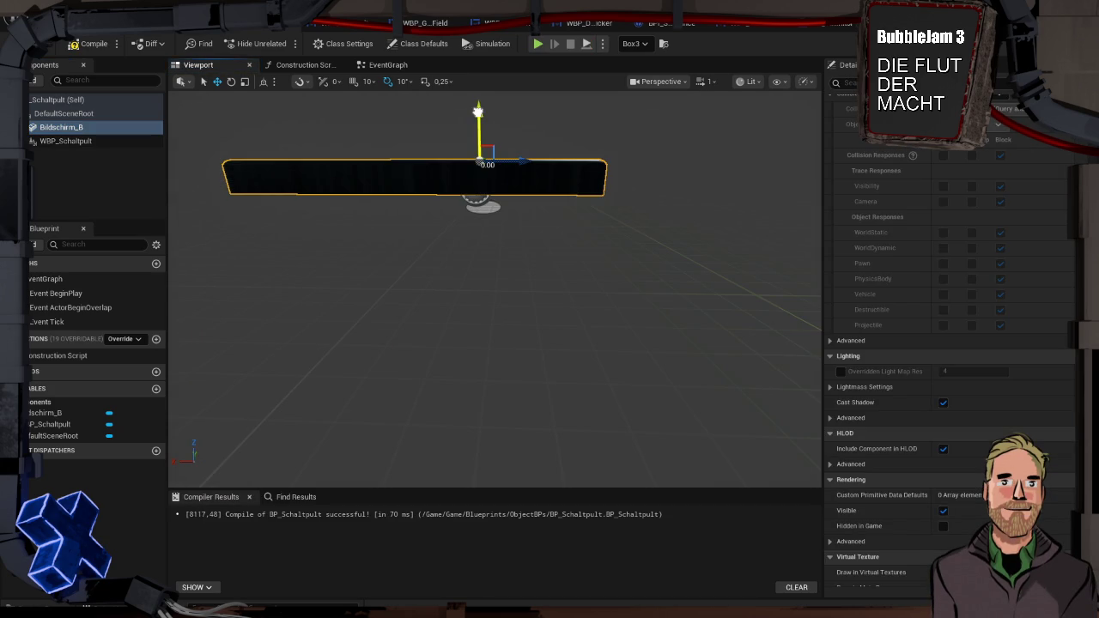
pyautogui.moveTo(478, 111); pyautogui.dragTo(478, 112)
pyautogui.hotkey('alt', 'p')
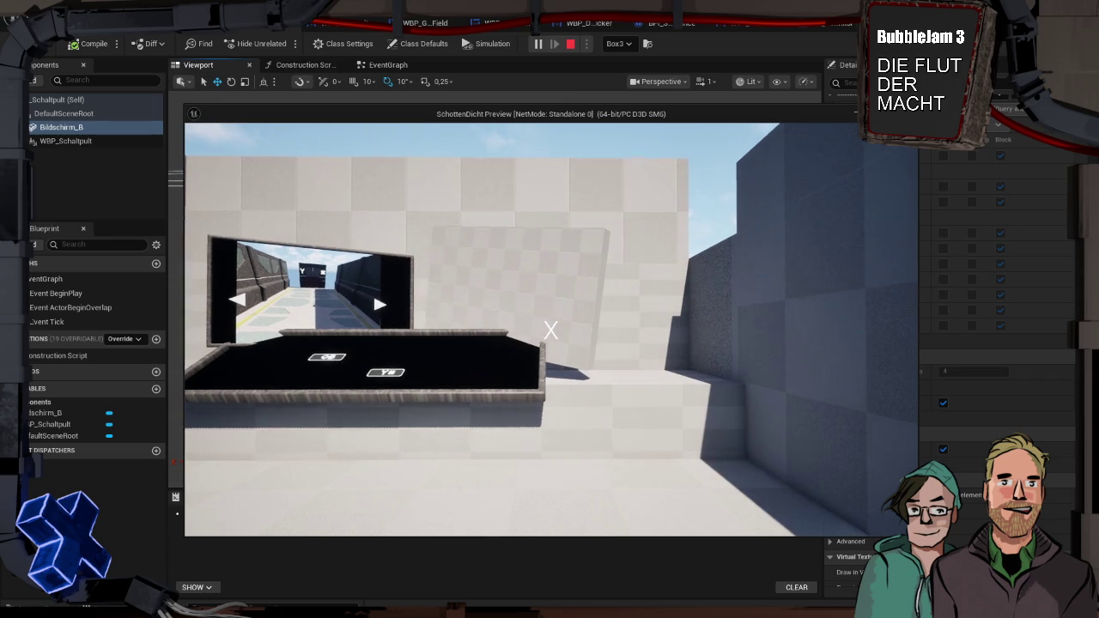
pyautogui.press('Escape')
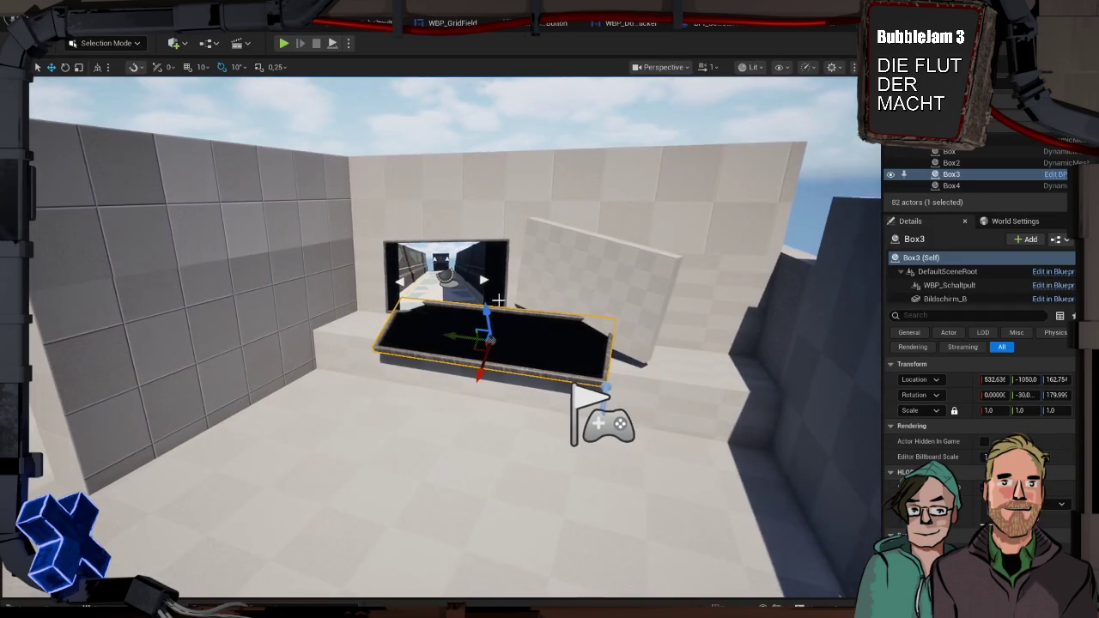
# Move Box3 to 540.891, -1050.0, 148.455 and scale down the Bildschirm_B tray panel
pyautogui.moveTo(486, 312); pyautogui.dragTo(493, 318)
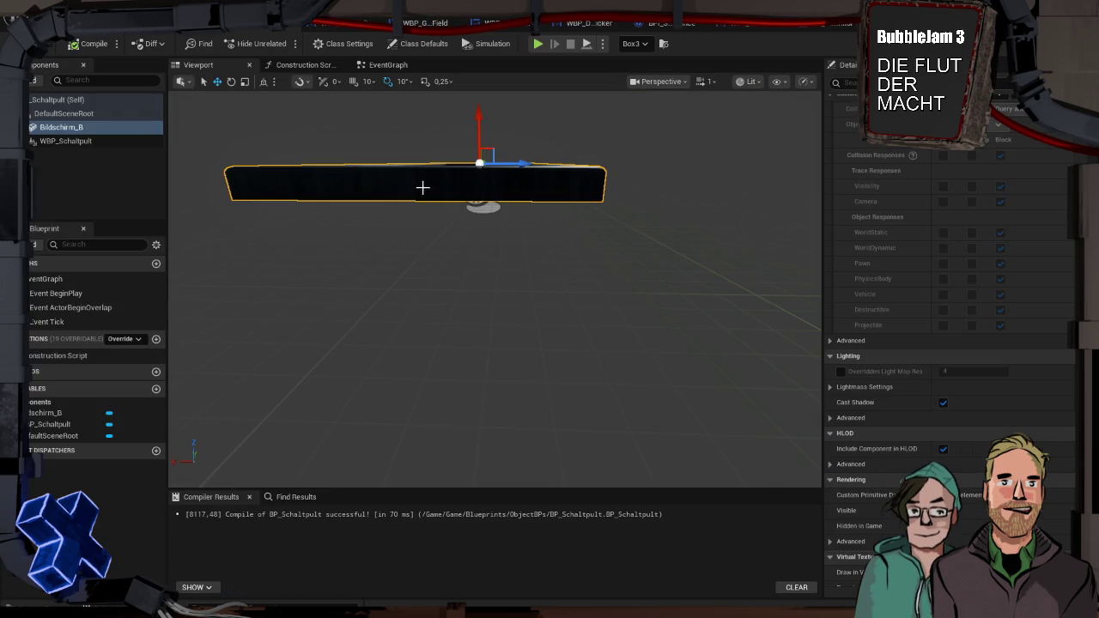
pyautogui.moveTo(422, 186)
pyautogui.mouseDown()
pyautogui.moveTo(421, 225)
pyautogui.moveTo(373, 225)
pyautogui.moveTo(374, 206)
pyautogui.moveTo(421, 187)
pyautogui.mouseUp()
pyautogui.press('e')
pyautogui.press('r')
pyautogui.moveTo(366, 246); pyautogui.dragTo(420, 220)
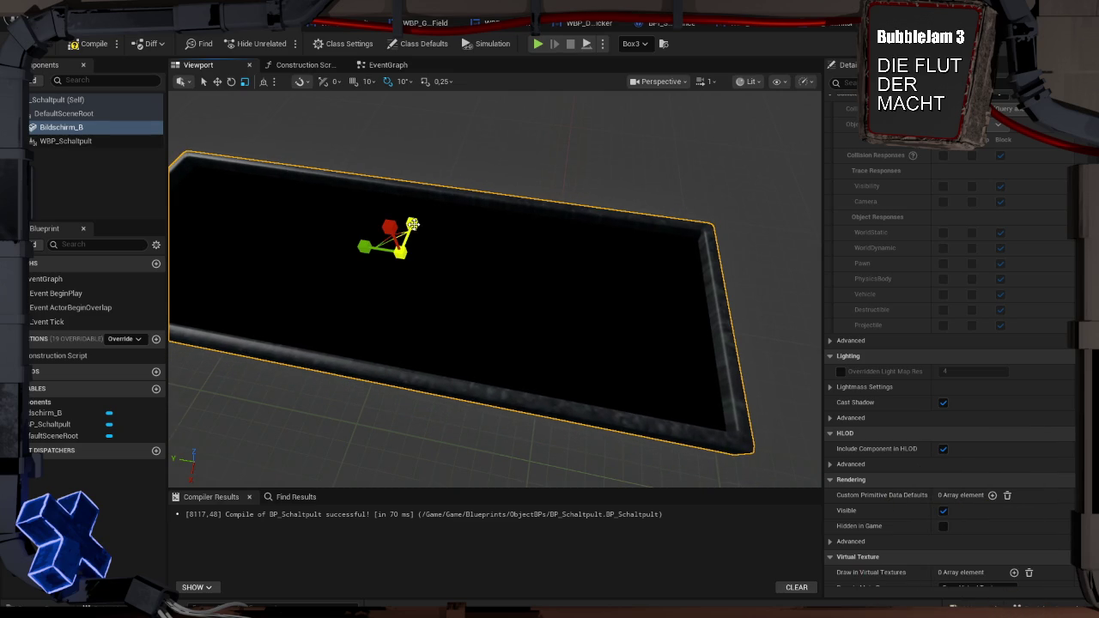
# Play-test the shrunken tray panel, walking around it to inspect from several angles
pyautogui.hotkey('alt', 'p')
pyautogui.click(565, 385)
pyautogui.press('w')
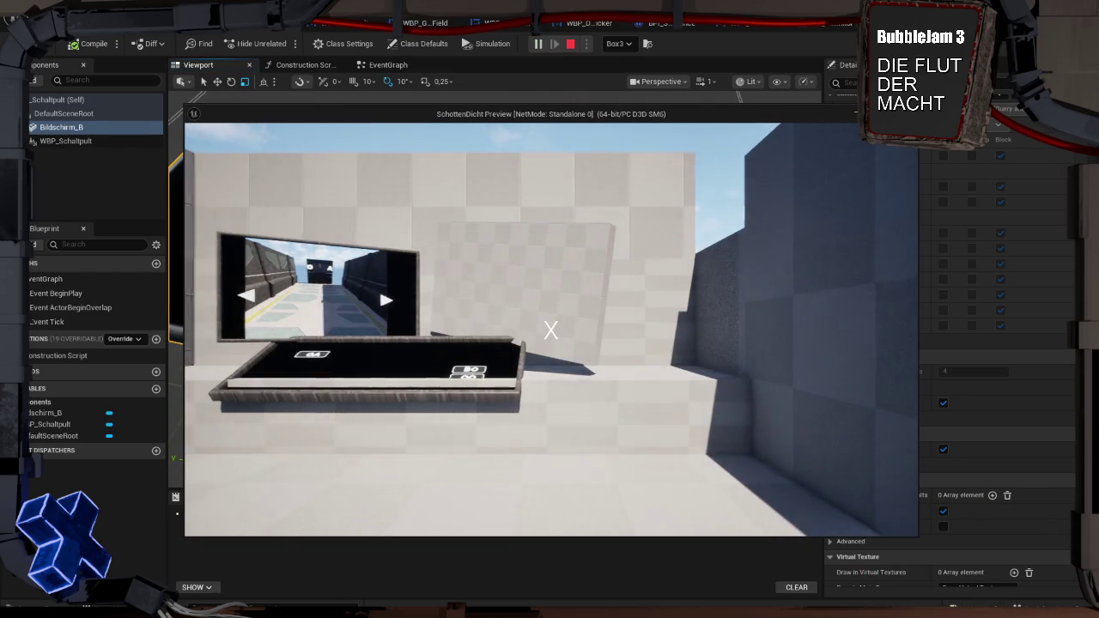
pyautogui.press('s')
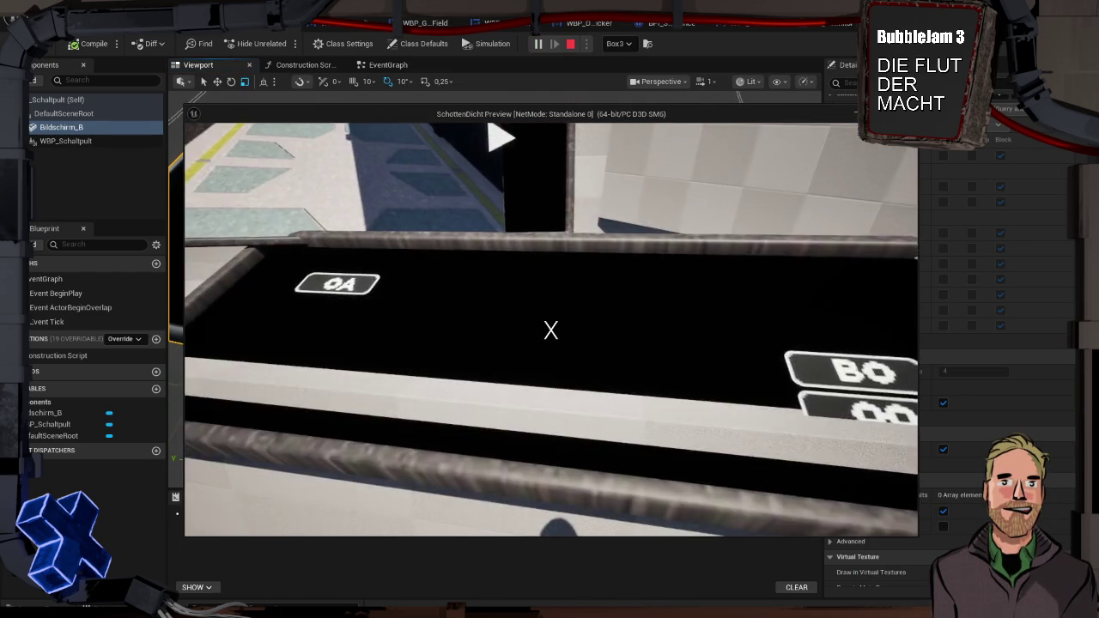
pyautogui.press('d')
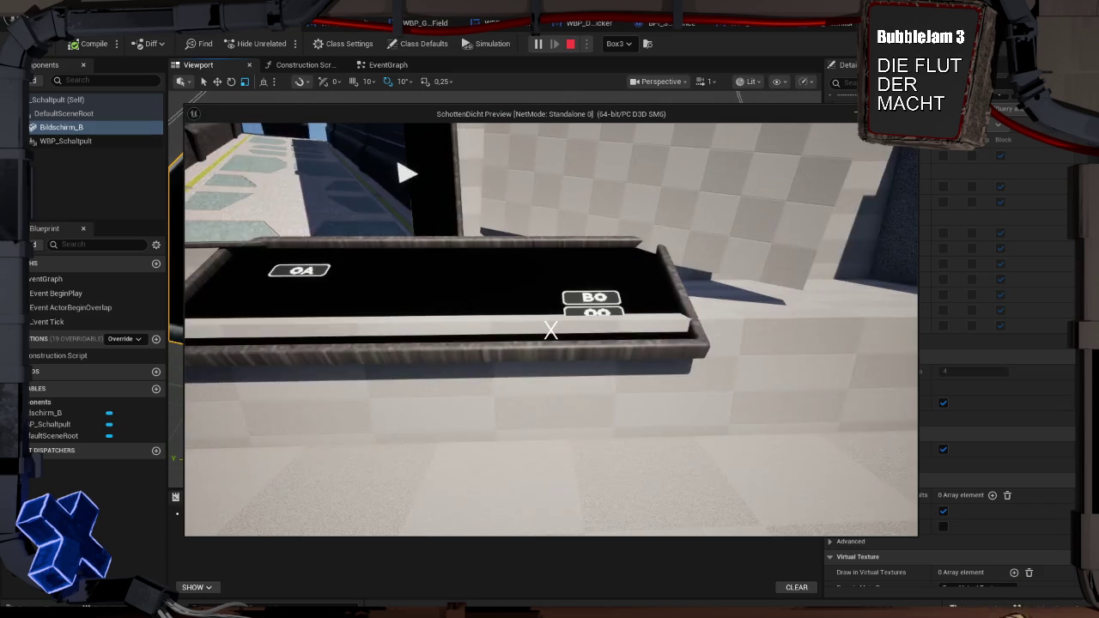
pyautogui.press('a')
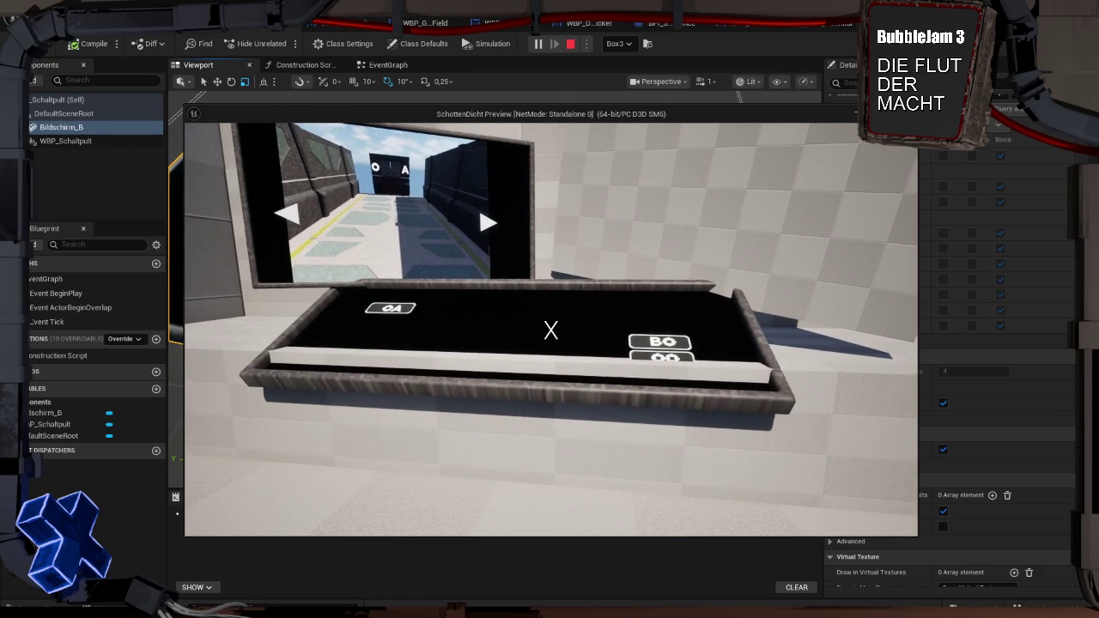
pyautogui.press('Escape')
# Reduce the panel's height twice more, play-testing after each change
pyautogui.moveTo(412, 224)
pyautogui.mouseDown()
pyautogui.moveTo(403, 237)
pyautogui.moveTo(357, 245)
pyautogui.mouseUp()
pyautogui.hotkey('alt', 'p')
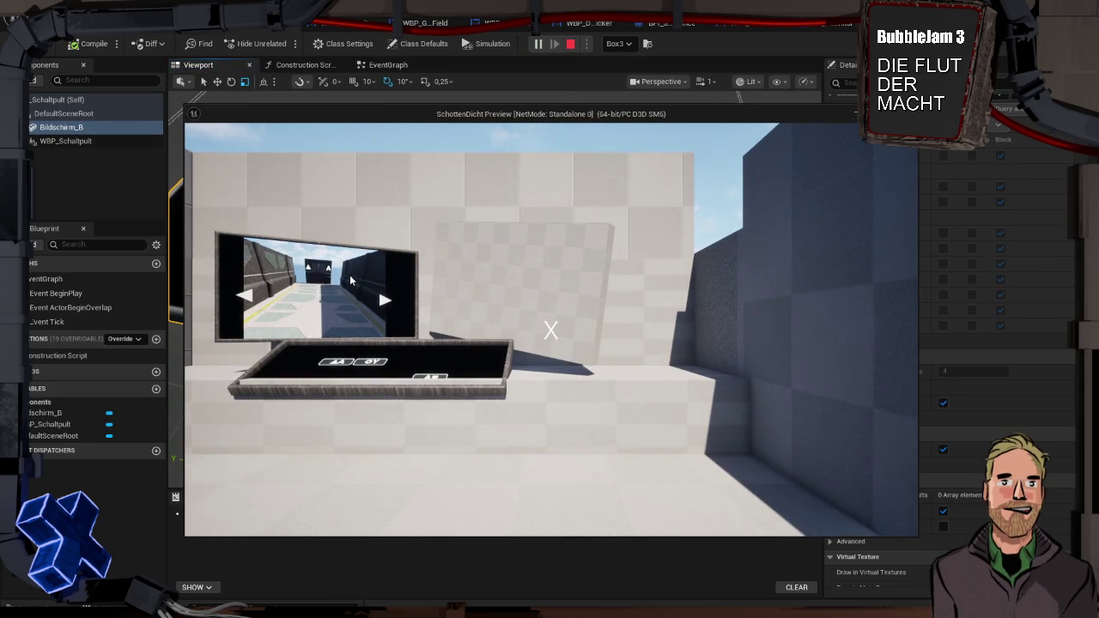
pyautogui.press('Escape')
pyautogui.moveTo(412, 223); pyautogui.dragTo(413, 220)
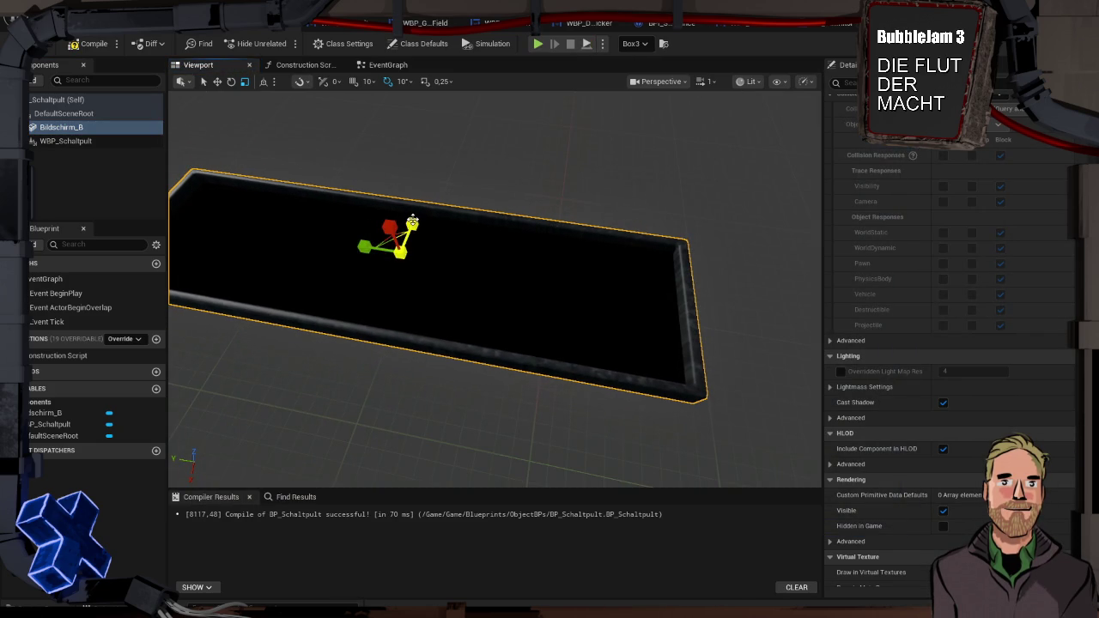
pyautogui.hotkey('alt', 'p')
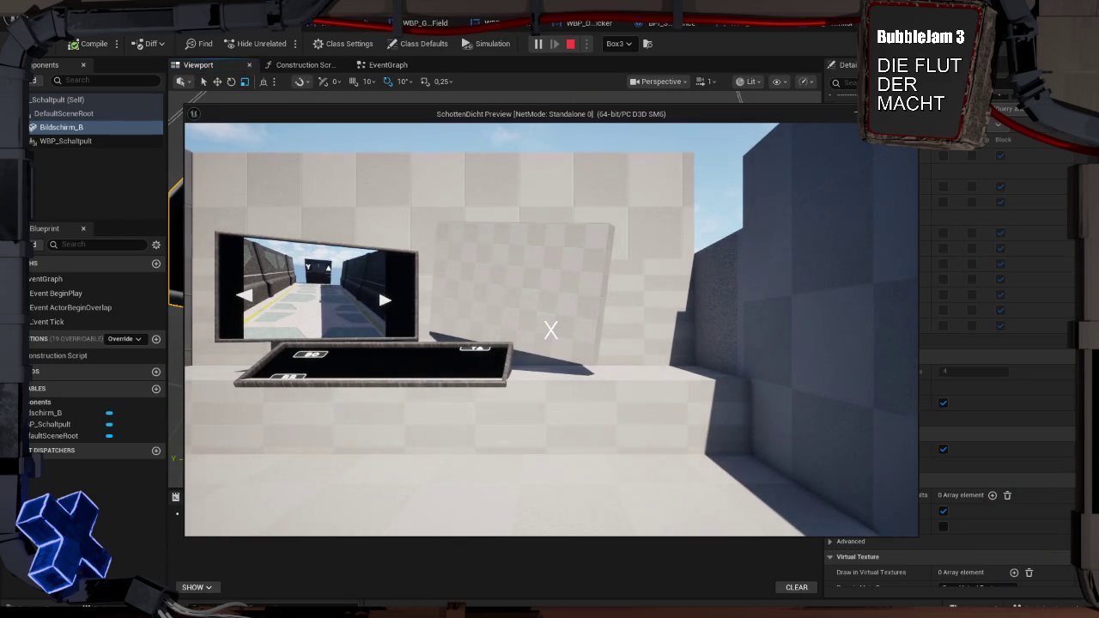
pyautogui.press('w')
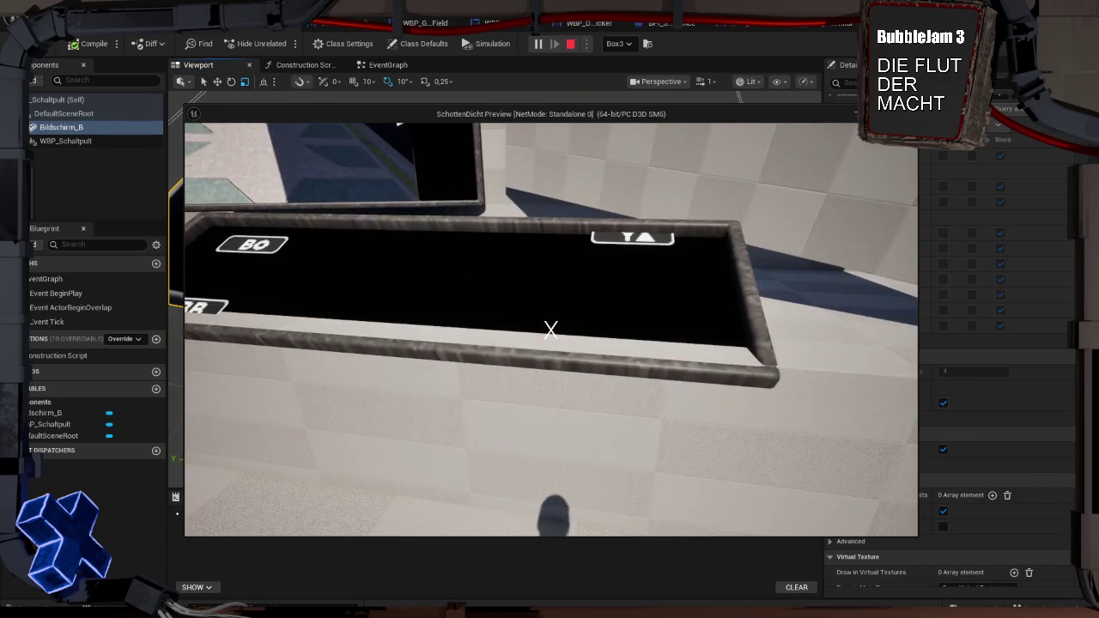
pyautogui.press('s')
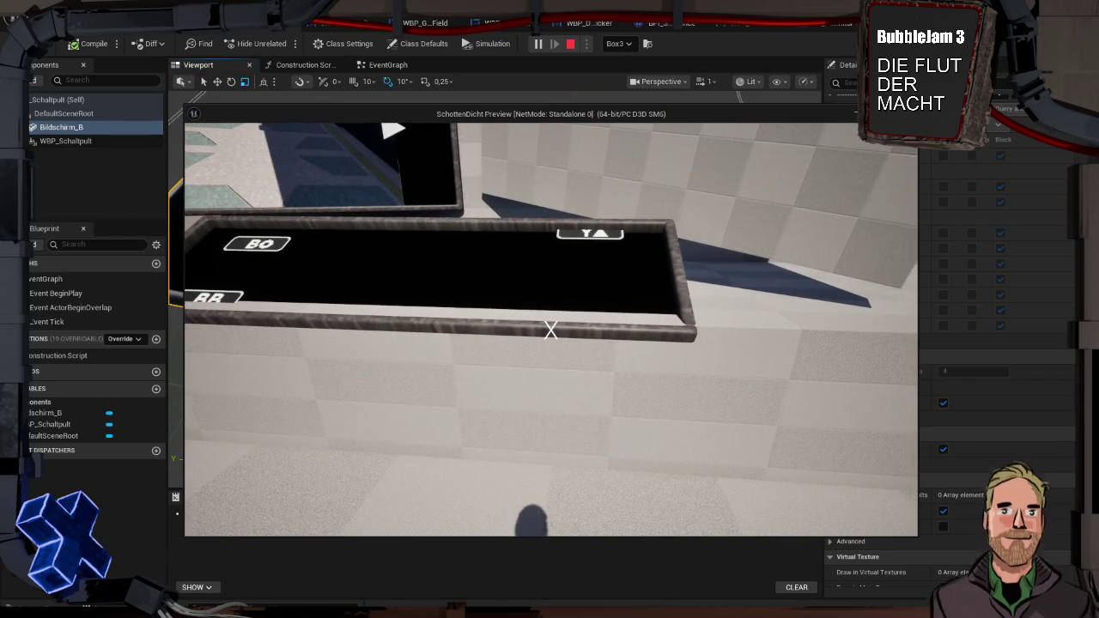
pyautogui.press('Escape')
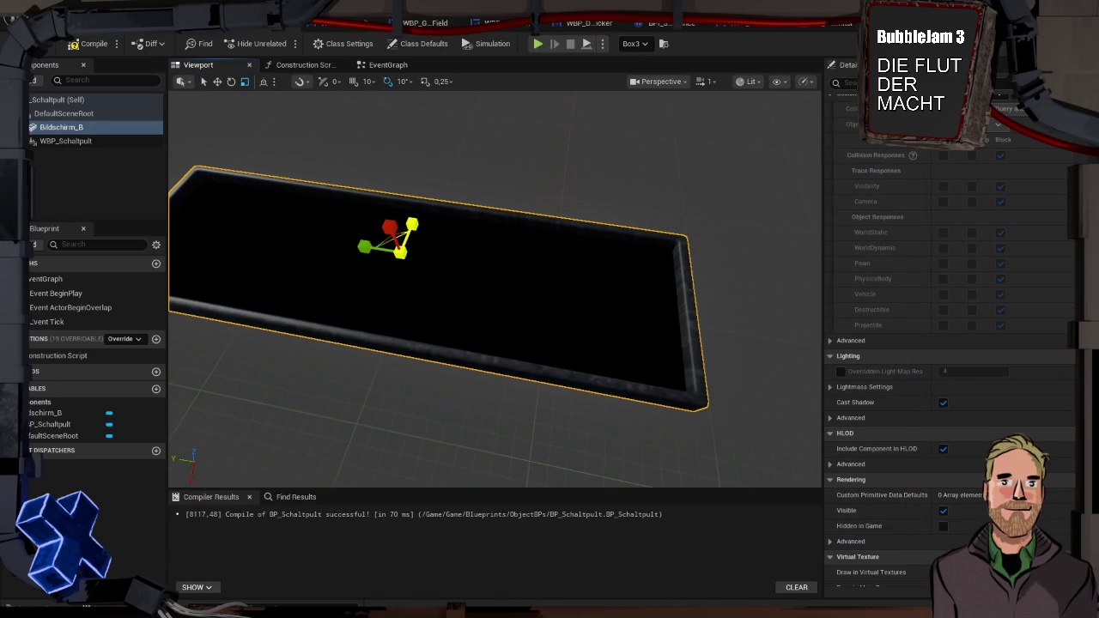
# Shrink the panel along its other axis, play-test it, then select WBP_Schaltpult
pyautogui.moveTo(364, 246); pyautogui.dragTo(378, 247)
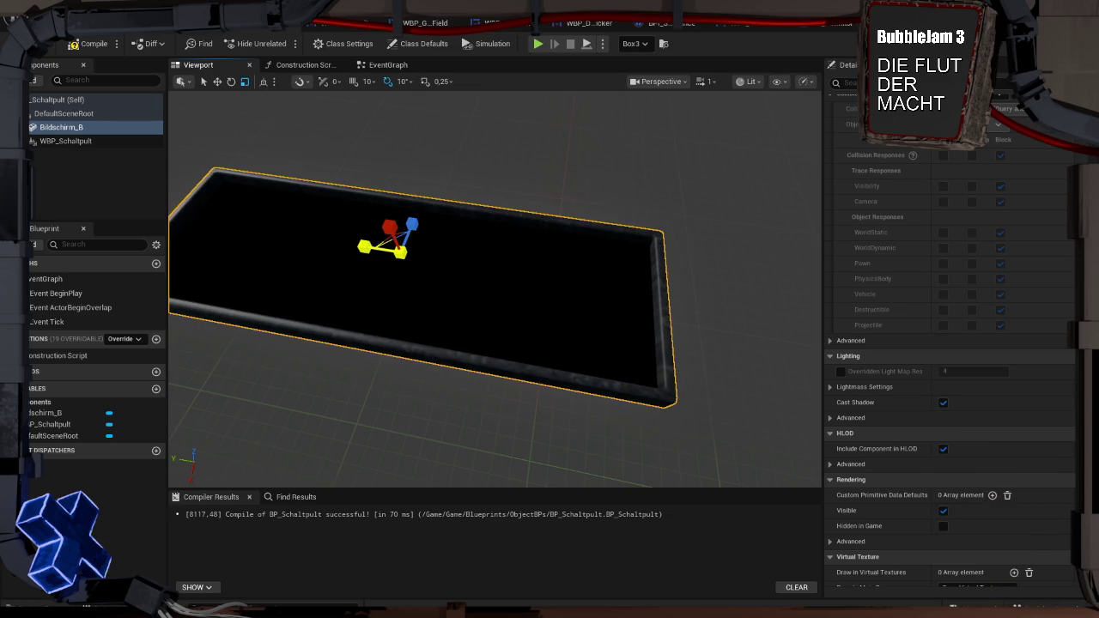
pyautogui.hotkey('alt', 'p')
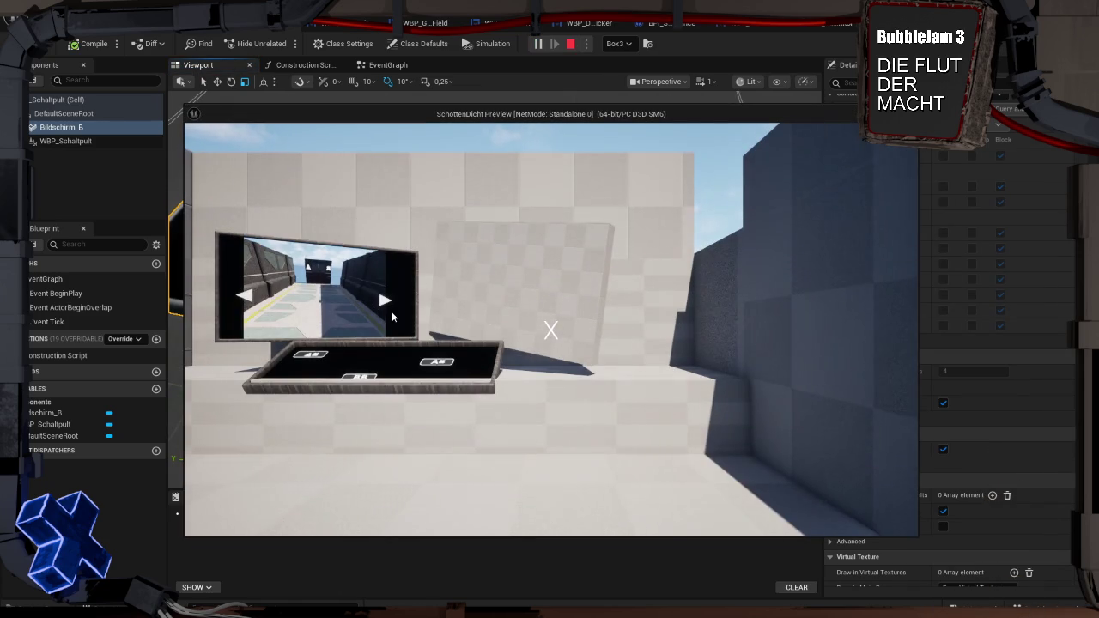
pyautogui.press('w')
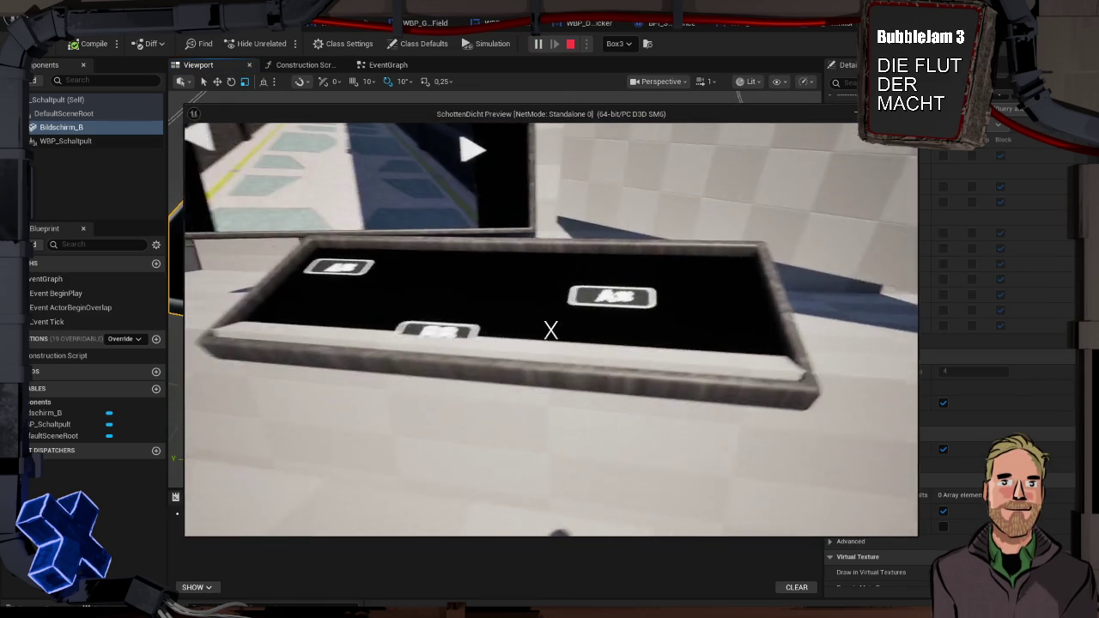
pyautogui.press('s')
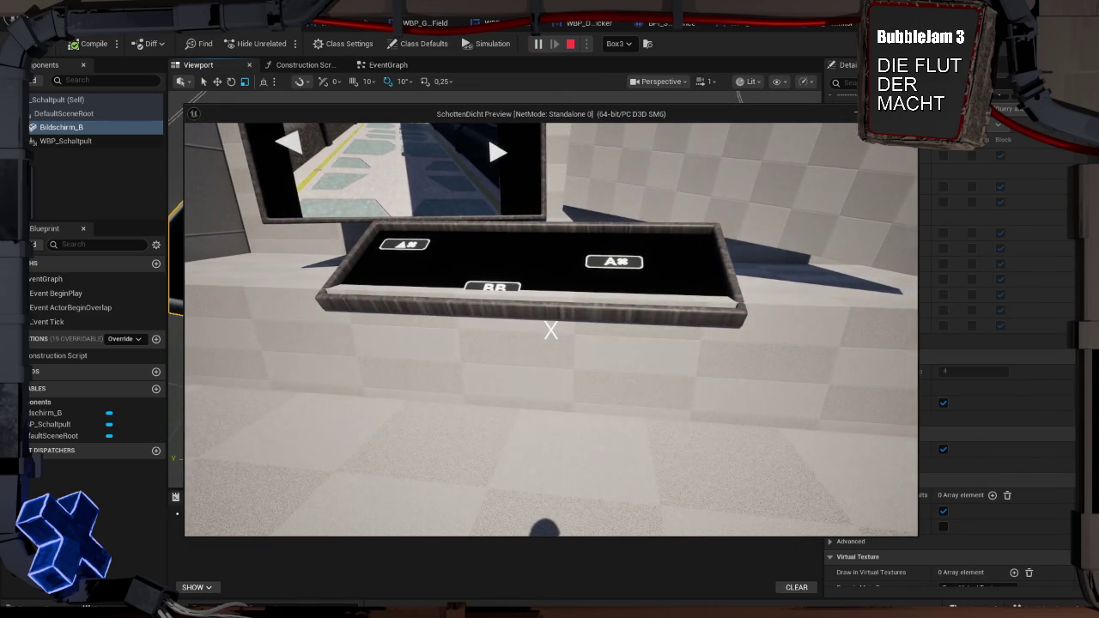
pyautogui.press('Escape')
pyautogui.click(99, 142)
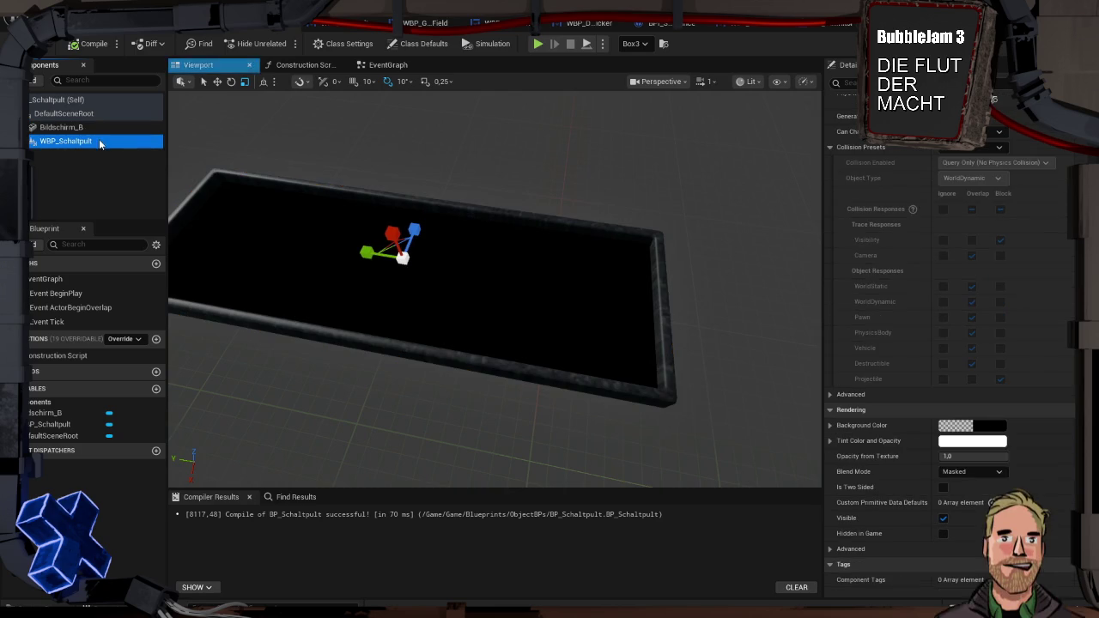
# In WBP_Schaltpult's Designer, set the Border brush colour to opaque dark grey (alpha 1.0)
pyautogui.click(352, 26)
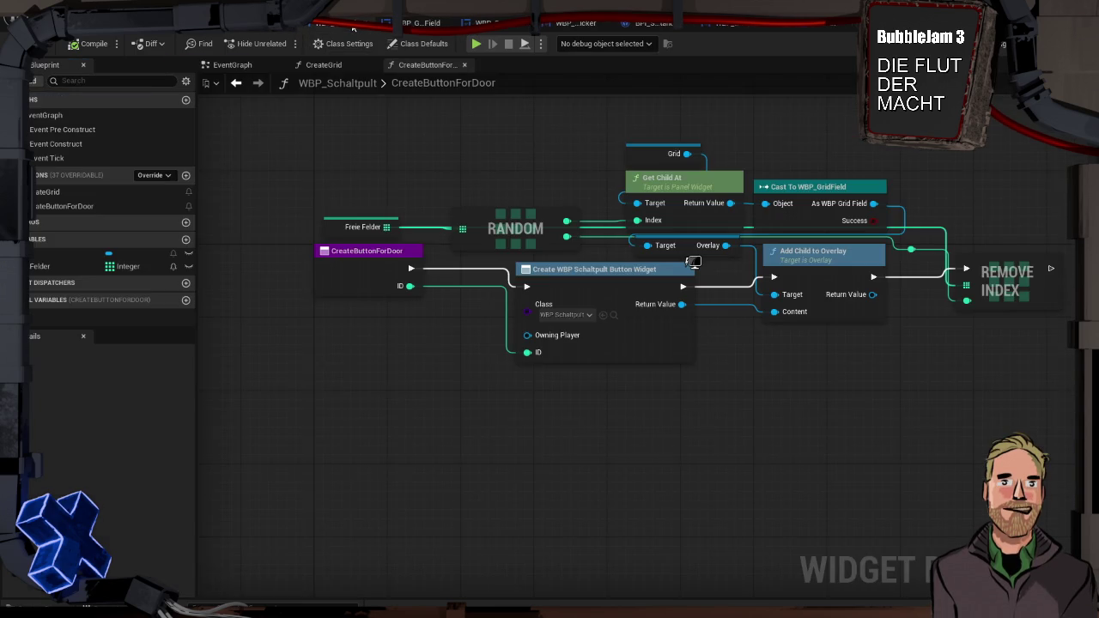
pyautogui.click(228, 64)
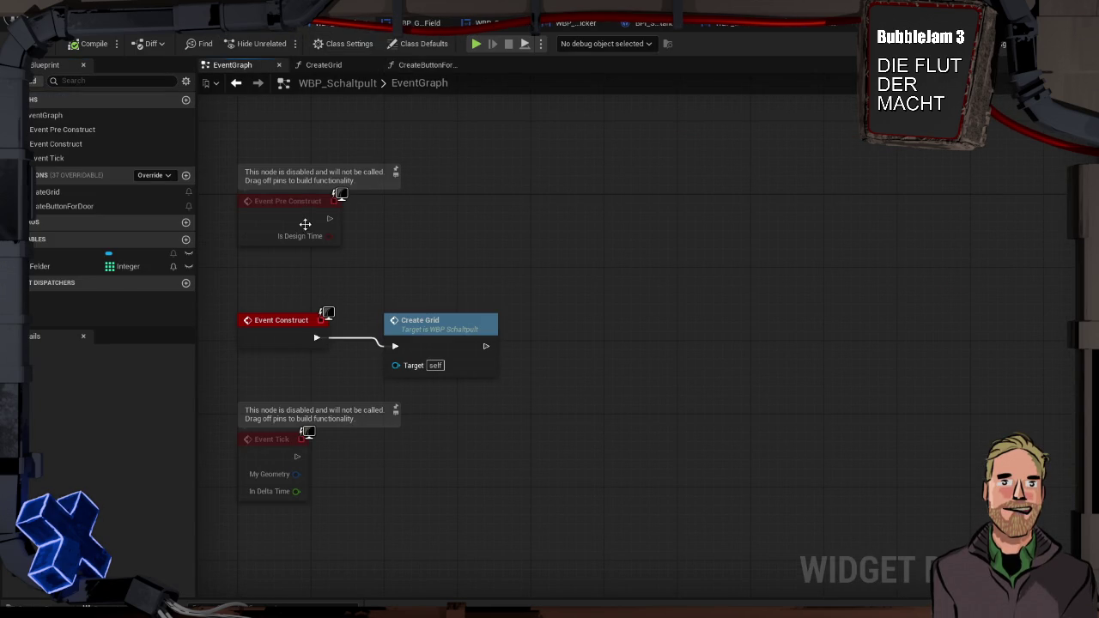
pyautogui.click(1002, 47)
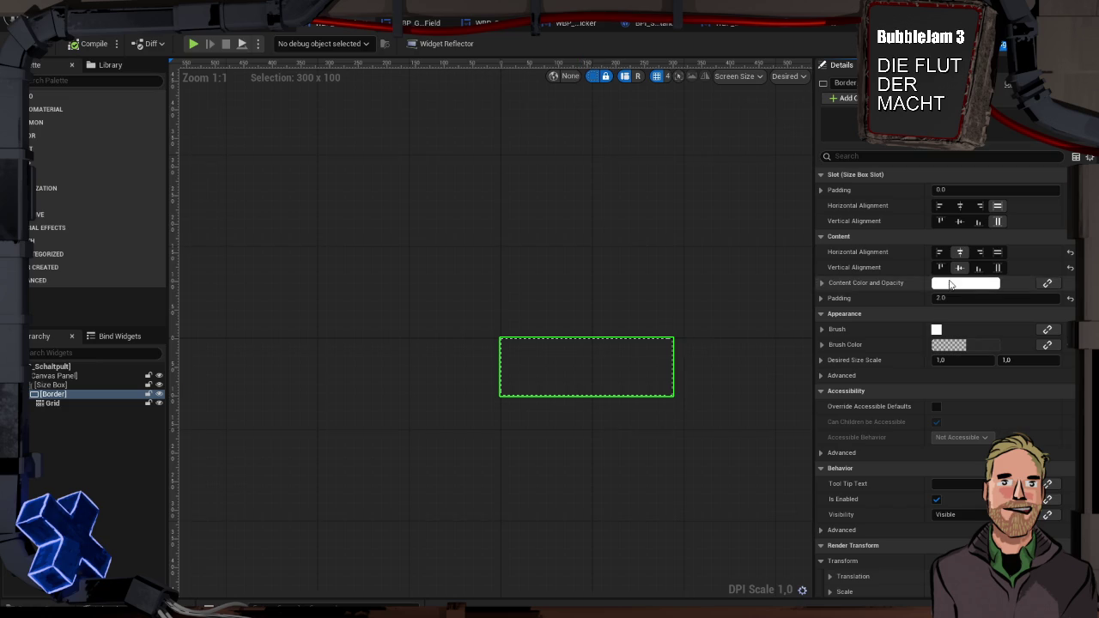
pyautogui.click(951, 345)
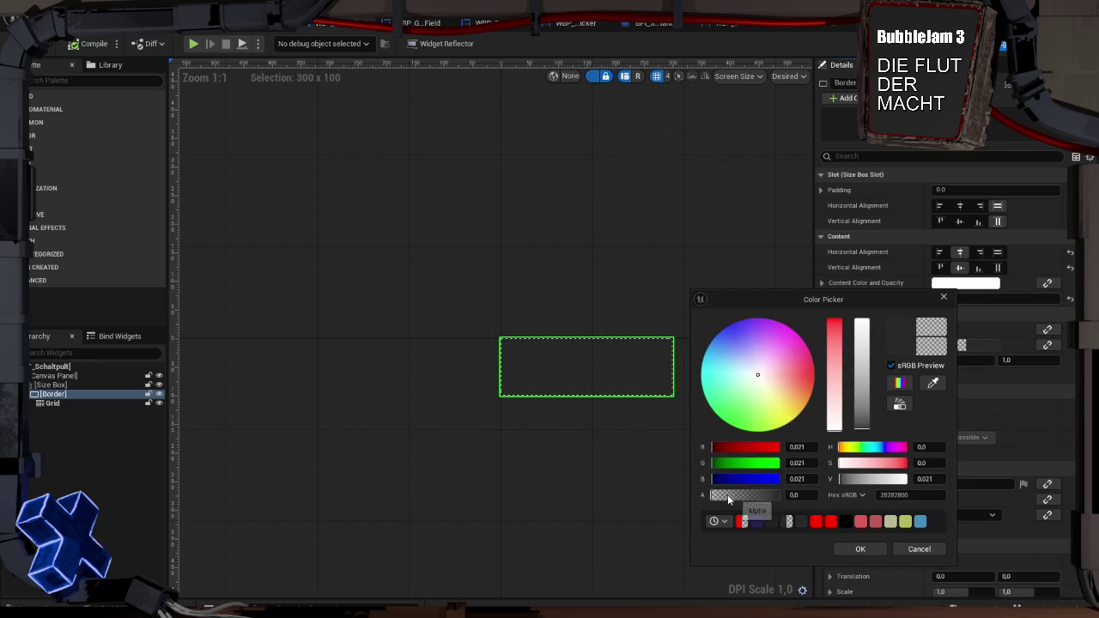
pyautogui.click(850, 549)
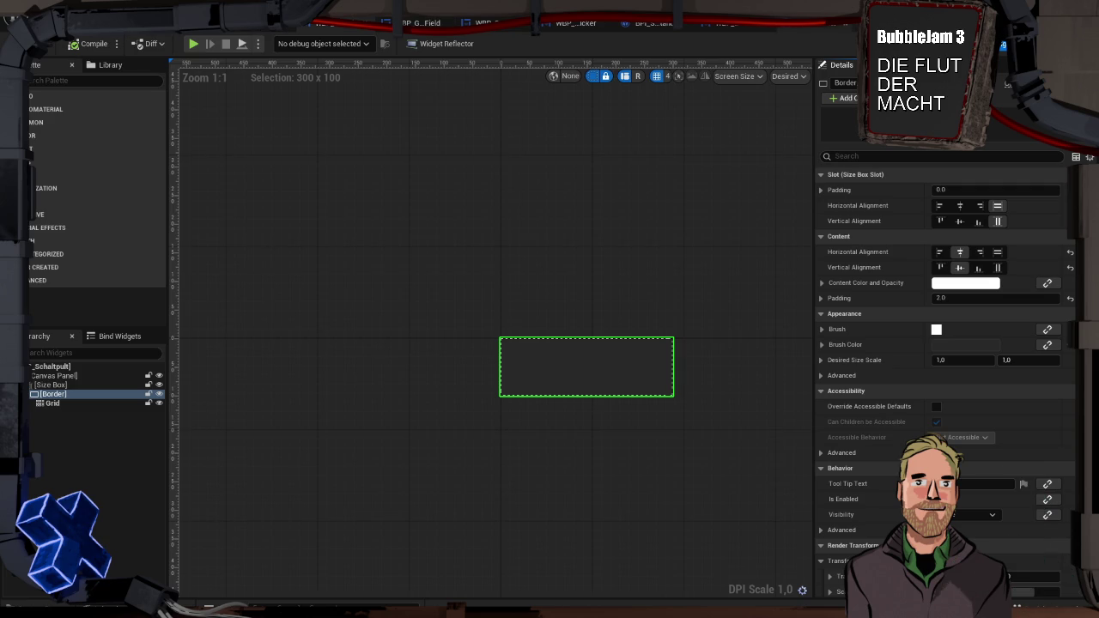
# Cycle through the open editor tabs back to the BP_Schaltpult viewport
pyautogui.click(827, 26)
pyautogui.click(751, 27)
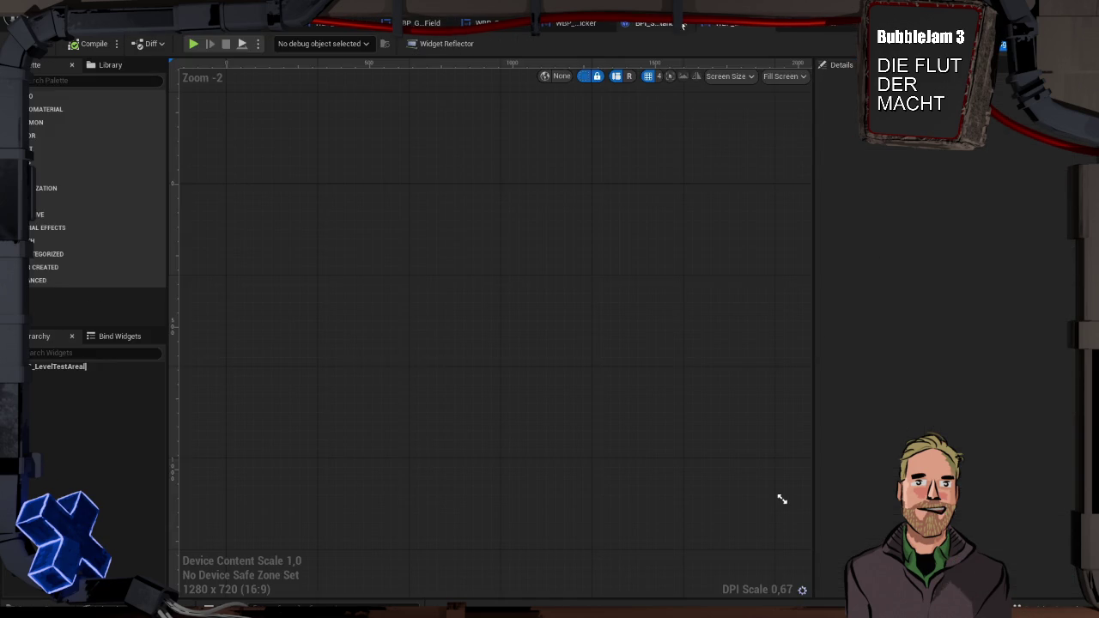
pyautogui.click(665, 24)
pyautogui.click(589, 24)
pyautogui.click(505, 25)
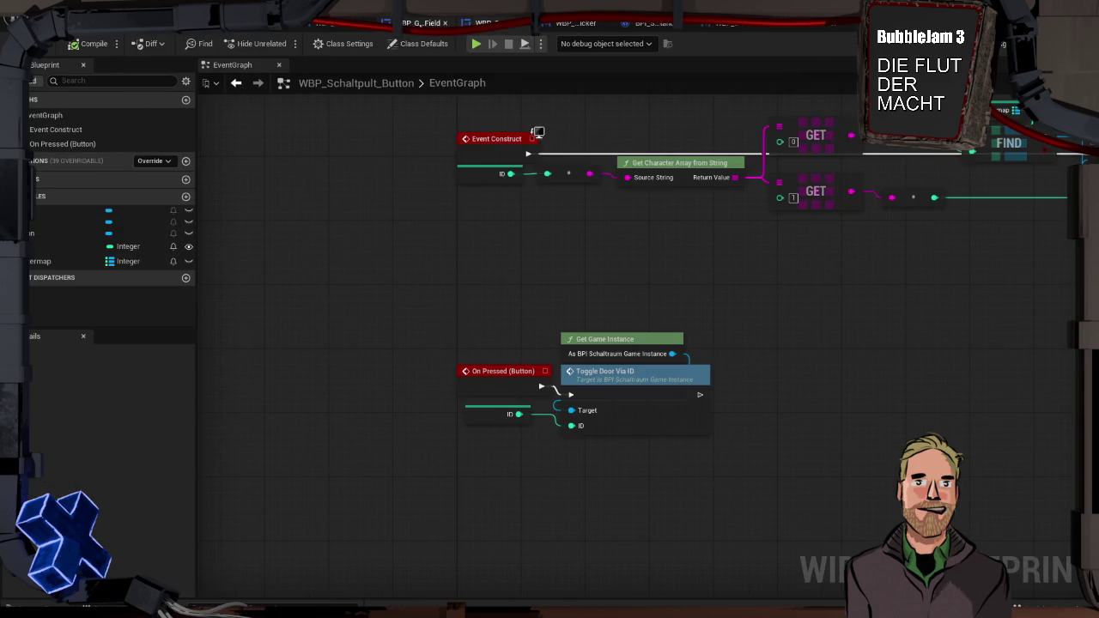
pyautogui.click(340, 26)
pyautogui.click(247, 28)
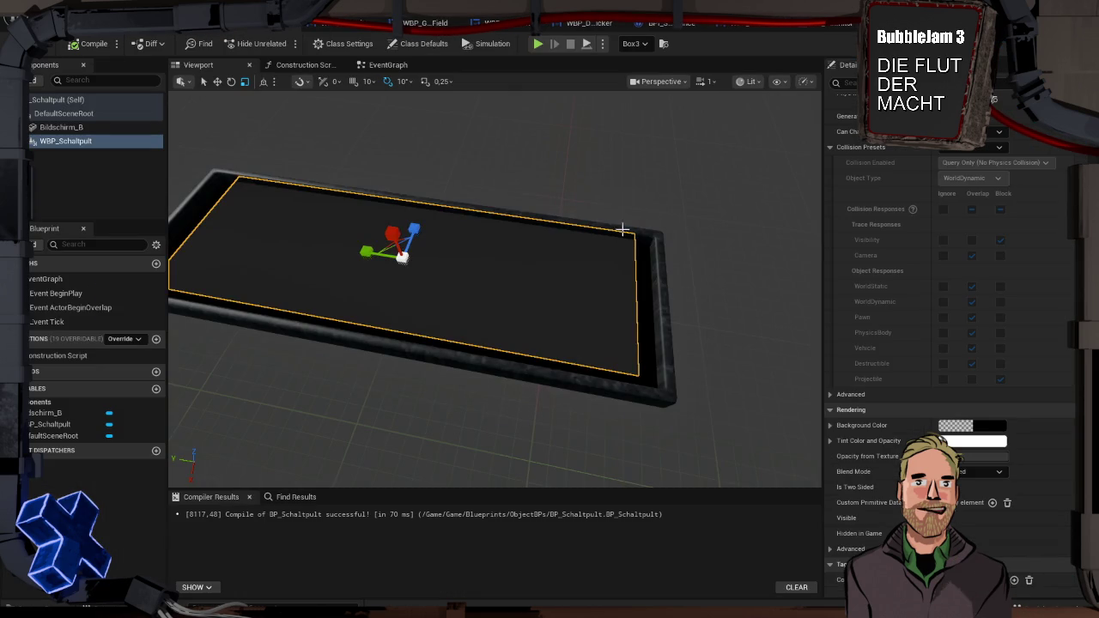
# Move the Bildschirm_B mesh 31.73 units along X, then cycle the gizmo through rotate and scale modes
pyautogui.click(661, 302)
pyautogui.moveTo(687, 285); pyautogui.dragTo(573, 276)
pyautogui.moveTo(549, 218); pyautogui.dragTo(559, 217)
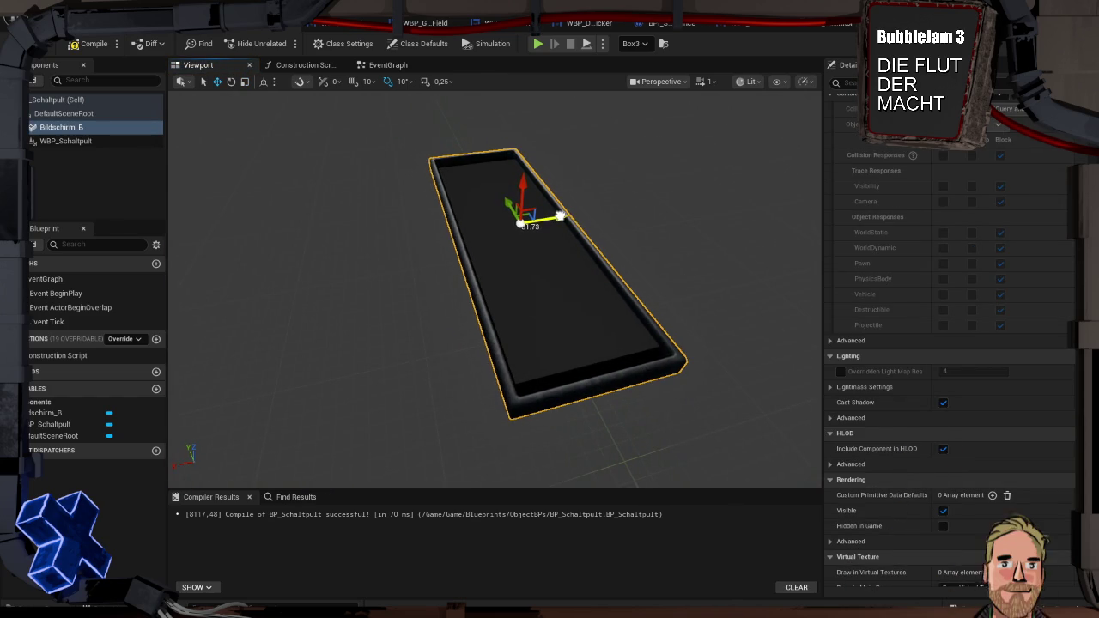
pyautogui.moveTo(559, 216)
pyautogui.mouseDown()
pyautogui.moveTo(524, 275)
pyautogui.moveTo(523, 223)
pyautogui.moveTo(520, 283)
pyautogui.moveTo(520, 258)
pyautogui.moveTo(632, 292)
pyautogui.mouseUp()
pyautogui.press('e')
pyautogui.press('r')
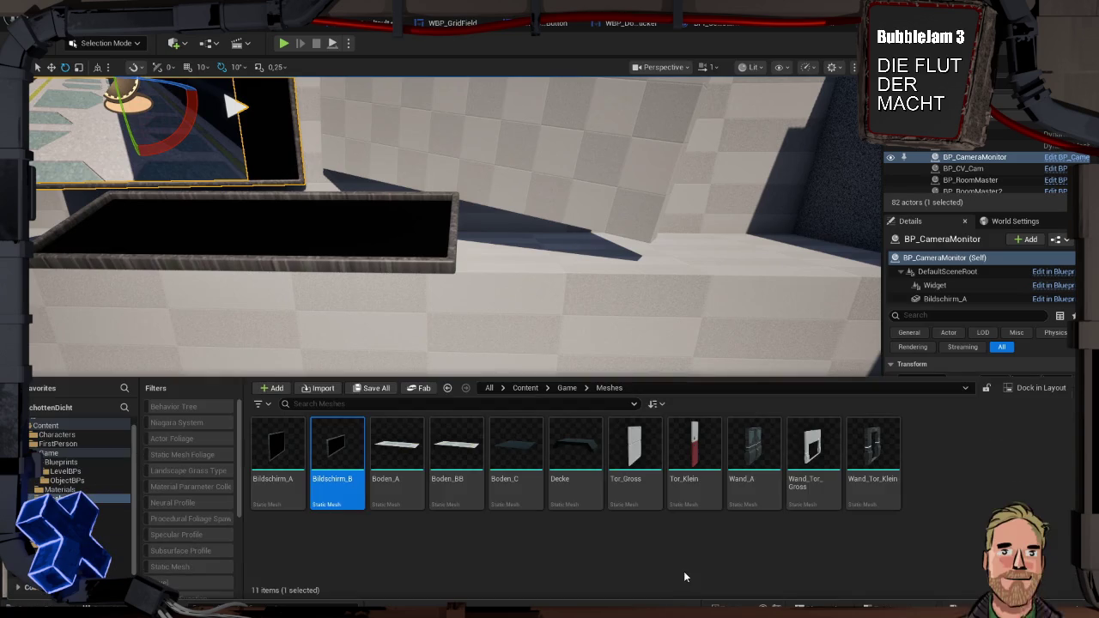
# Open the Bildschirm_A mesh in the static mesh editor and look through its collision options
pyautogui.doubleClick(286, 457)
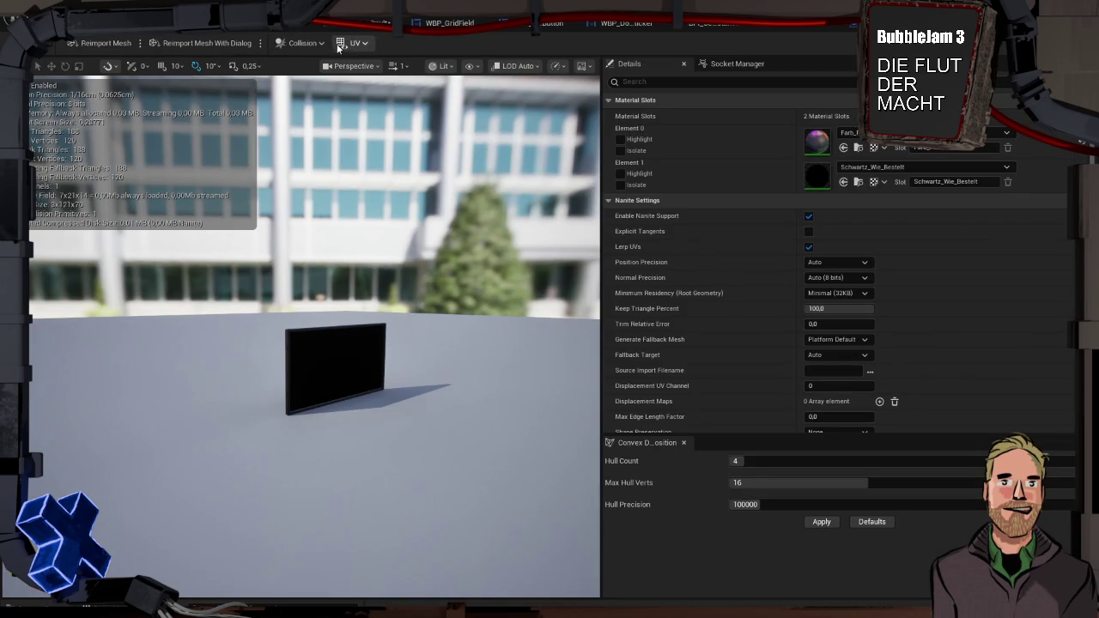
pyautogui.click(323, 44)
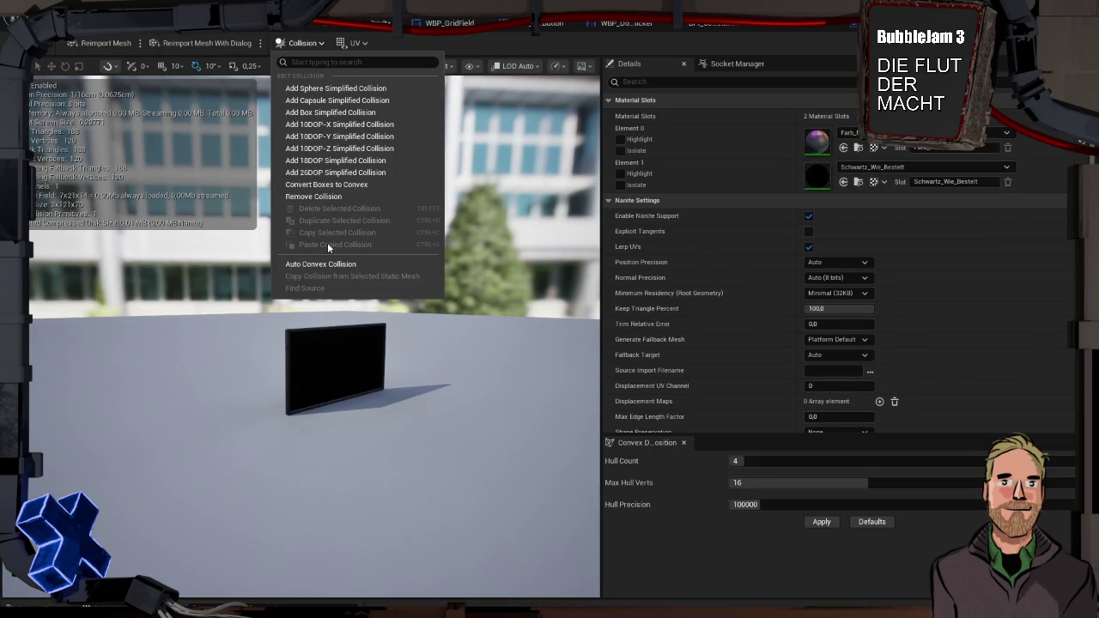
pyautogui.click(298, 46)
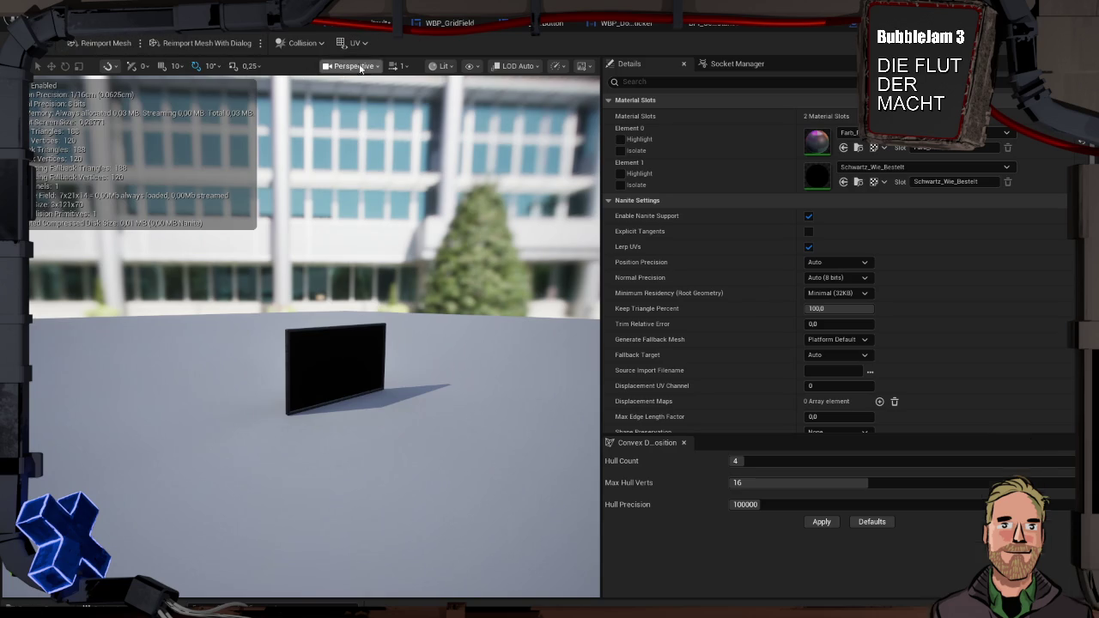
pyautogui.click(302, 43)
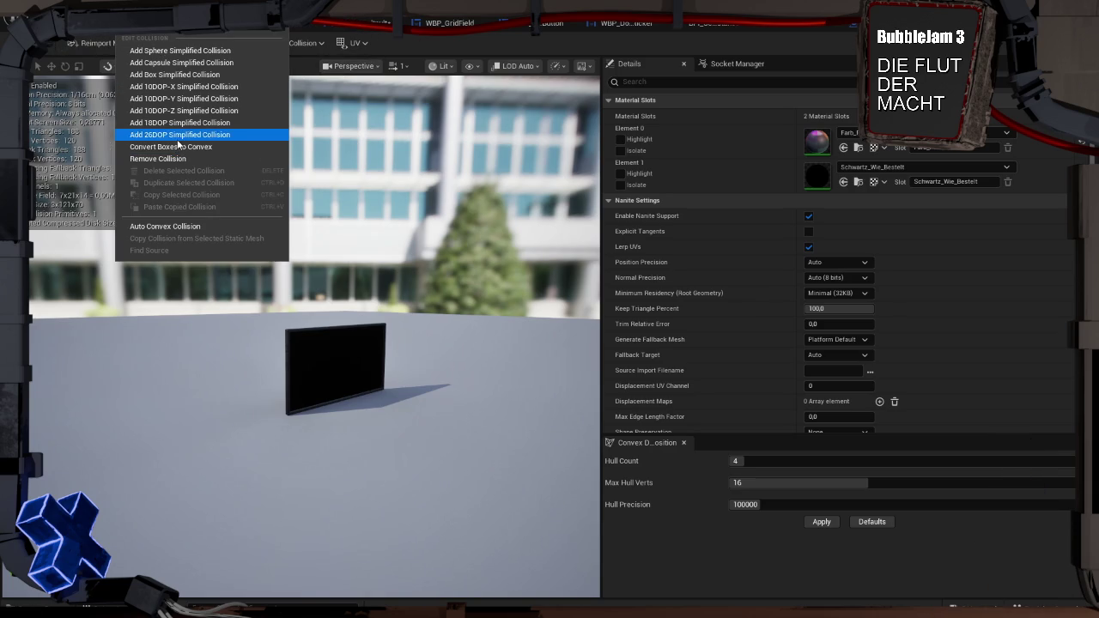
pyautogui.click(197, 225)
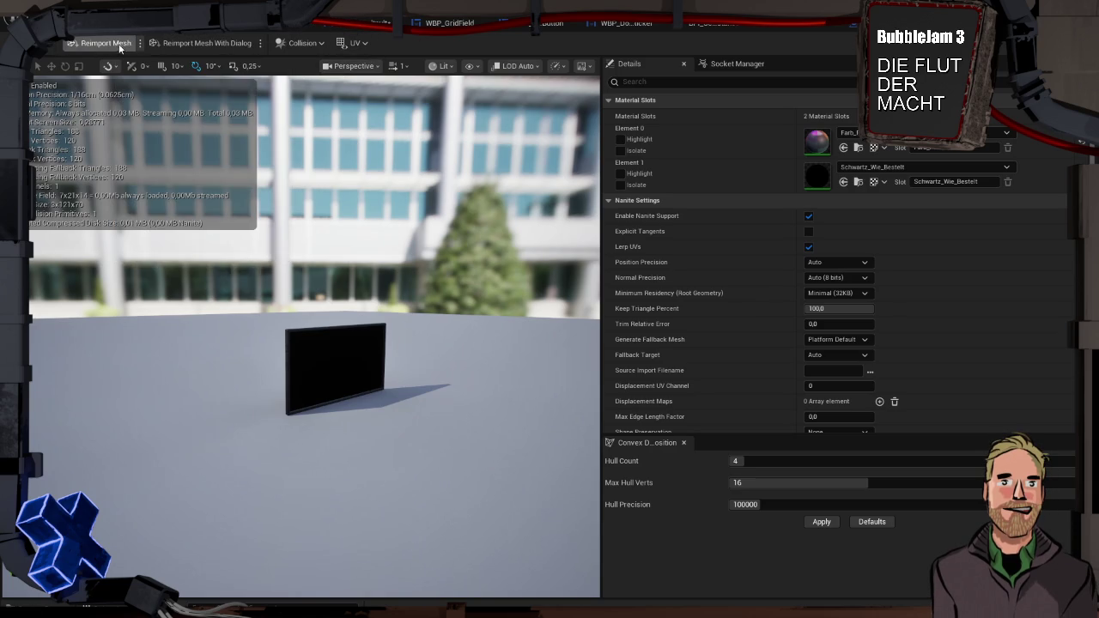
# Browse the editor's window layout options, then dismiss them without changes
pyautogui.click(172, 25)
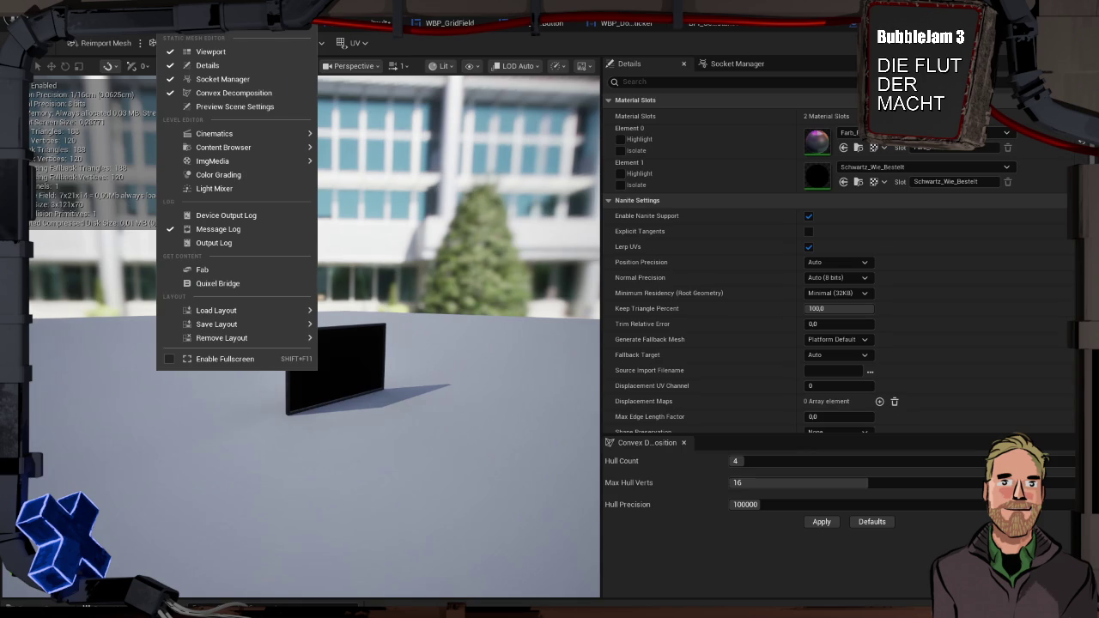
pyautogui.moveTo(96, 24)
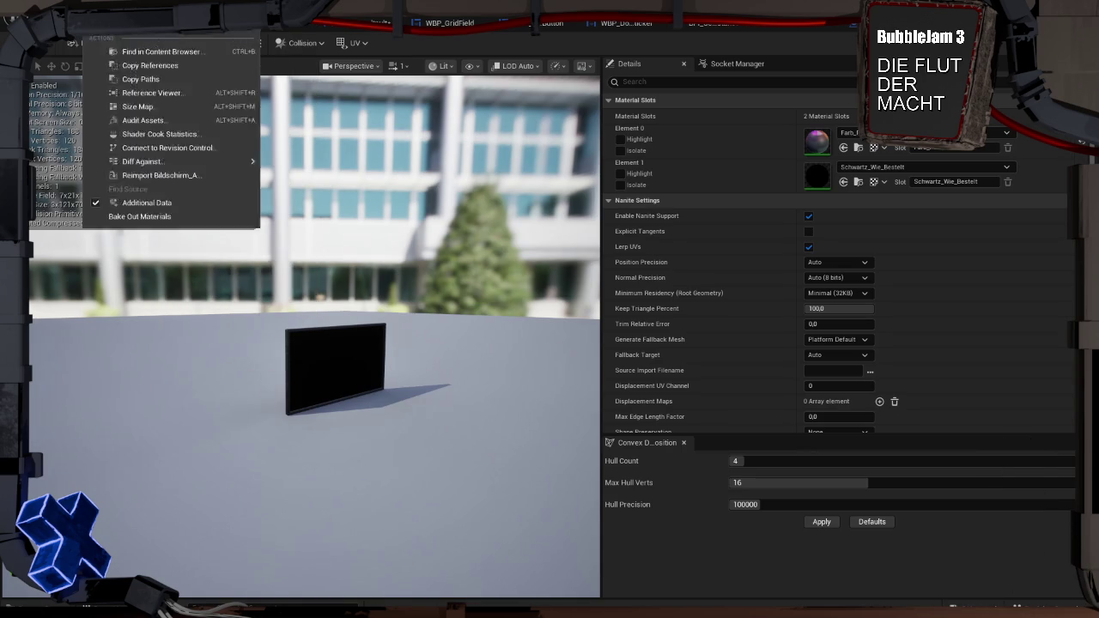
pyautogui.moveTo(210, 24)
pyautogui.moveTo(171, 24)
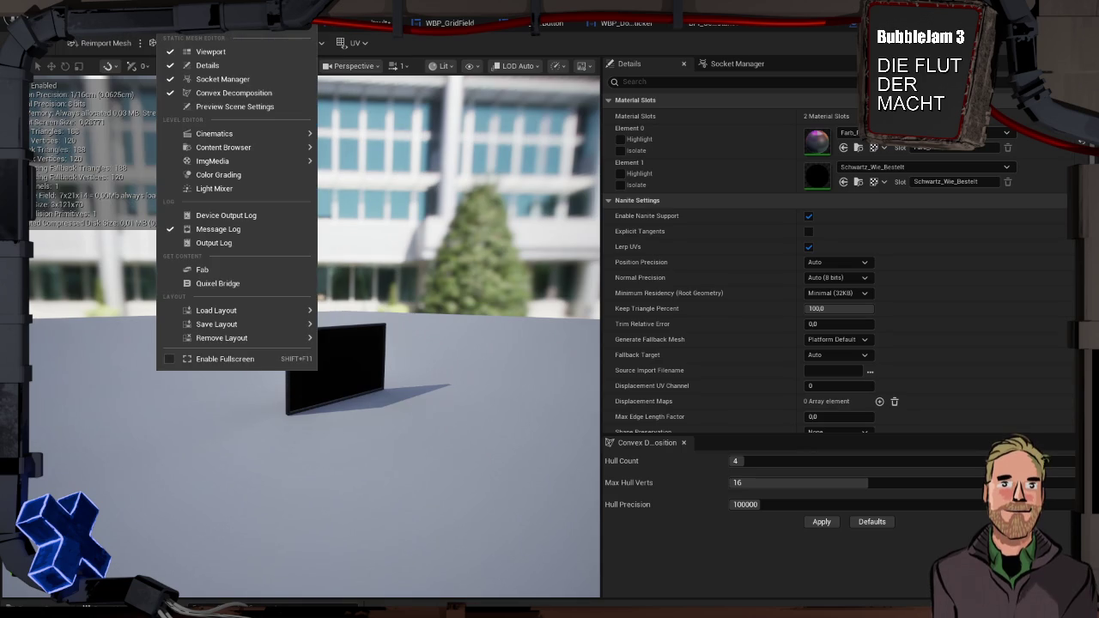
pyautogui.press('Escape')
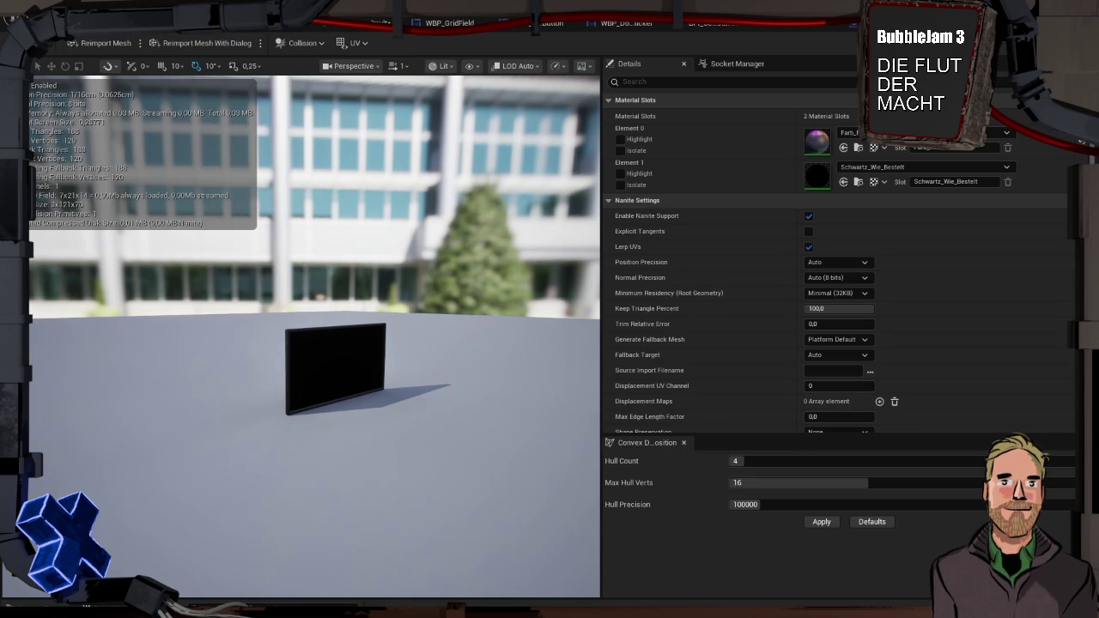
# Show Bildschirm_A's simple collision in the viewport and remove the mesh's collision
pyautogui.click(443, 67)
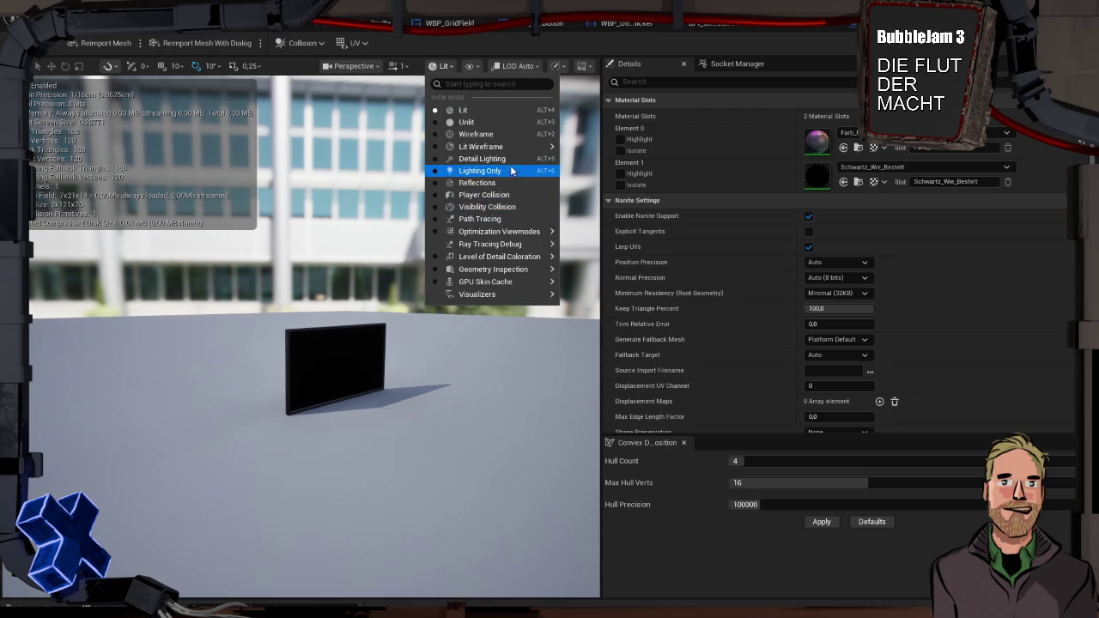
pyautogui.moveTo(517, 234)
pyautogui.moveTo(526, 270)
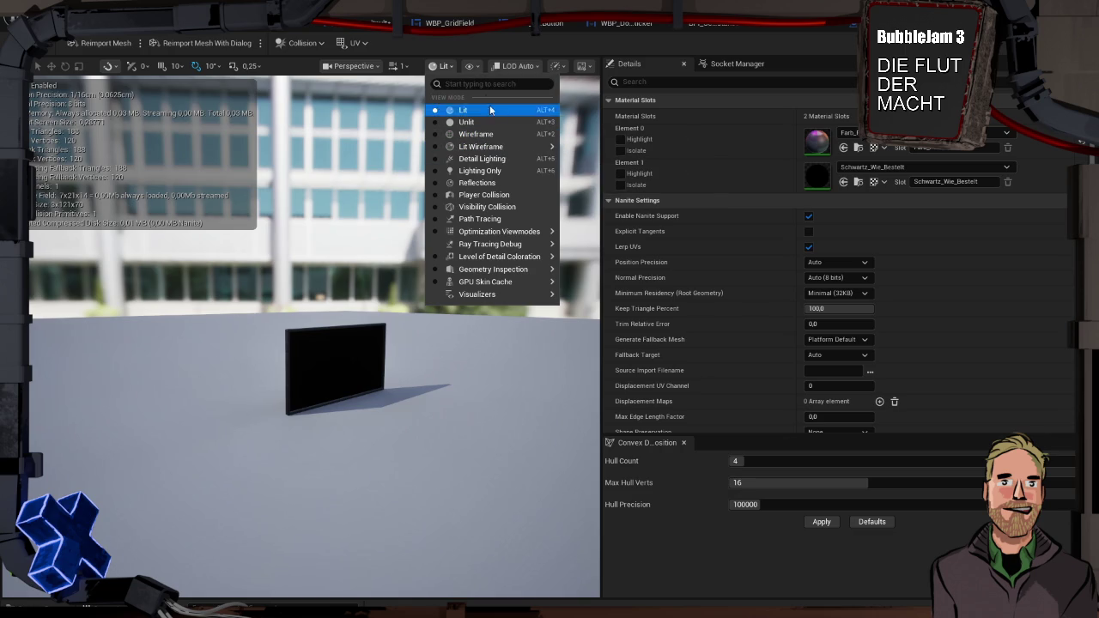
pyautogui.click(471, 66)
pyautogui.click(472, 67)
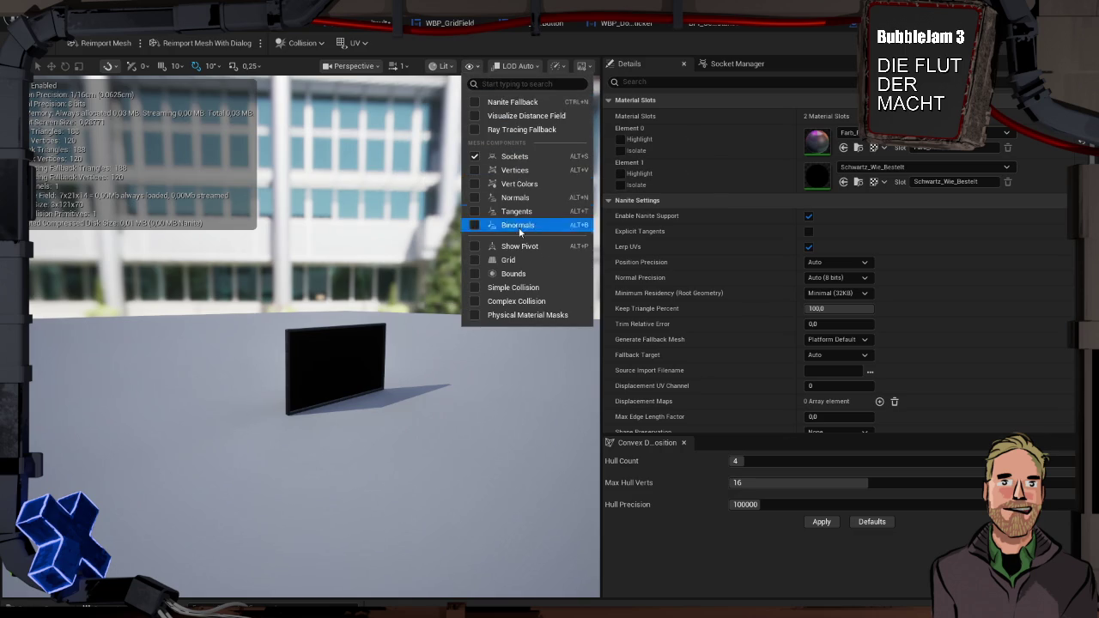
pyautogui.click(521, 289)
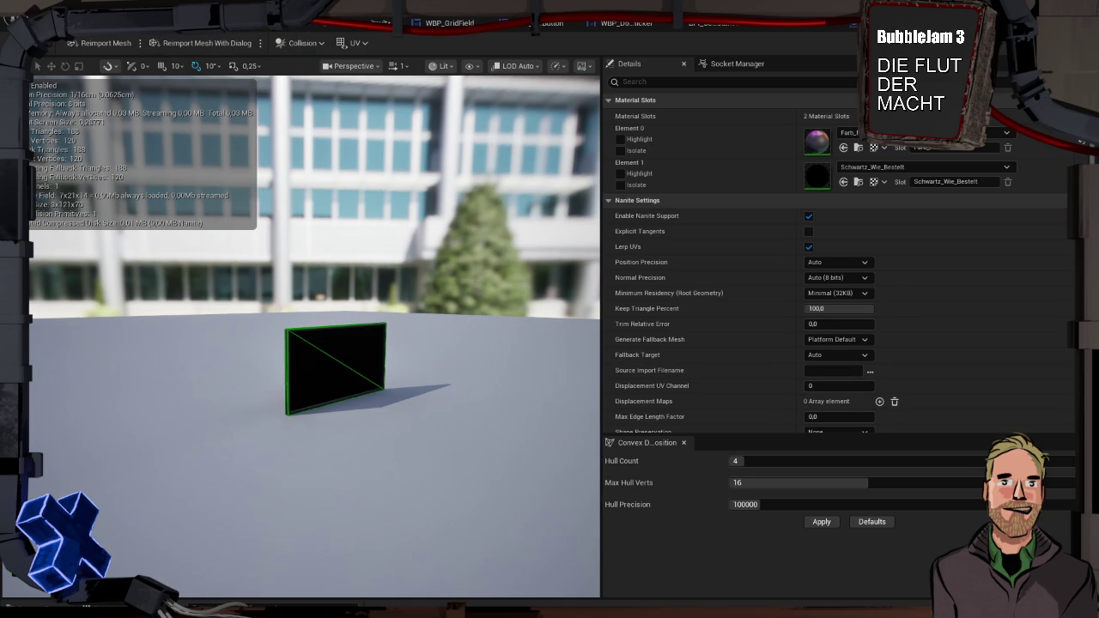
pyautogui.click(300, 43)
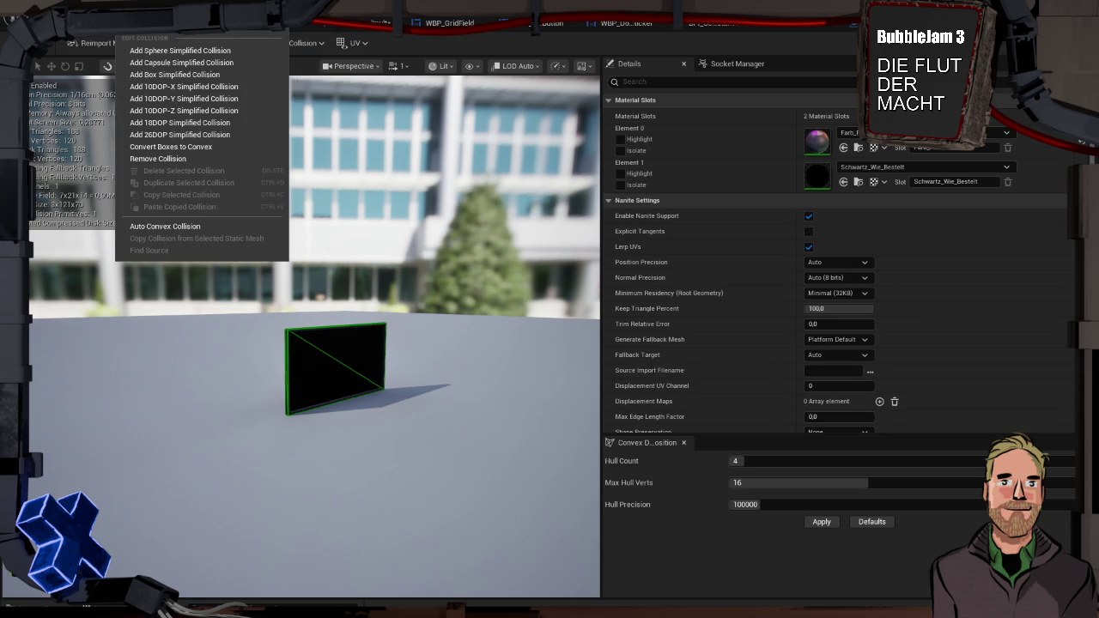
pyautogui.click(188, 156)
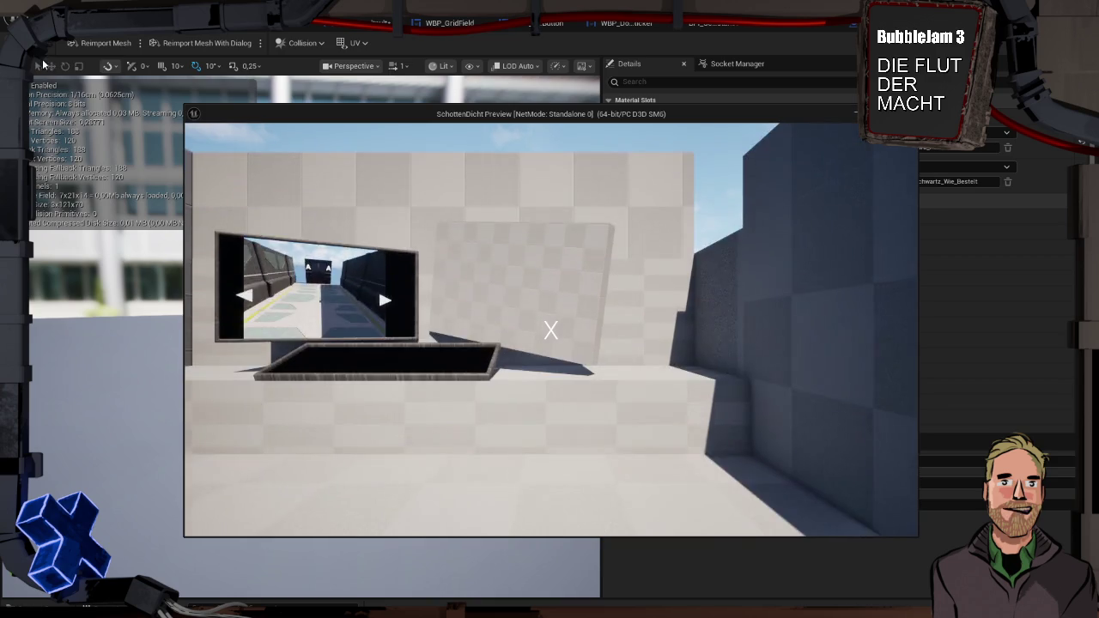
# Walk up to the monitor in the game preview window, then exit the preview
pyautogui.press('super+Tab')
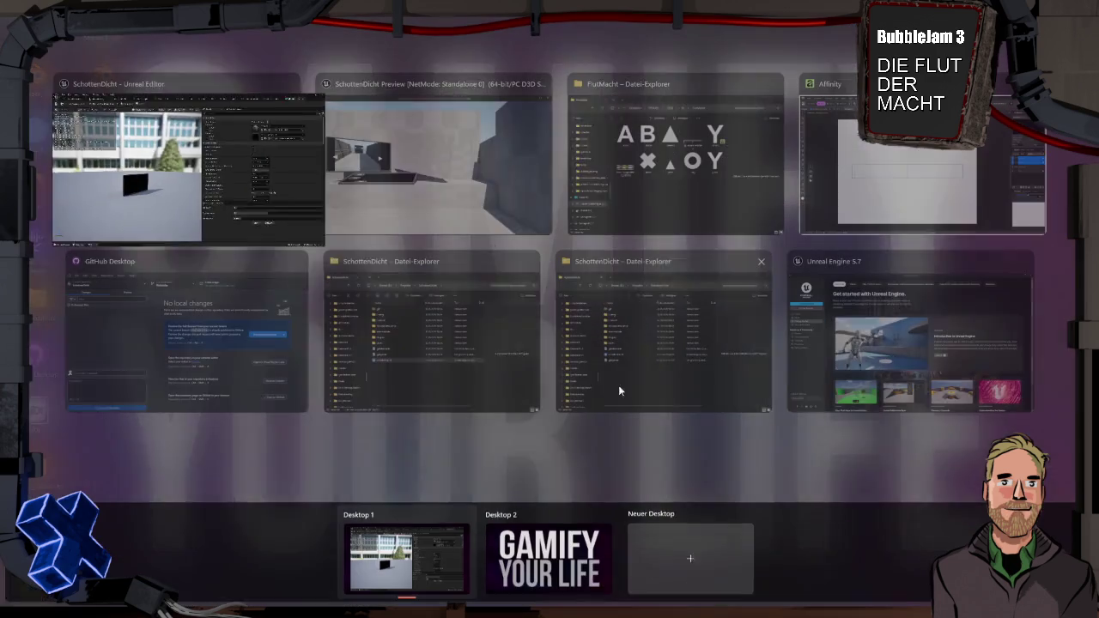
pyautogui.click(506, 174)
pyautogui.press('w')
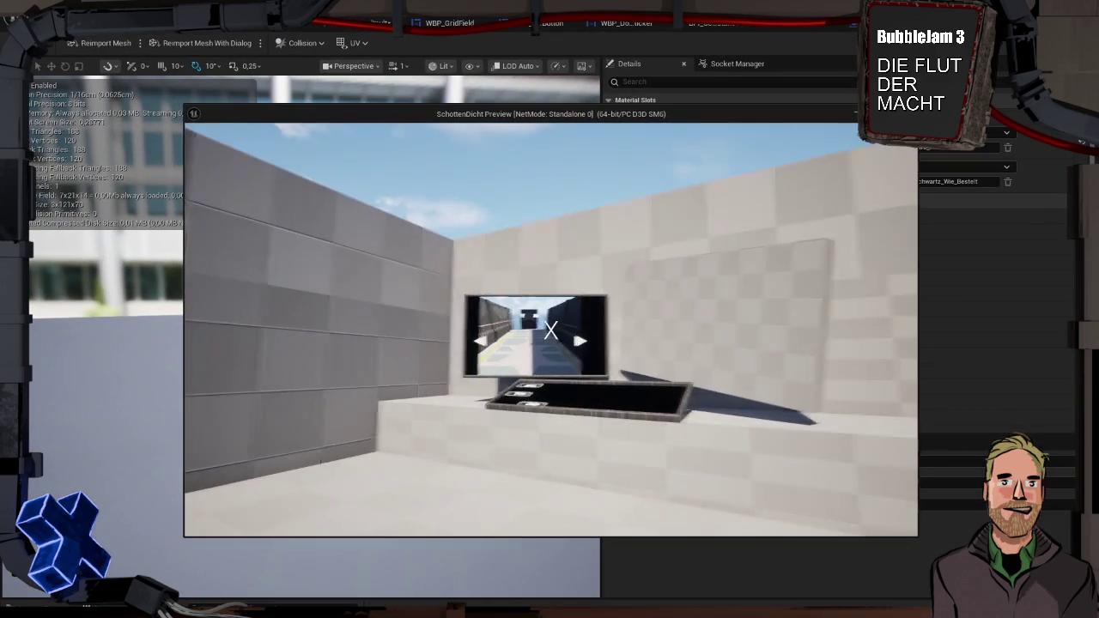
pyautogui.press('w')
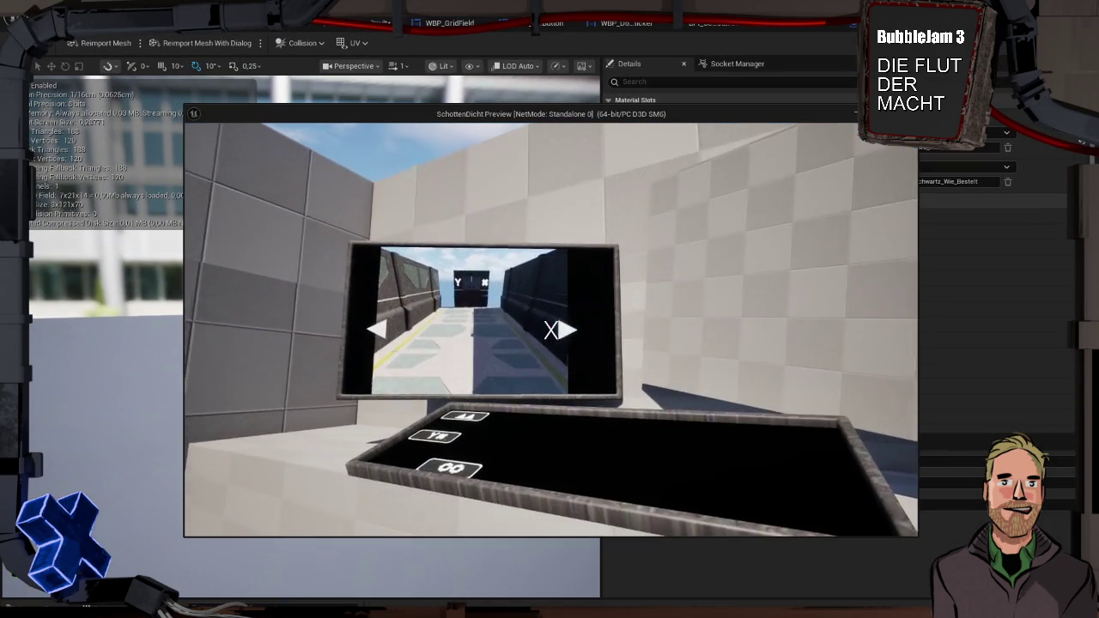
pyautogui.press('Escape')
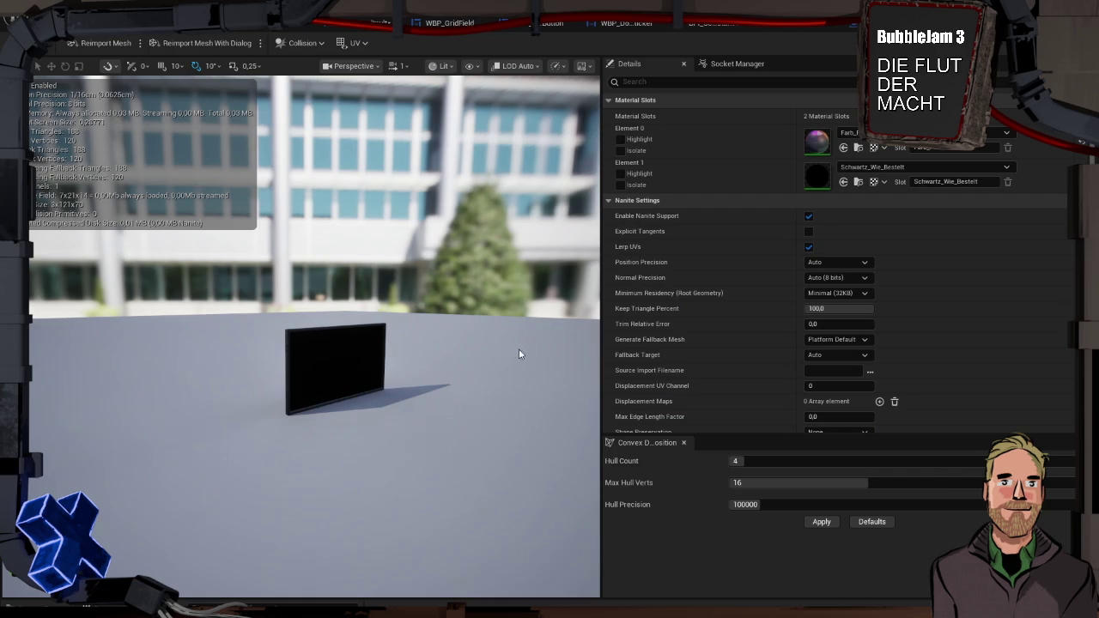
pyautogui.hotkey('ctrl', 'space')
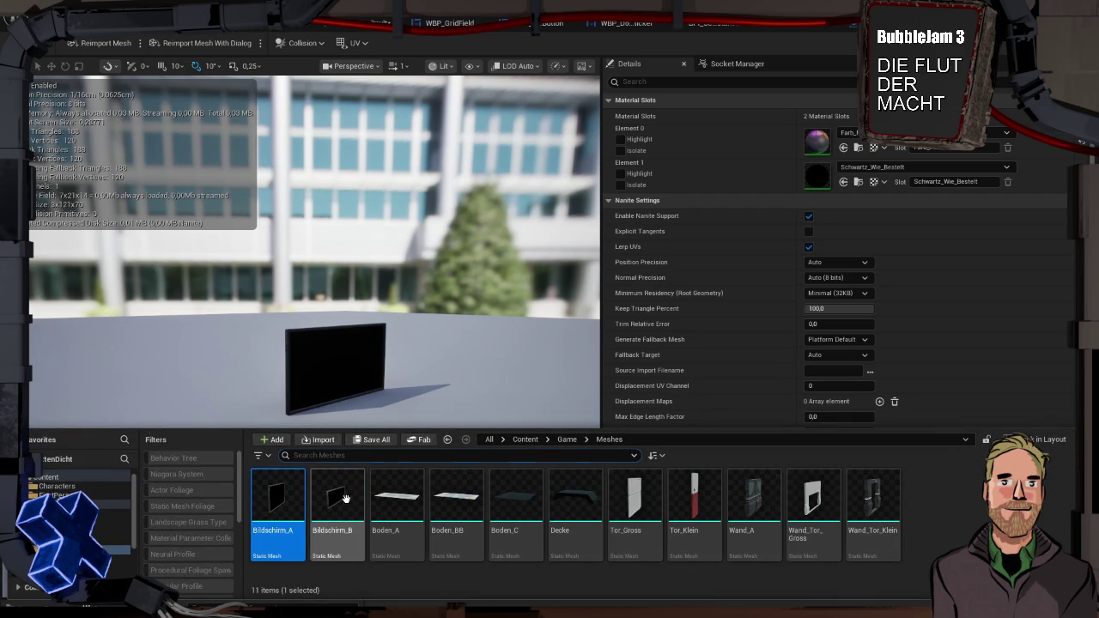
# Select the Bildschirm_B mesh asset and remove its collision
pyautogui.click(342, 499)
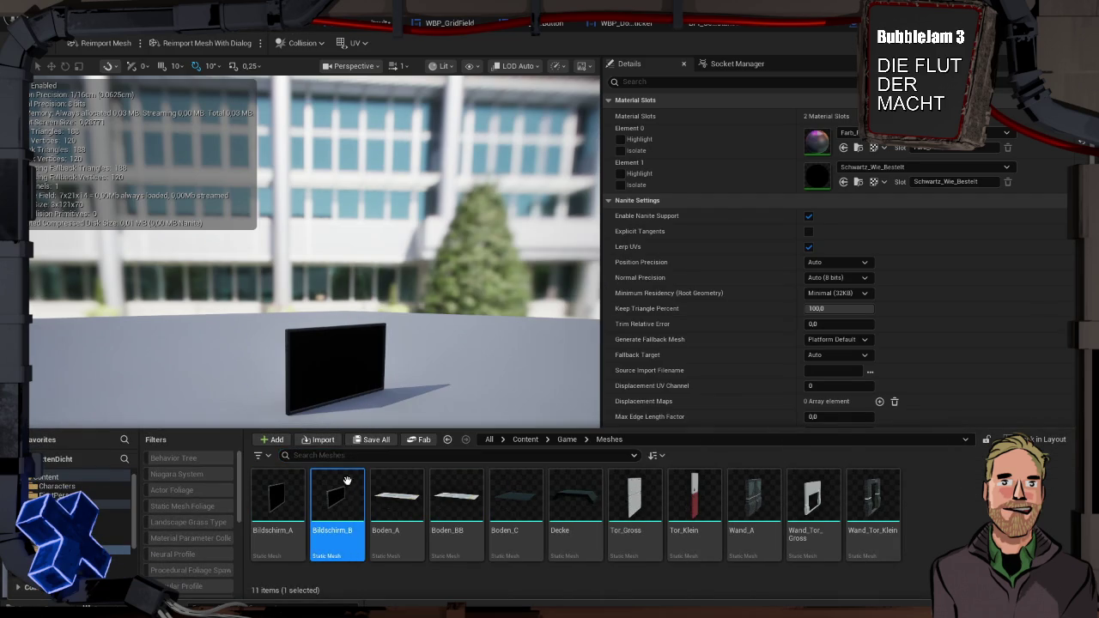
pyautogui.moveTo(349, 402); pyautogui.dragTo(274, 160)
pyautogui.click(305, 45)
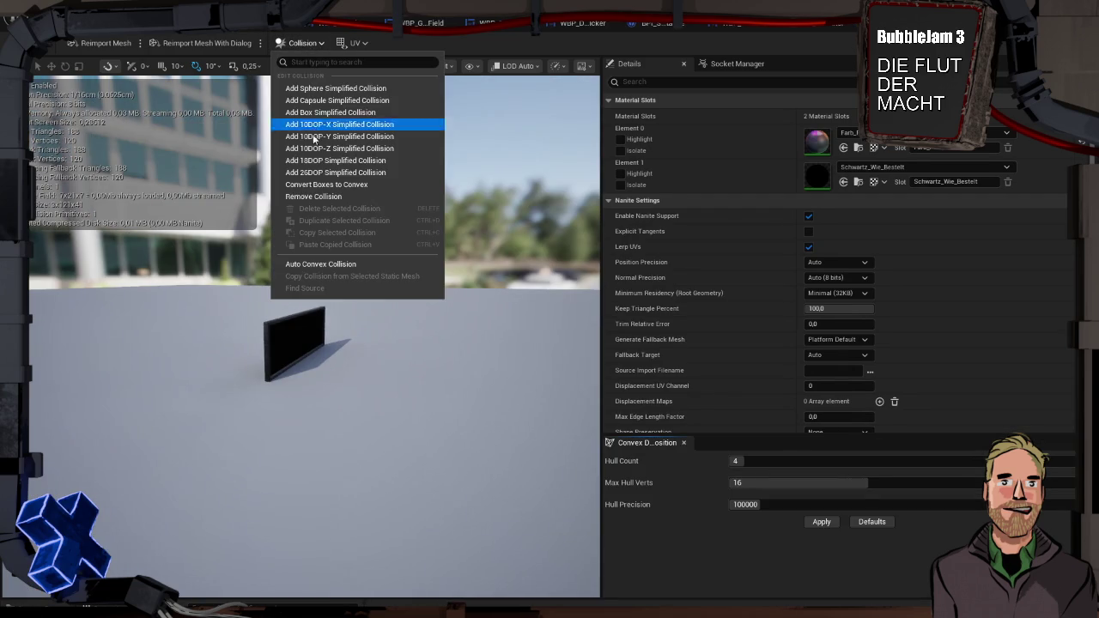
pyautogui.click(328, 199)
# Play-test with Alt+P, walking up to the button tray to check it is reachable, then exit
pyautogui.hotkey('alt', 'p')
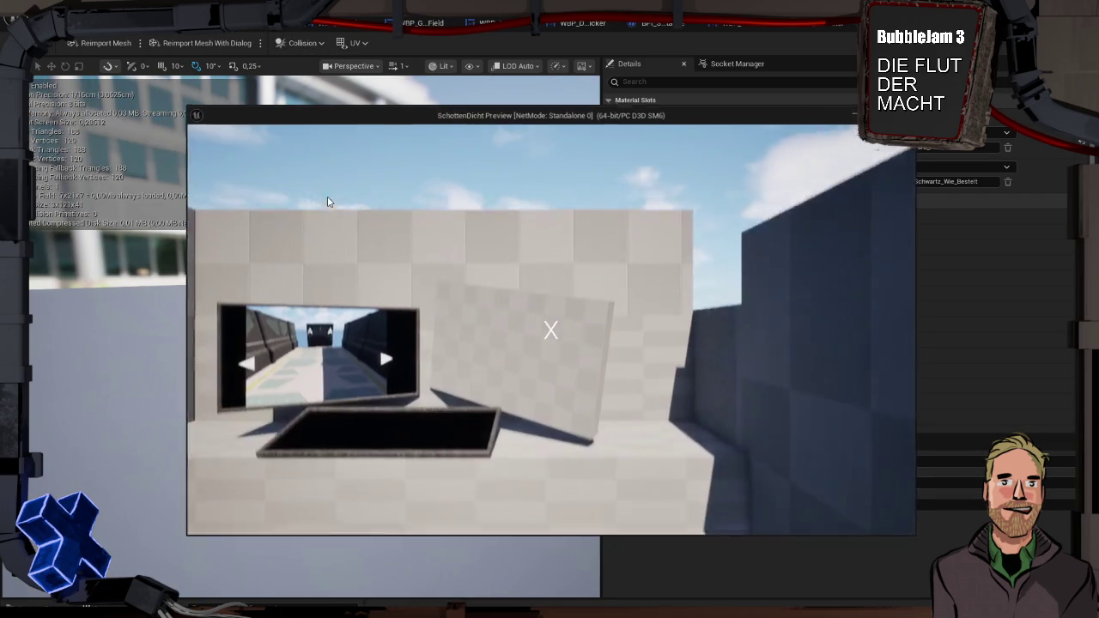
pyautogui.press('w')
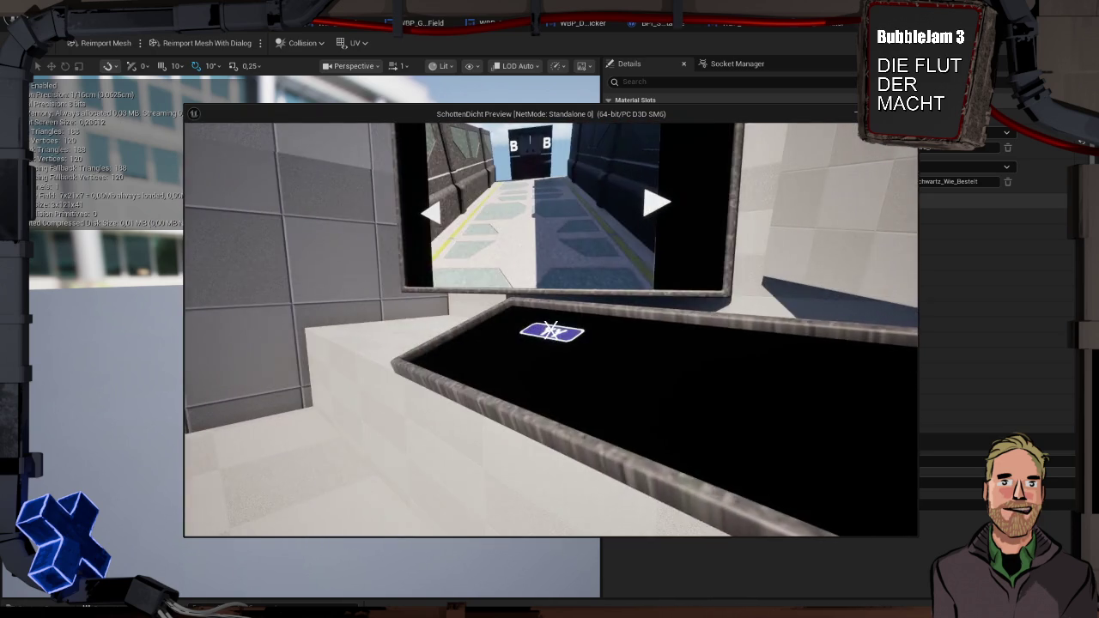
pyautogui.press('s')
pyautogui.press('d')
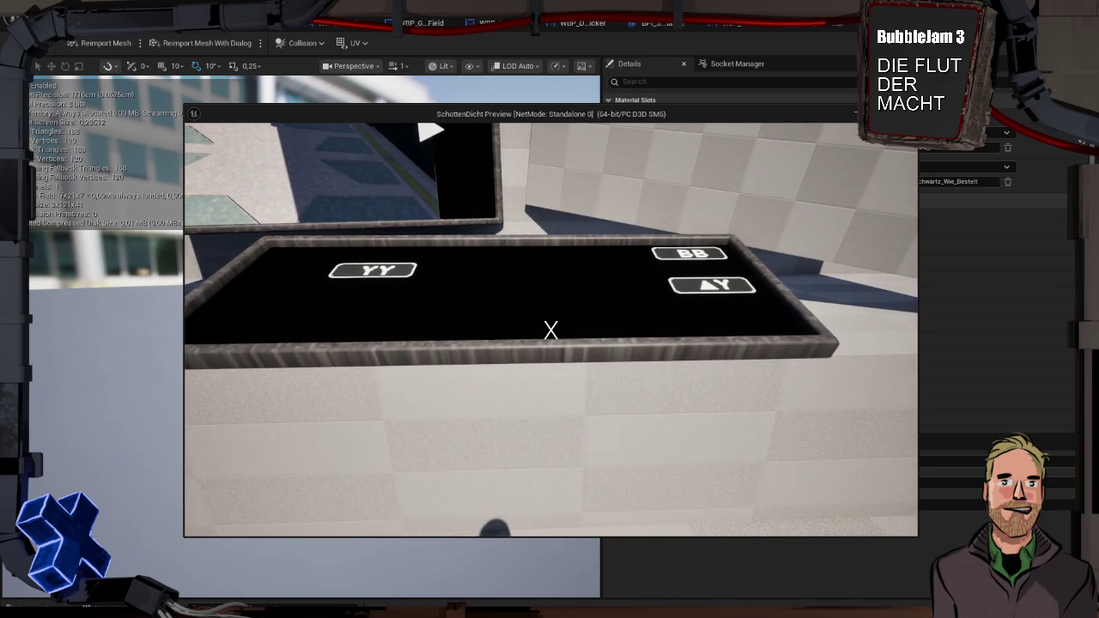
pyautogui.press('Escape')
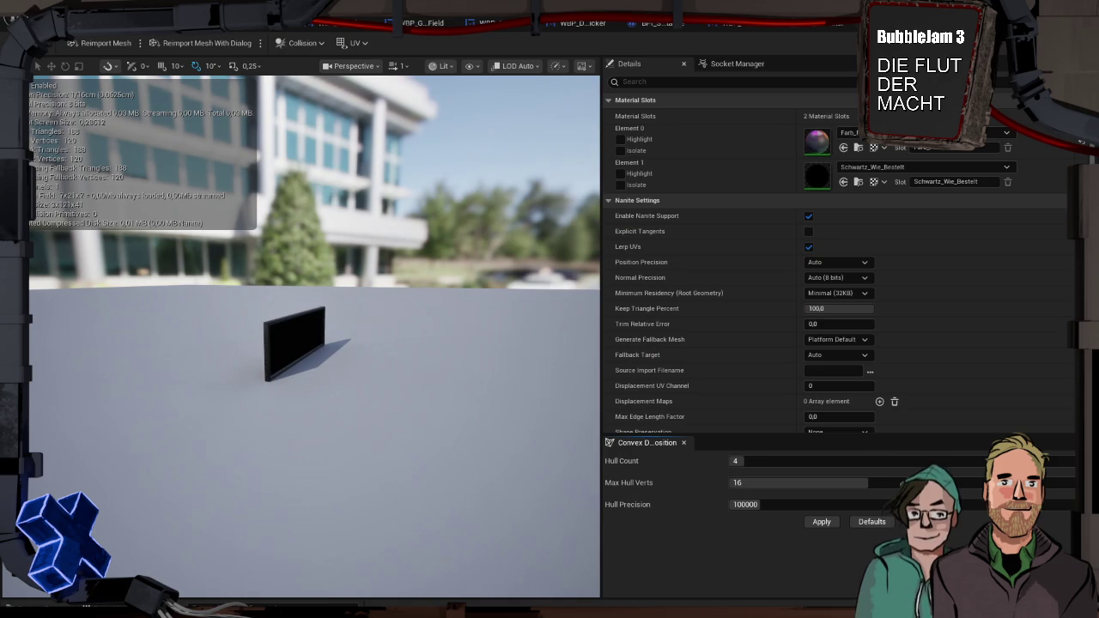
pyautogui.click(292, 23)
# Select the Bildschirm_B tray in BP_Schaltpult and scale it down along Z to thin its rim
pyautogui.moveTo(606, 309)
pyautogui.mouseDown()
pyautogui.moveTo(584, 266)
pyautogui.moveTo(606, 249)
pyautogui.moveTo(596, 307)
pyautogui.mouseUp()
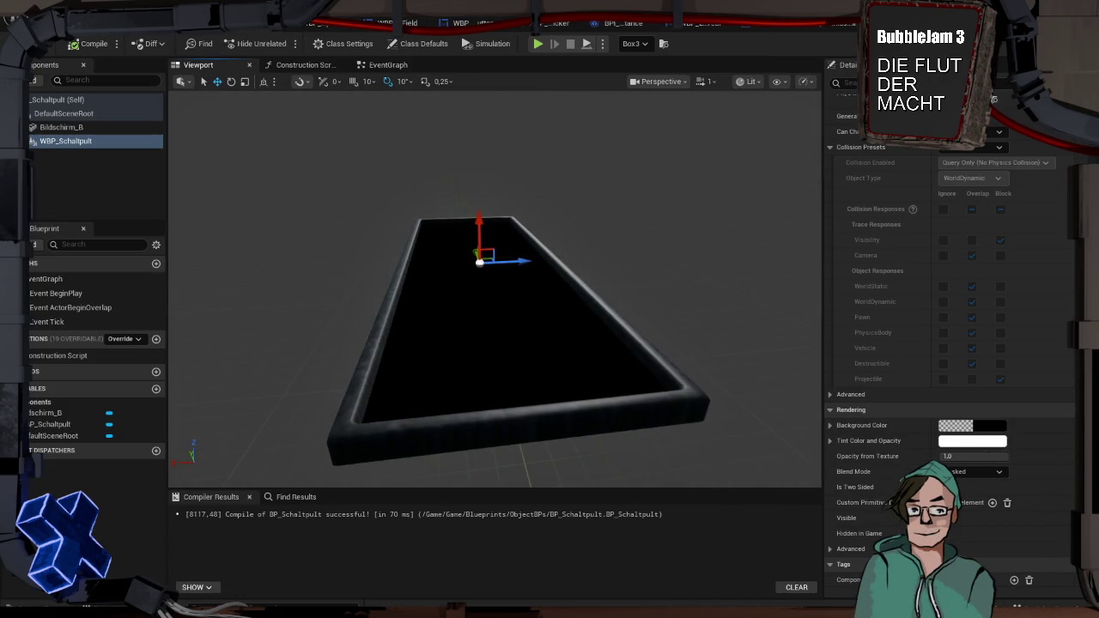
pyautogui.click(622, 340)
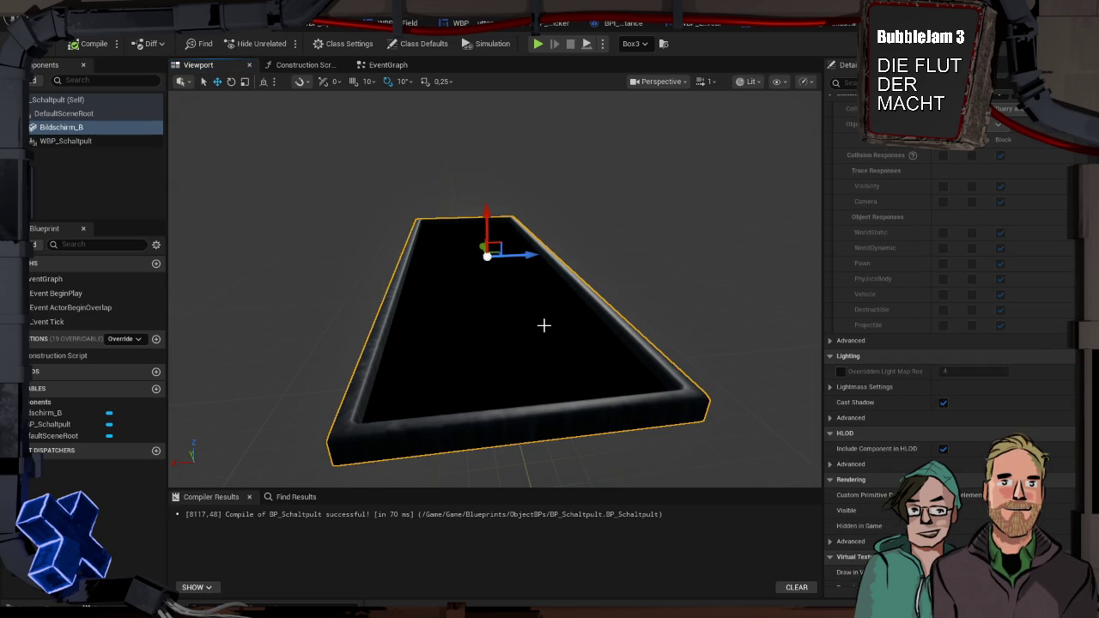
pyautogui.press('space')
pyautogui.press('space')
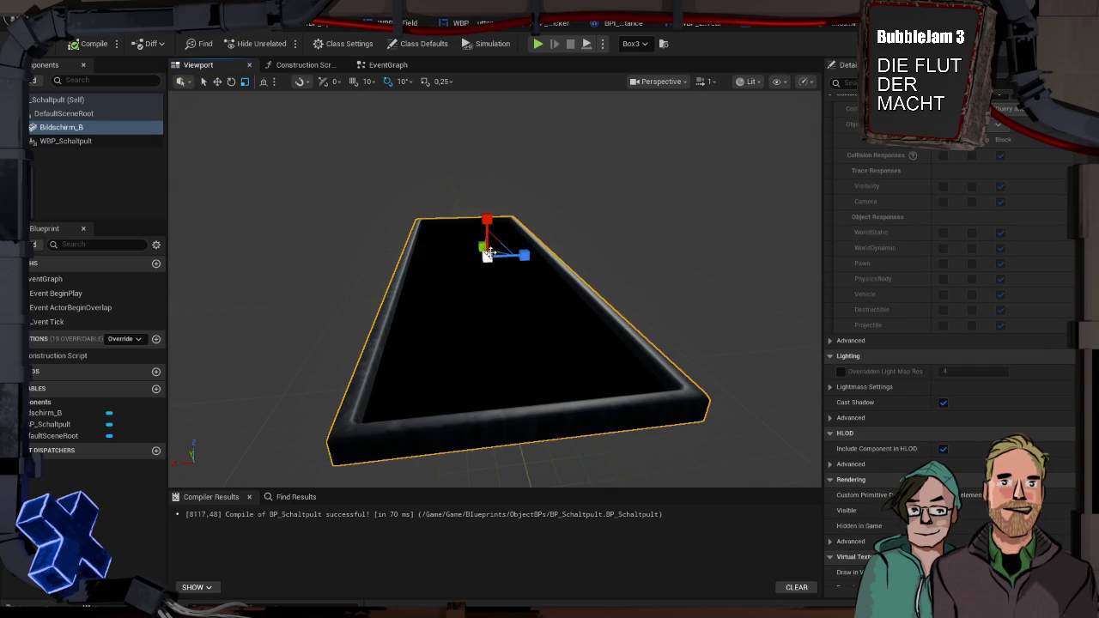
pyautogui.moveTo(487, 219); pyautogui.dragTo(487, 240)
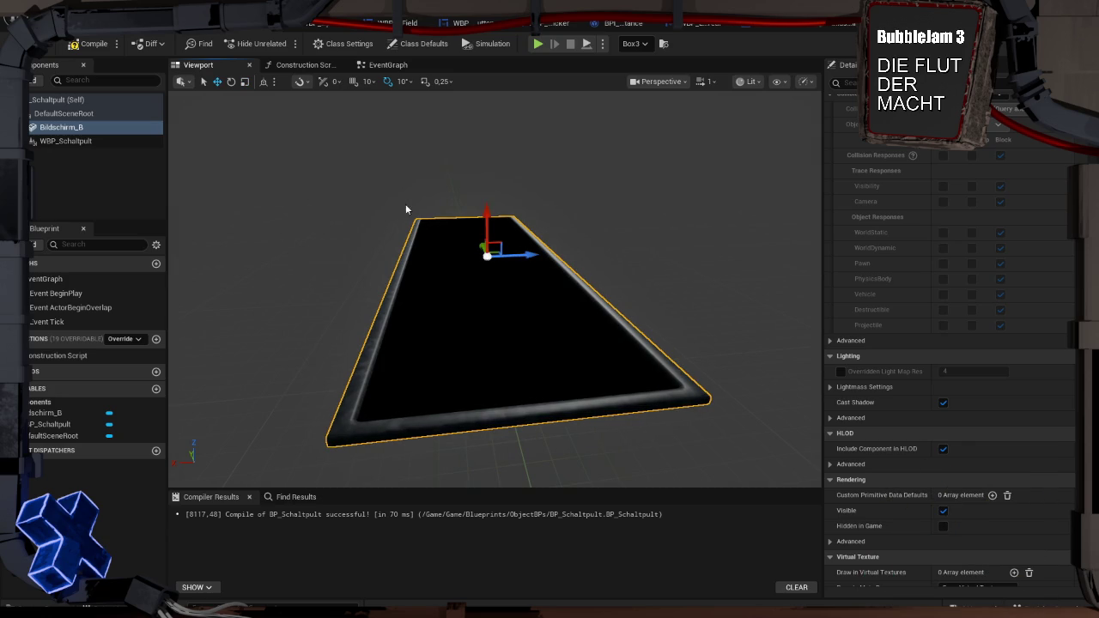
pyautogui.doubleClick(86, 140)
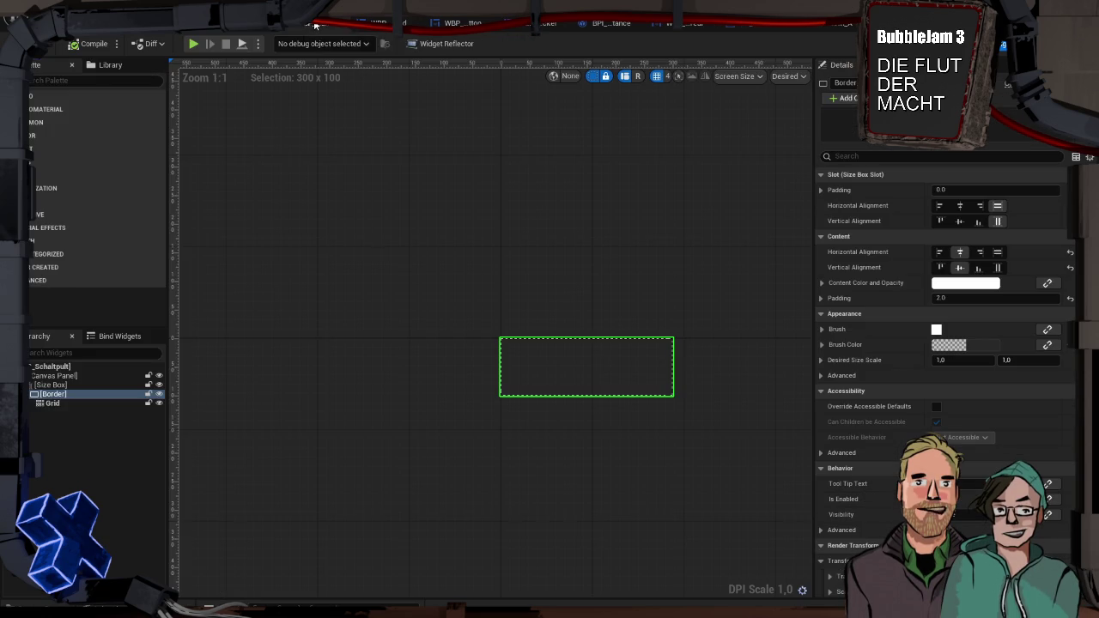
# Set the WBP_Schaltpult border brush colour to black with higher opacity
pyautogui.click(960, 345)
pyautogui.moveTo(879, 357)
pyautogui.mouseDown()
pyautogui.moveTo(883, 348)
pyautogui.moveTo(883, 429)
pyautogui.mouseUp()
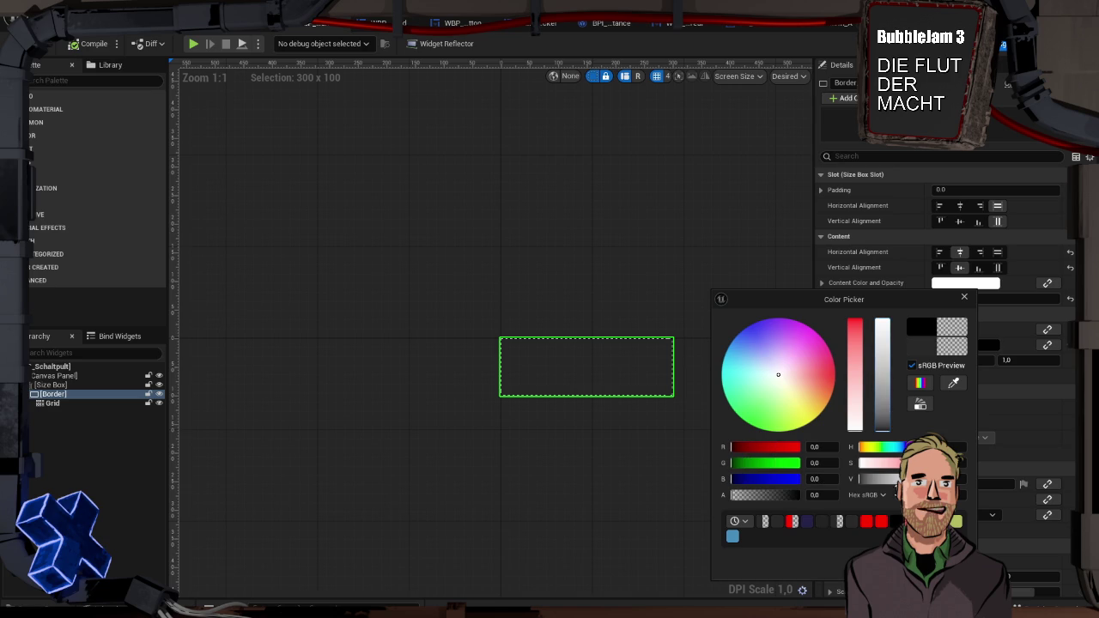
pyautogui.click(781, 499)
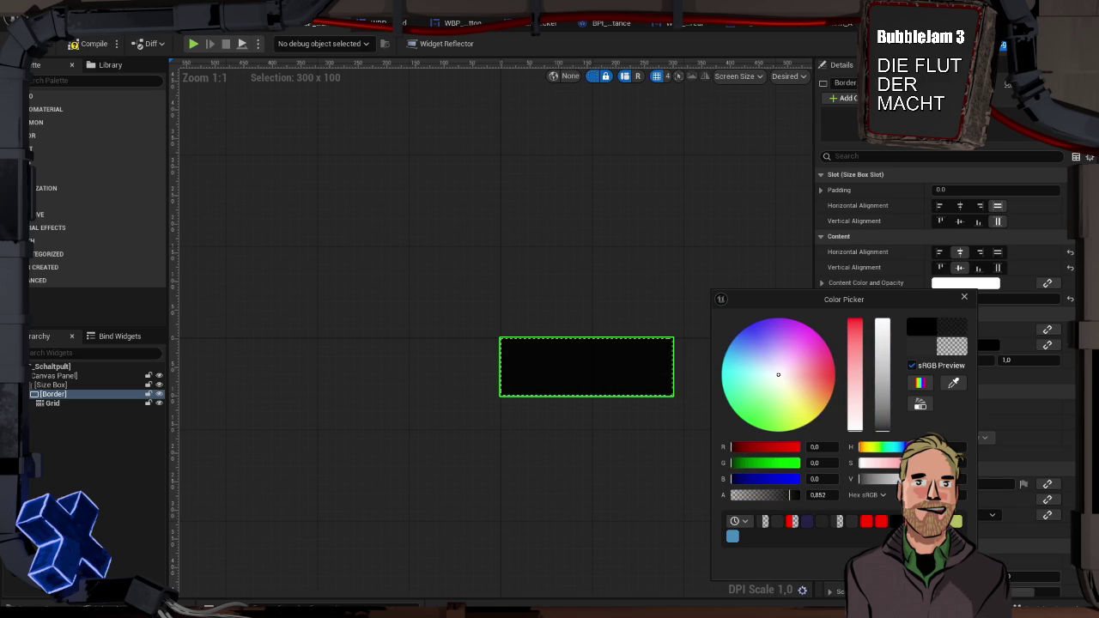
# Lower the Bildschirm_B tray slightly along Z in BP_Schaltpult's viewport
pyautogui.click(248, 26)
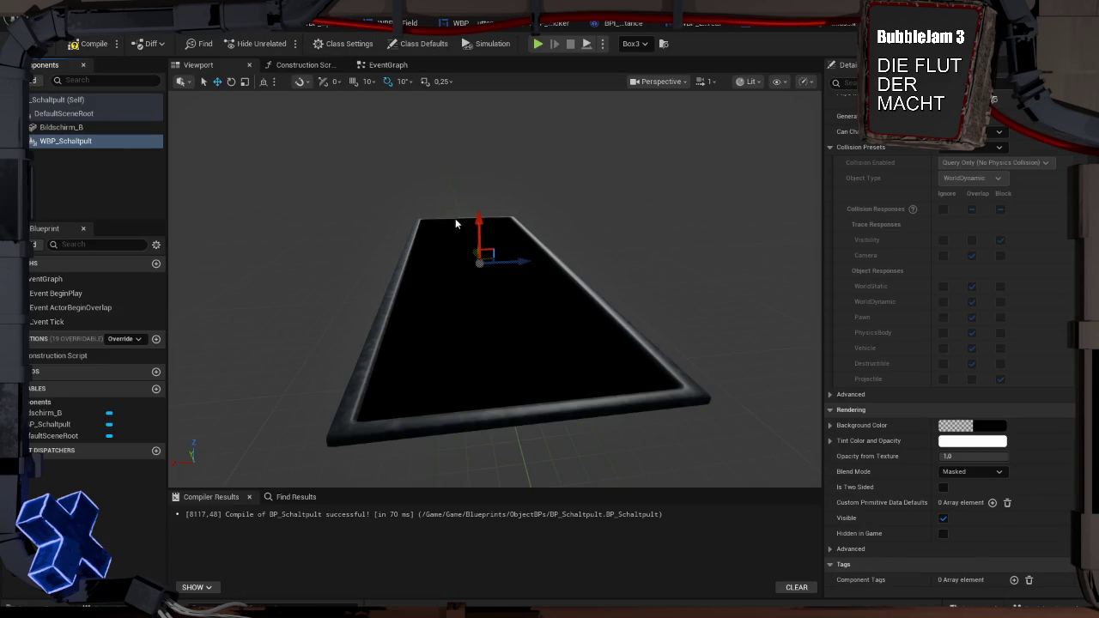
pyautogui.click(73, 127)
pyautogui.moveTo(489, 206)
pyautogui.mouseDown()
pyautogui.moveTo(495, 244)
pyautogui.moveTo(490, 230)
pyautogui.mouseUp()
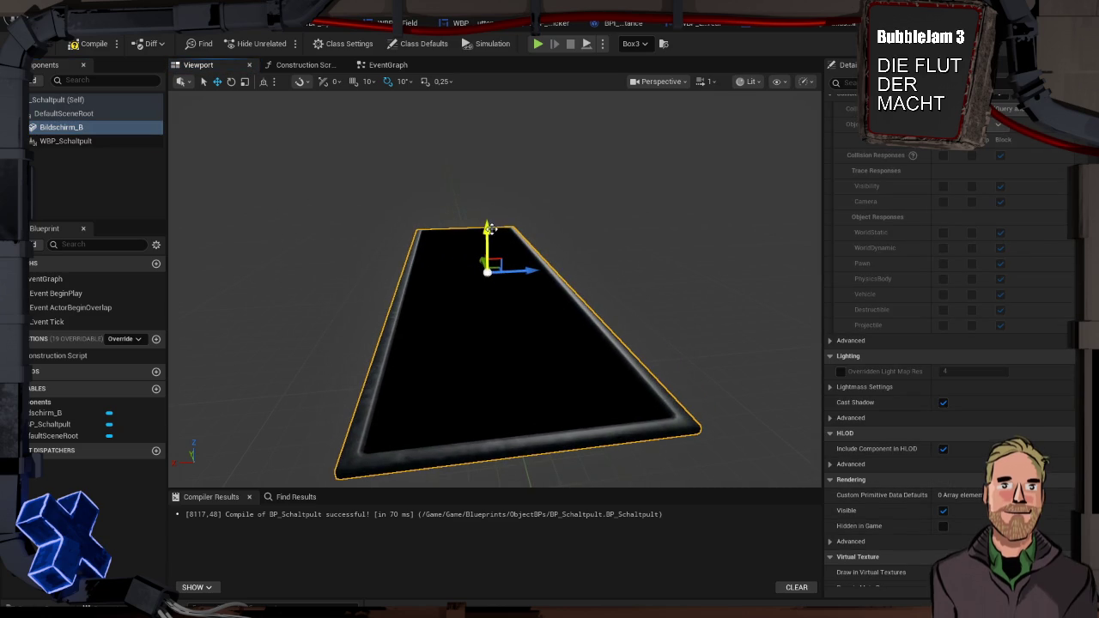
# Change the WBP_Schaltpult border brush colour to a saturated red and confirm it
pyautogui.click(325, 23)
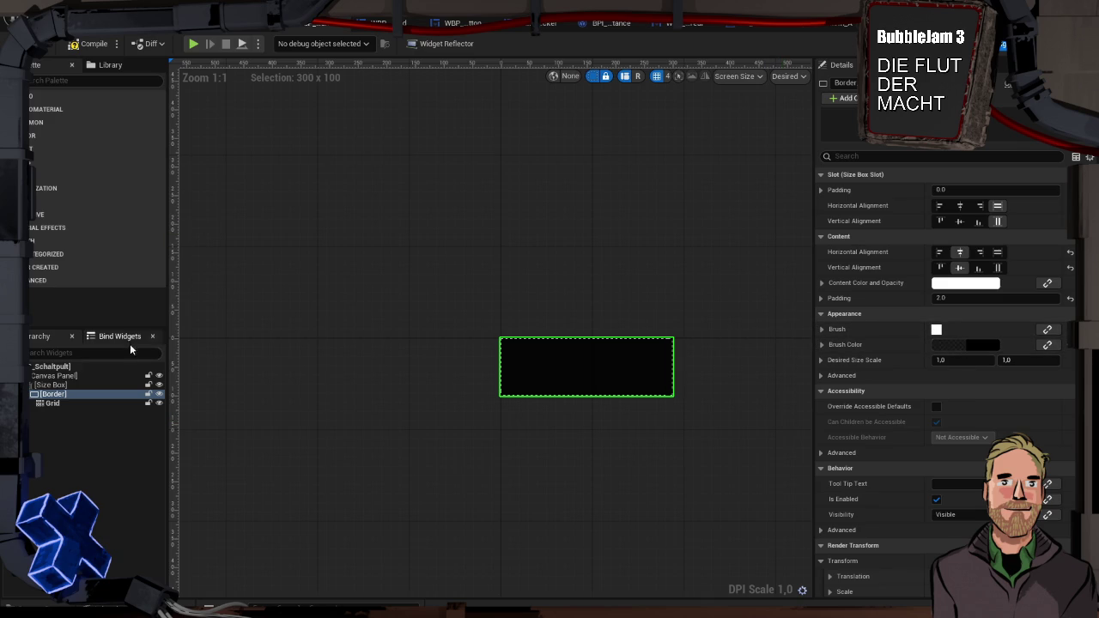
pyautogui.click(969, 346)
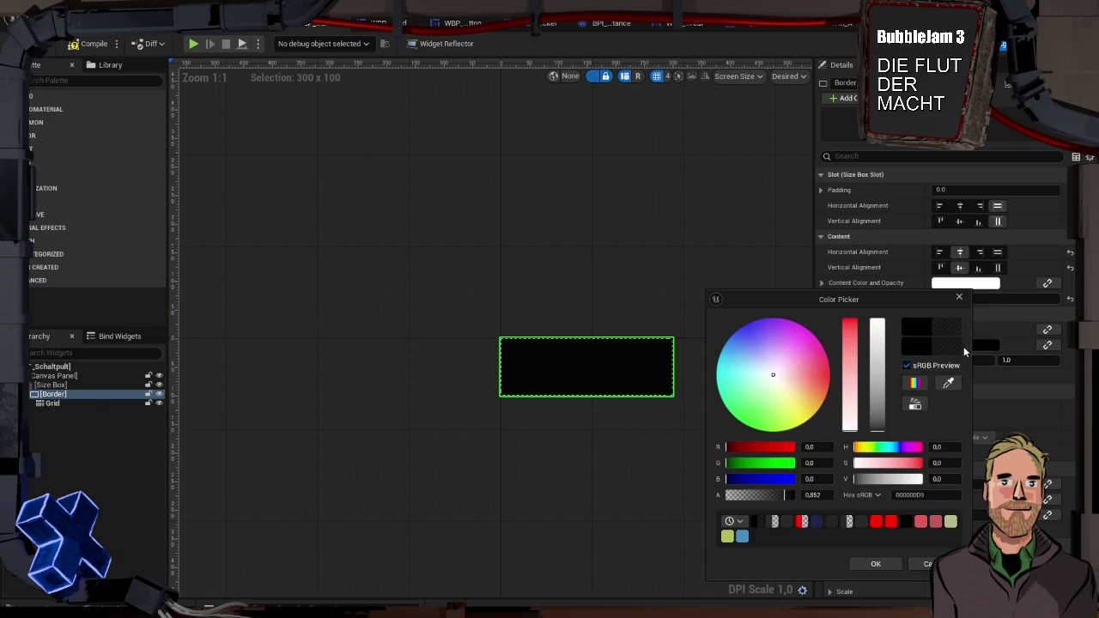
pyautogui.moveTo(852, 378); pyautogui.dragTo(849, 316)
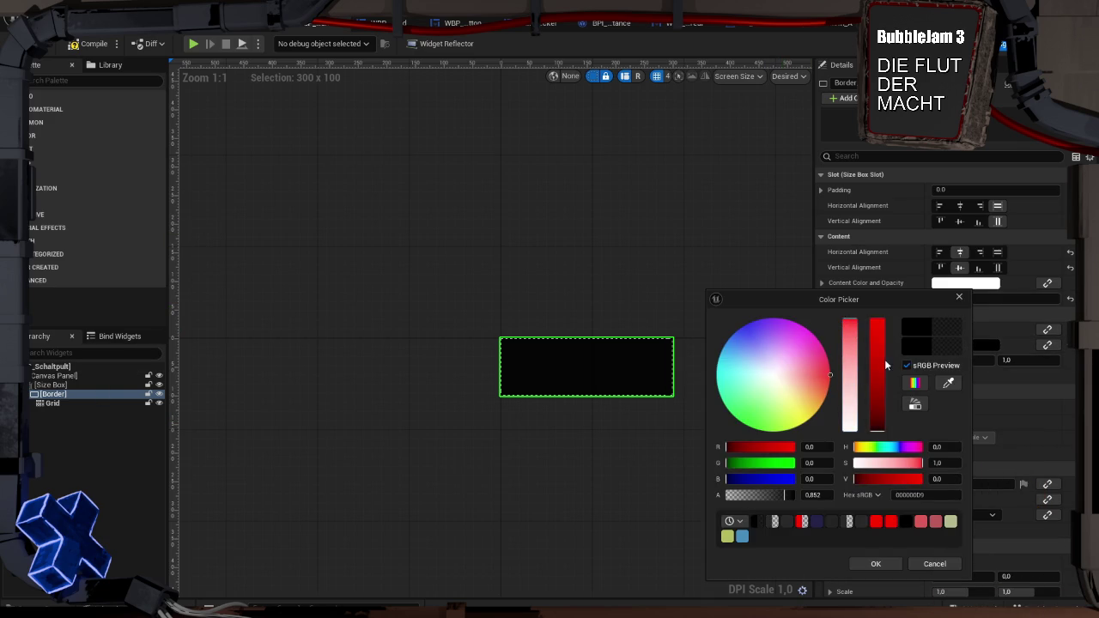
pyautogui.click(878, 352)
pyautogui.click(877, 564)
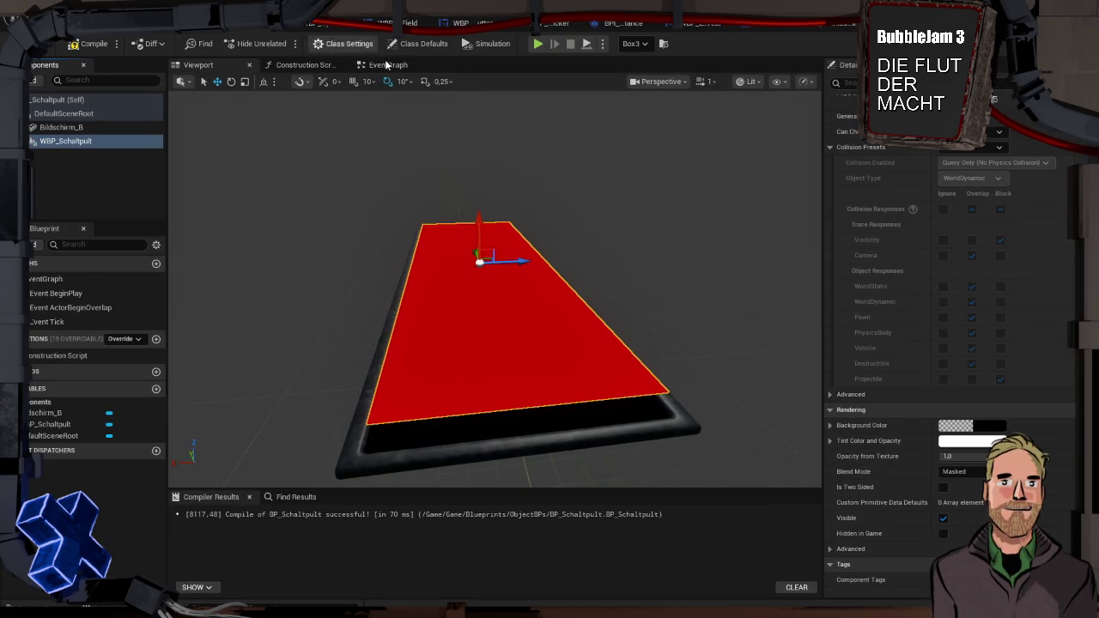
pyautogui.click(533, 434)
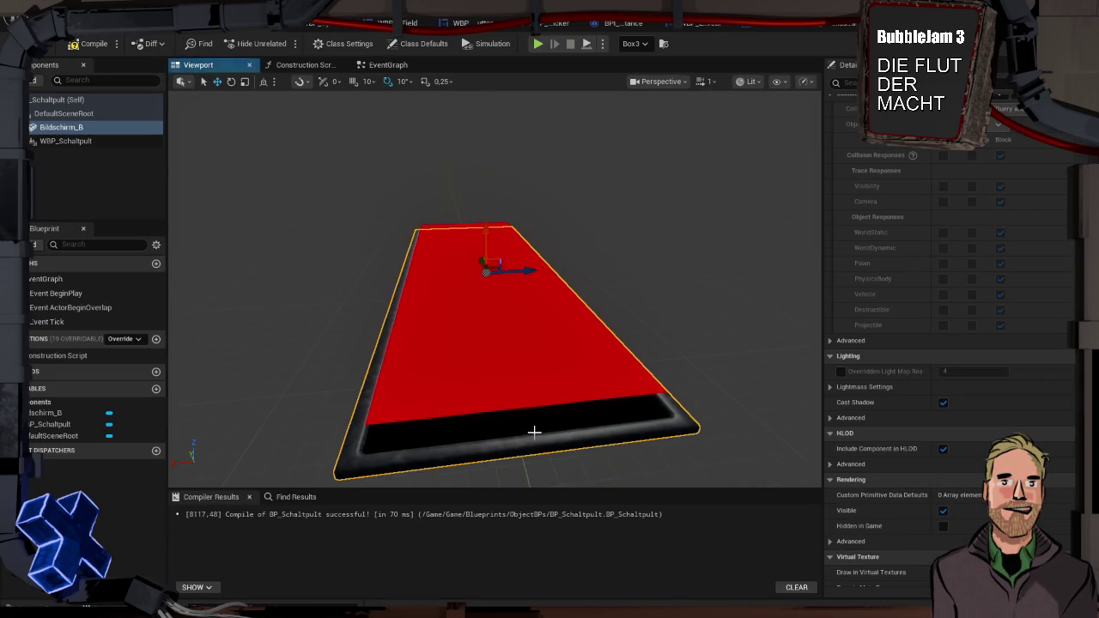
# Raise Bildschirm_B up to the widget and make the border brush fully transparent (alpha 0)
pyautogui.moveTo(486, 227); pyautogui.dragTo(487, 216)
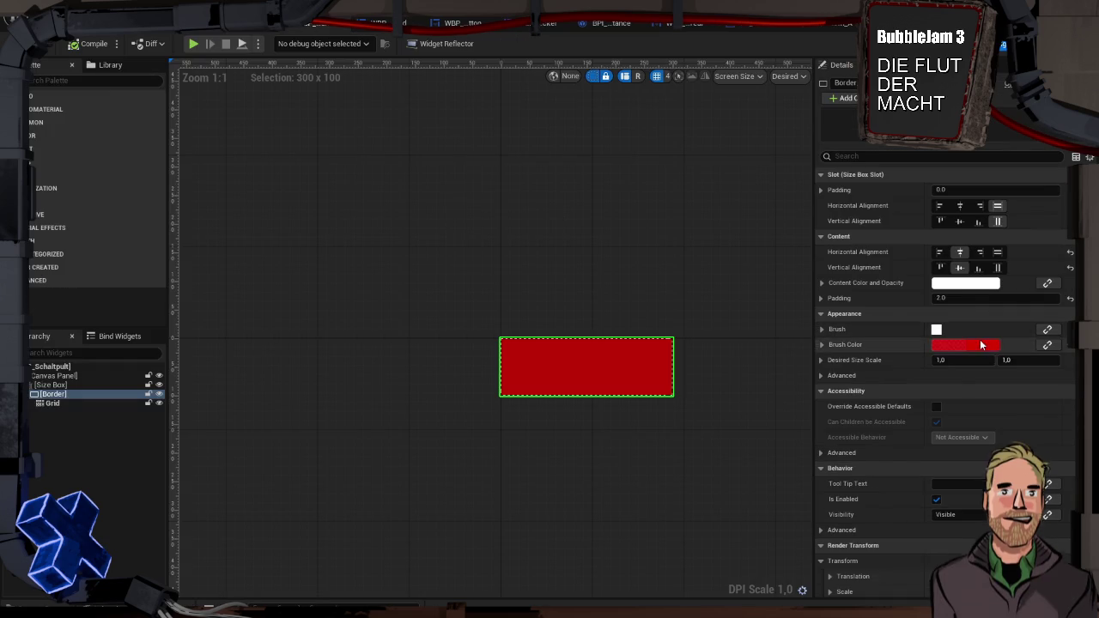
pyautogui.click(980, 340)
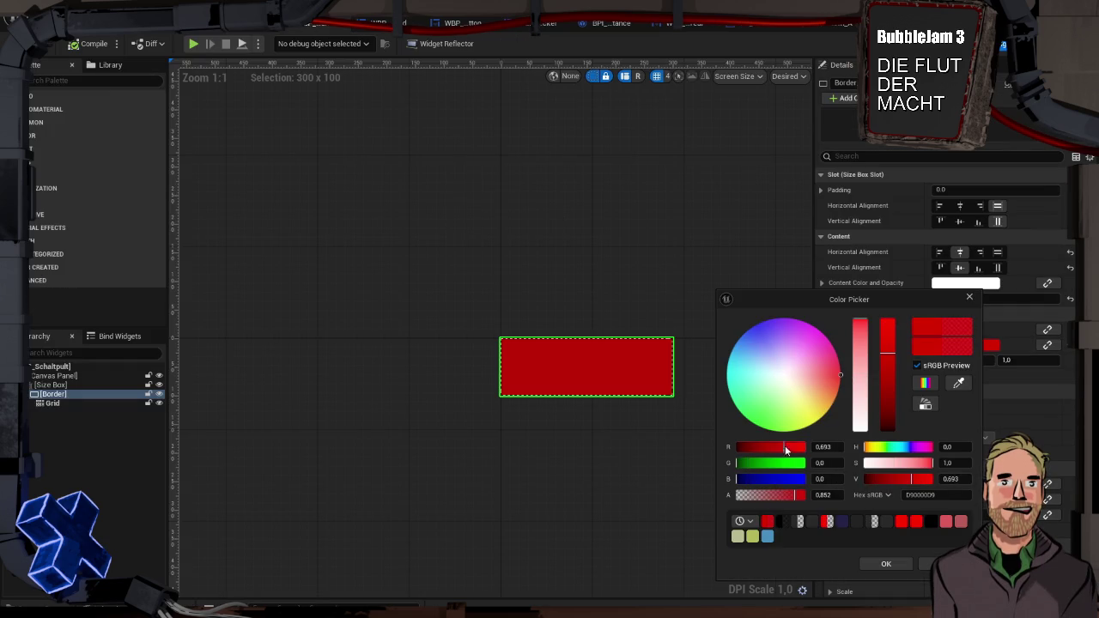
pyautogui.click(889, 563)
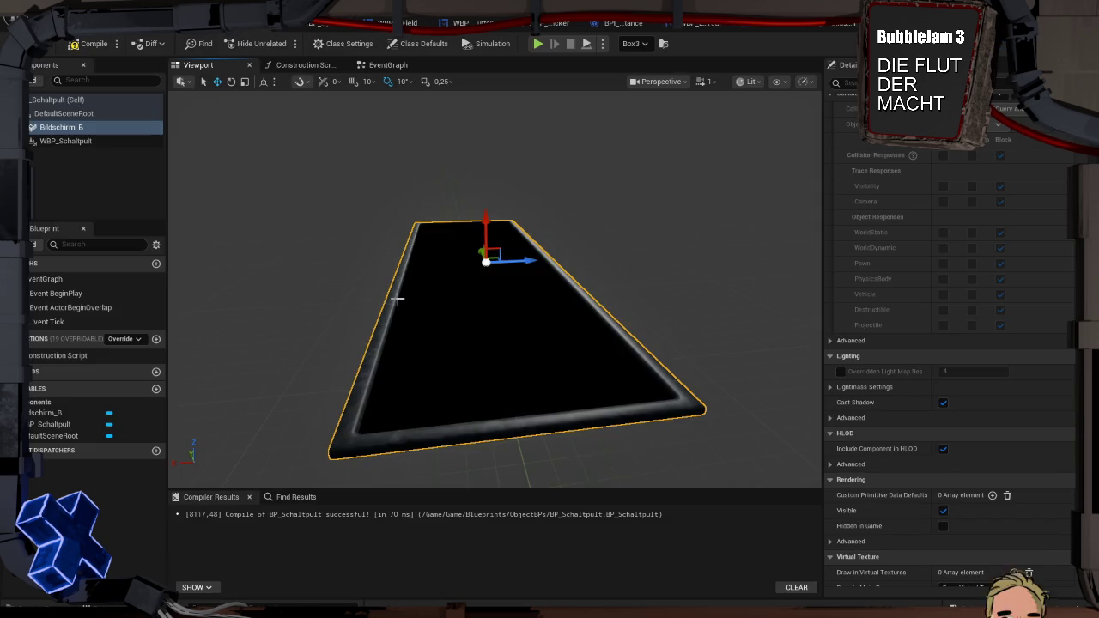
pyautogui.press('f')
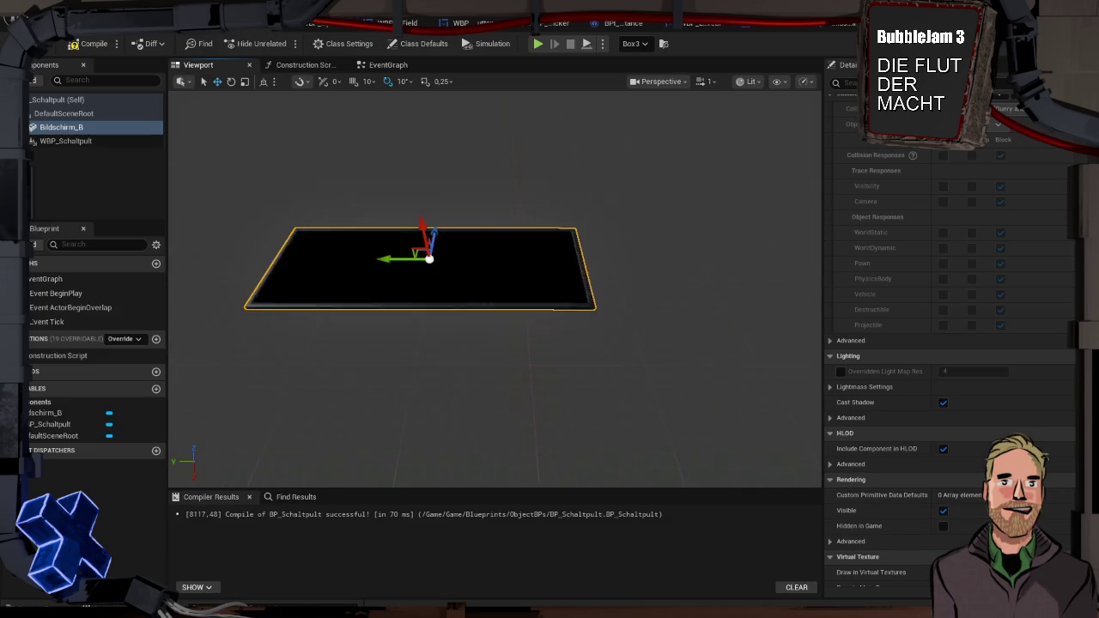
pyautogui.hotkey('ctrl', 'space')
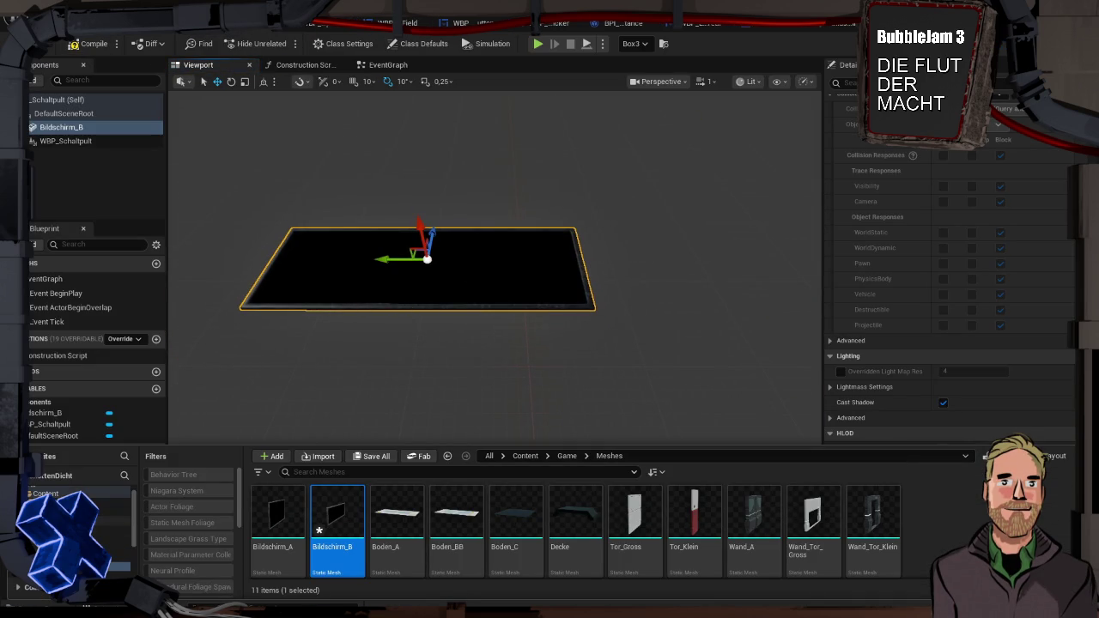
# Open Schwartz_Wie_Bestellt, review its global scalar and static switch parameters, then open the Materials folder's Add menu
pyautogui.click(116, 558)
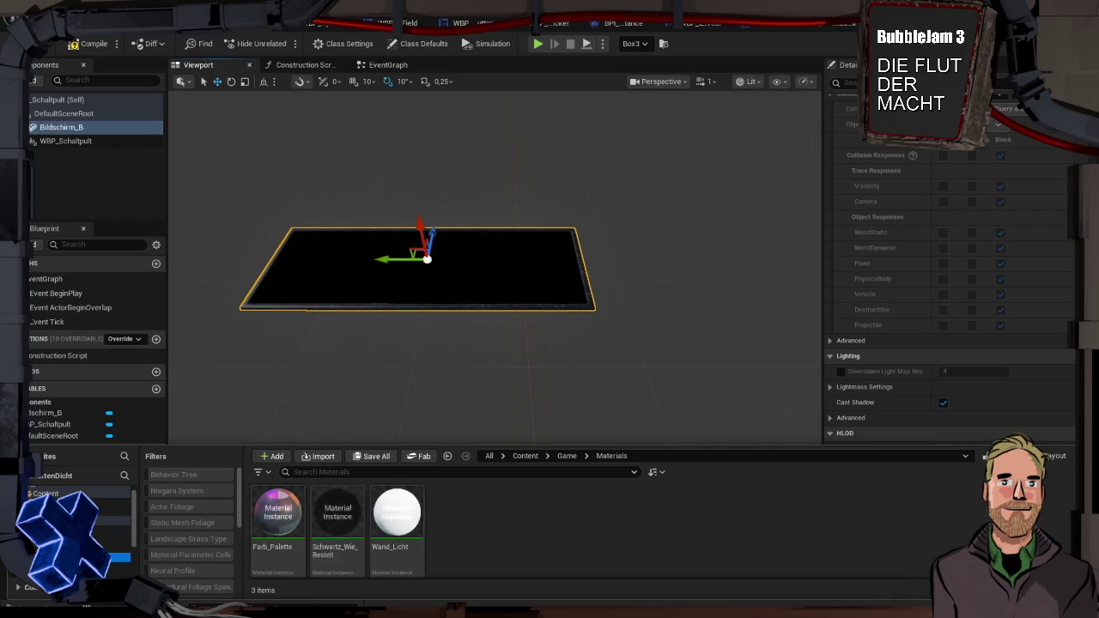
pyautogui.doubleClick(353, 517)
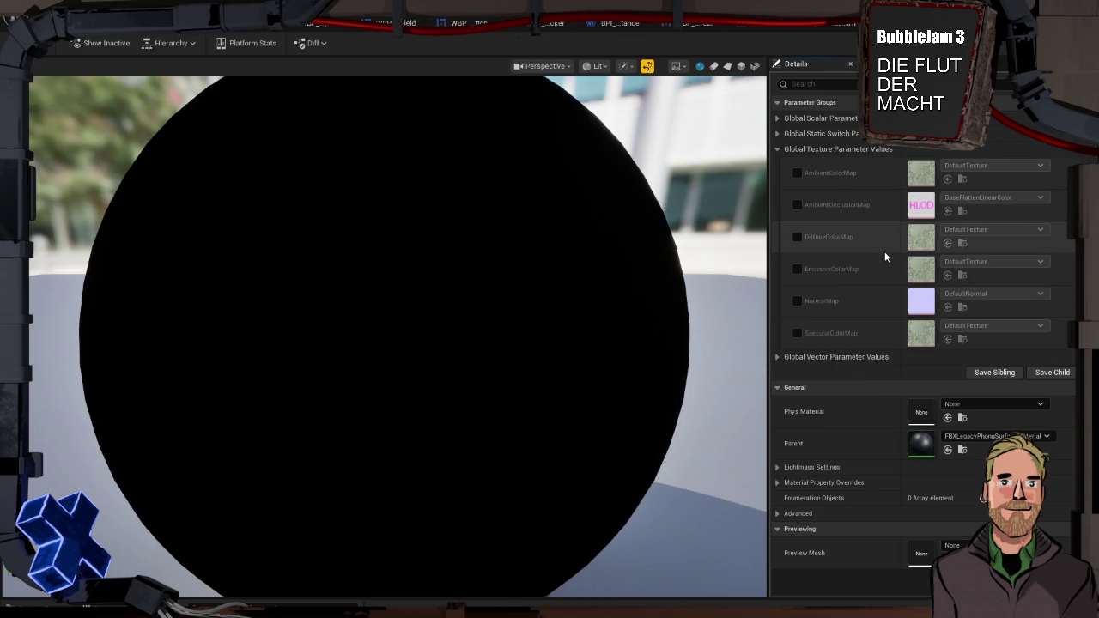
pyautogui.click(779, 119)
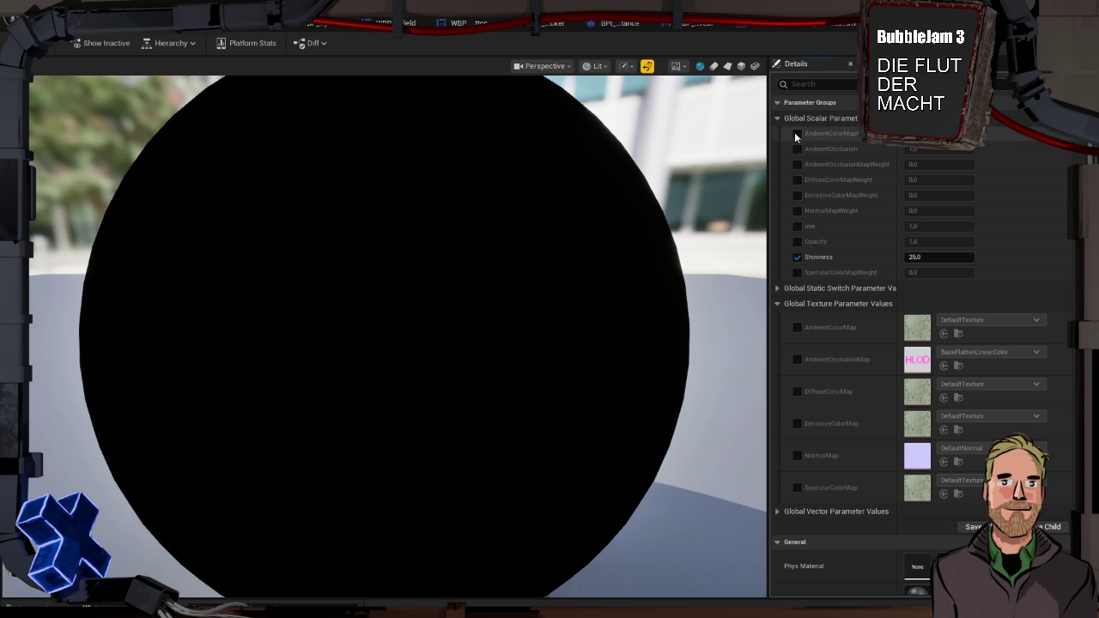
pyautogui.click(778, 289)
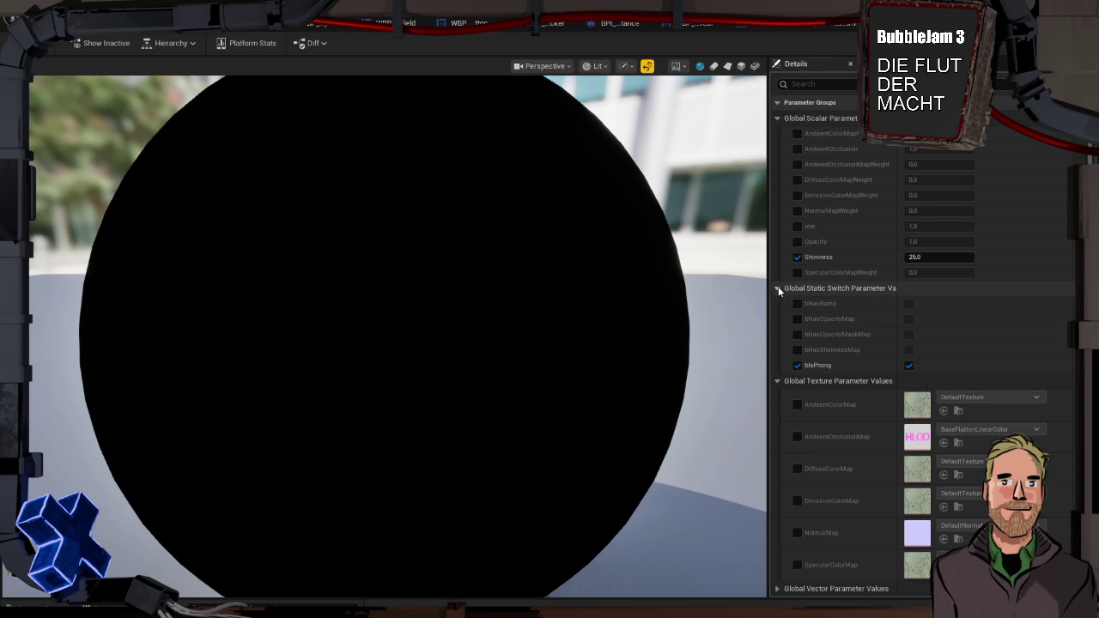
pyautogui.scroll(-2, 843, 289)
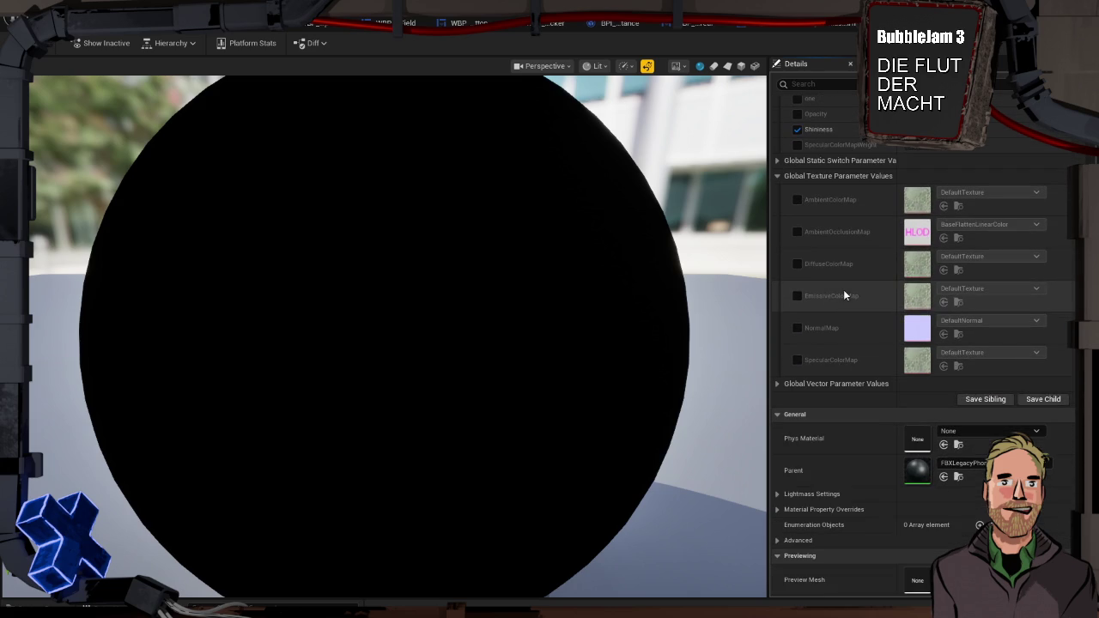
pyautogui.scroll(3, 864, 299)
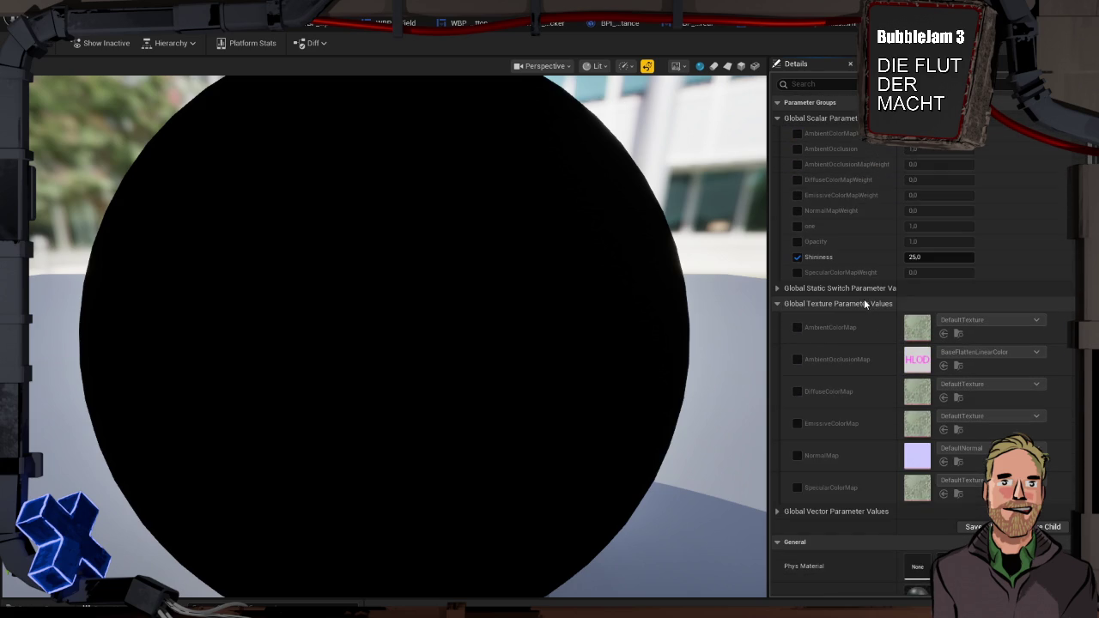
pyautogui.click(778, 118)
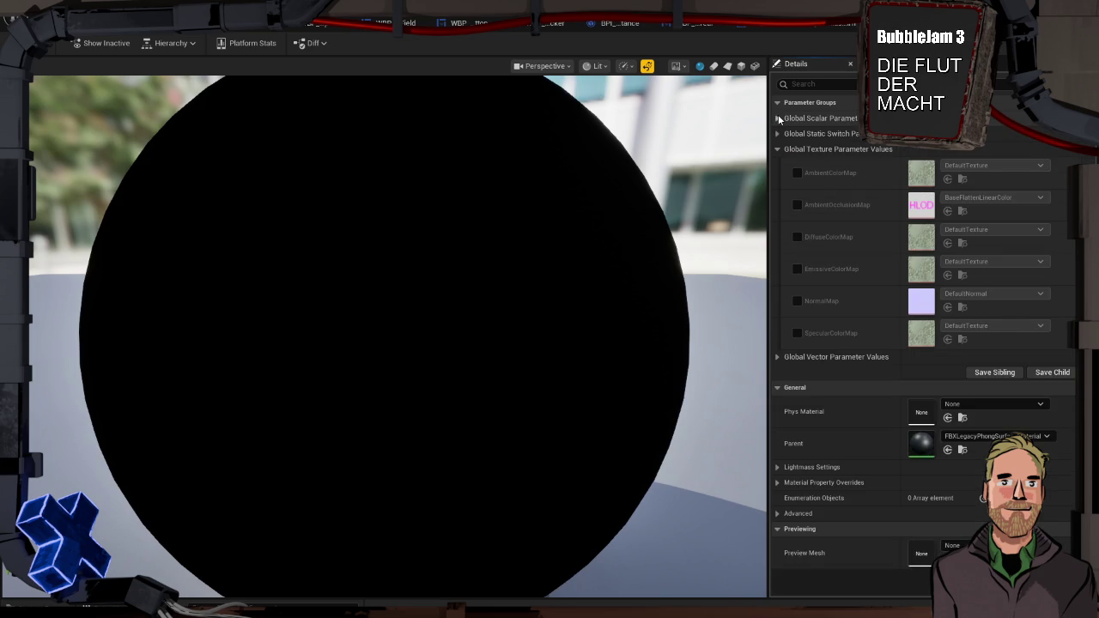
pyautogui.click(778, 103)
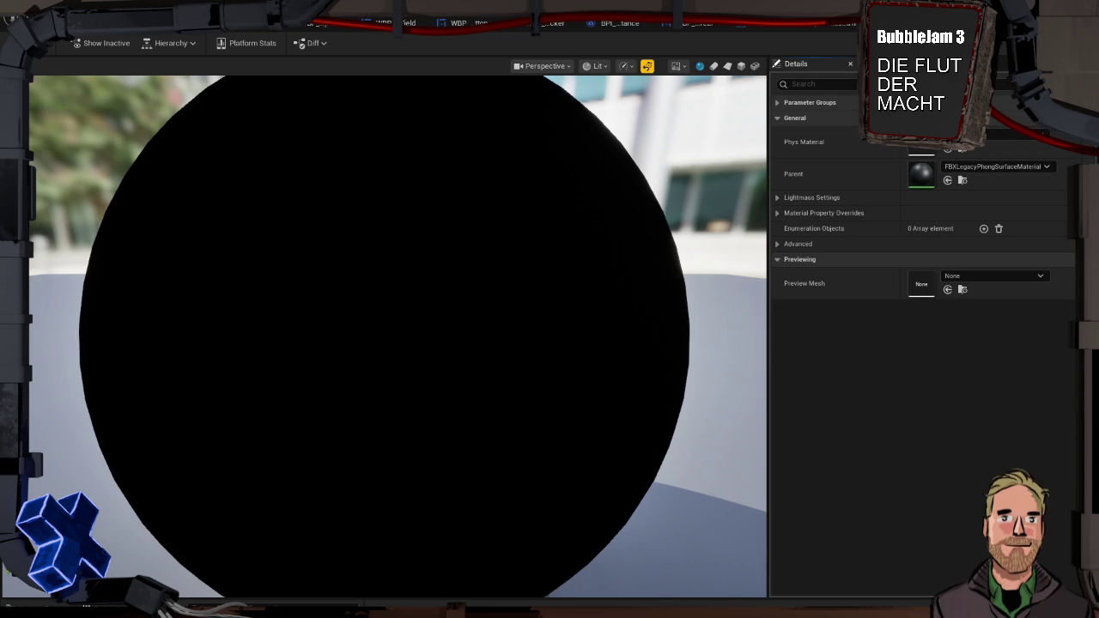
pyautogui.hotkey('ctrl', 'space')
pyautogui.rightClick(490, 507)
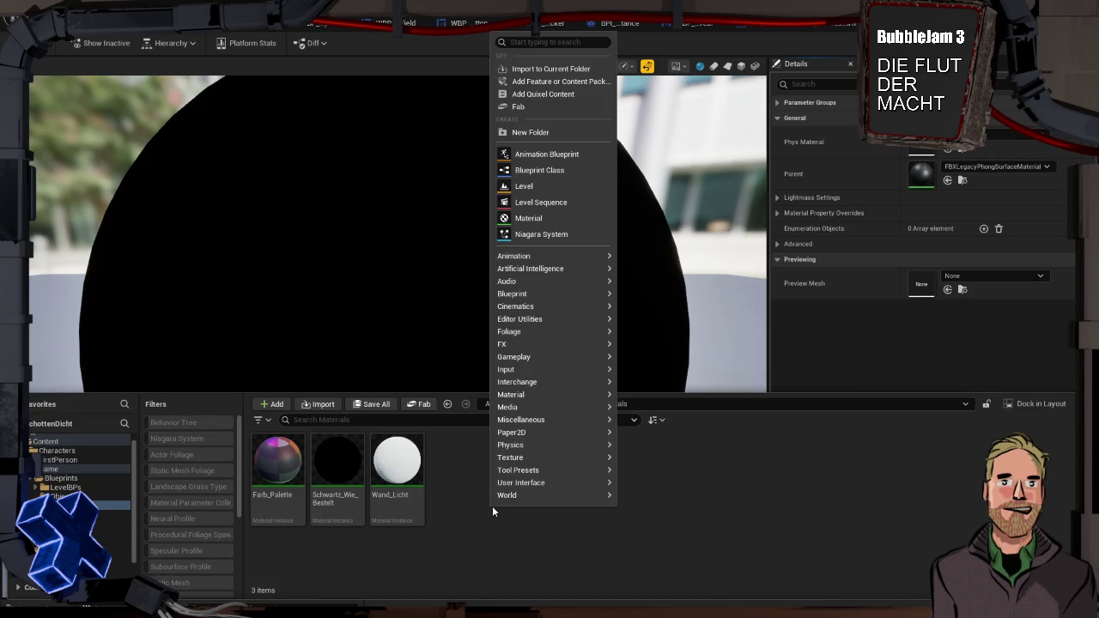
# Create a new material named Monitore in the Materials folder and open it
pyautogui.click(529, 218)
pyautogui.write('Monitore')
pyautogui.press('Return')
pyautogui.doubleClick(347, 471)
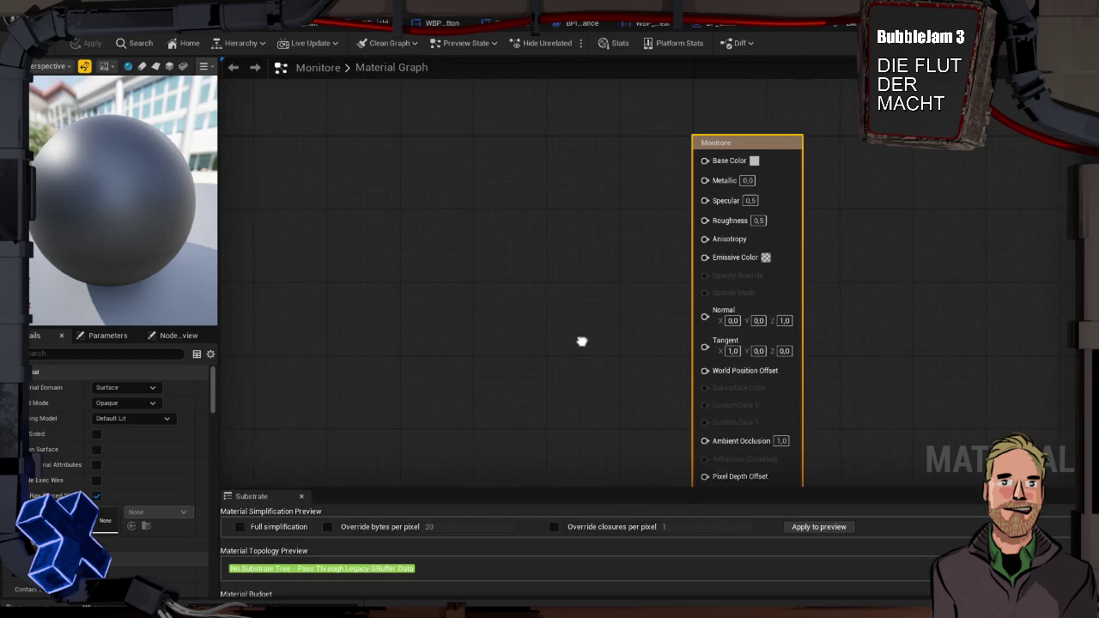
# Set Monitore's Base Color to a near-black dark lavender
pyautogui.click(755, 161)
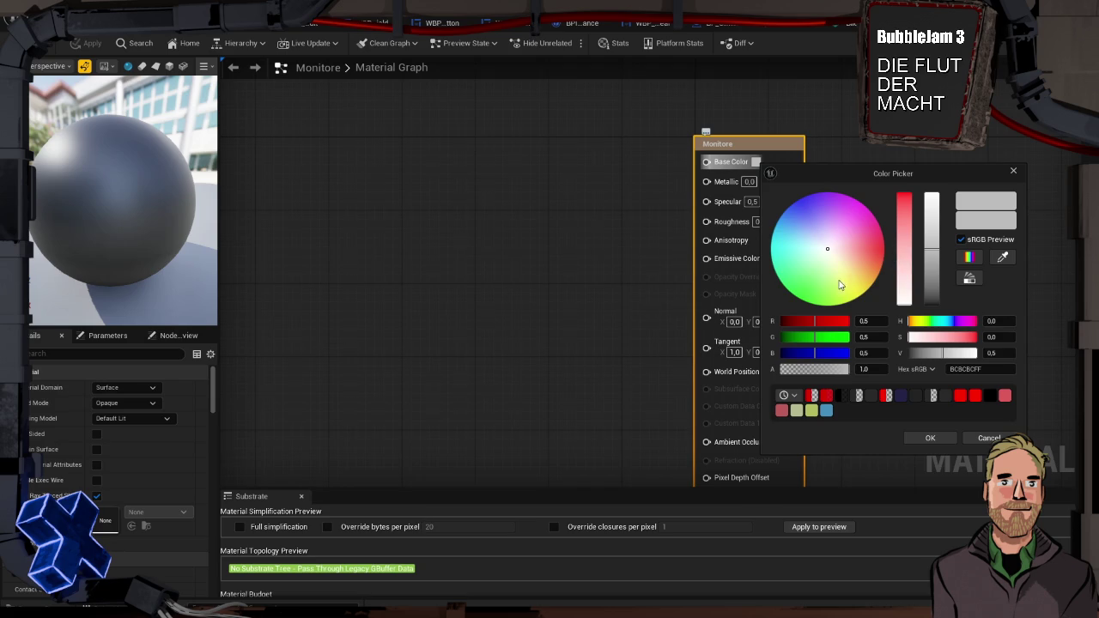
pyautogui.click(826, 229)
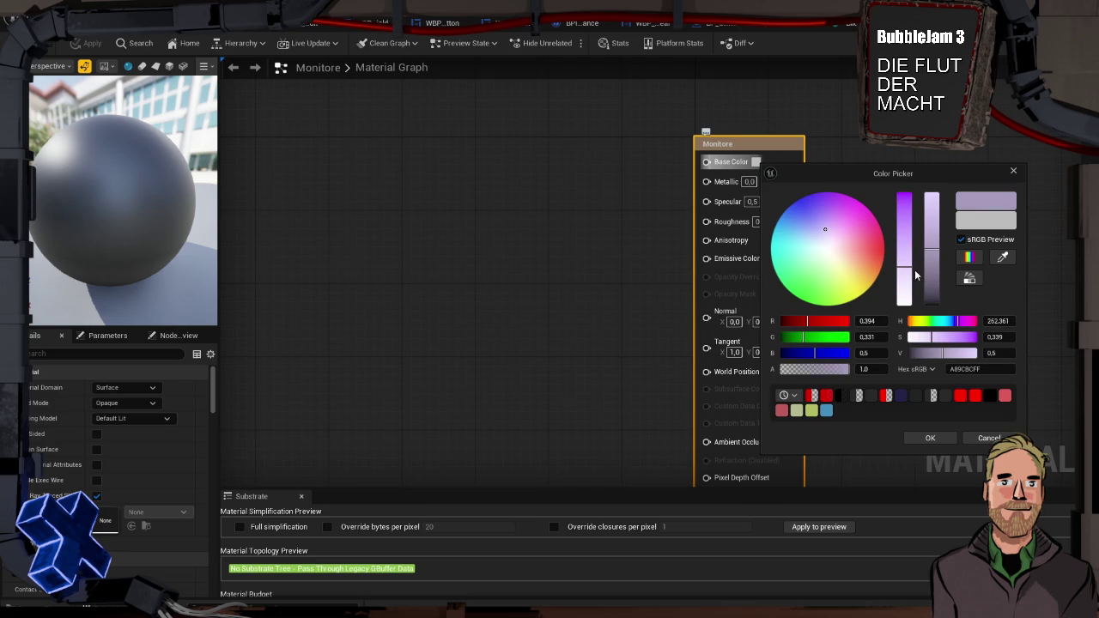
pyautogui.moveTo(932, 300); pyautogui.dragTo(931, 301)
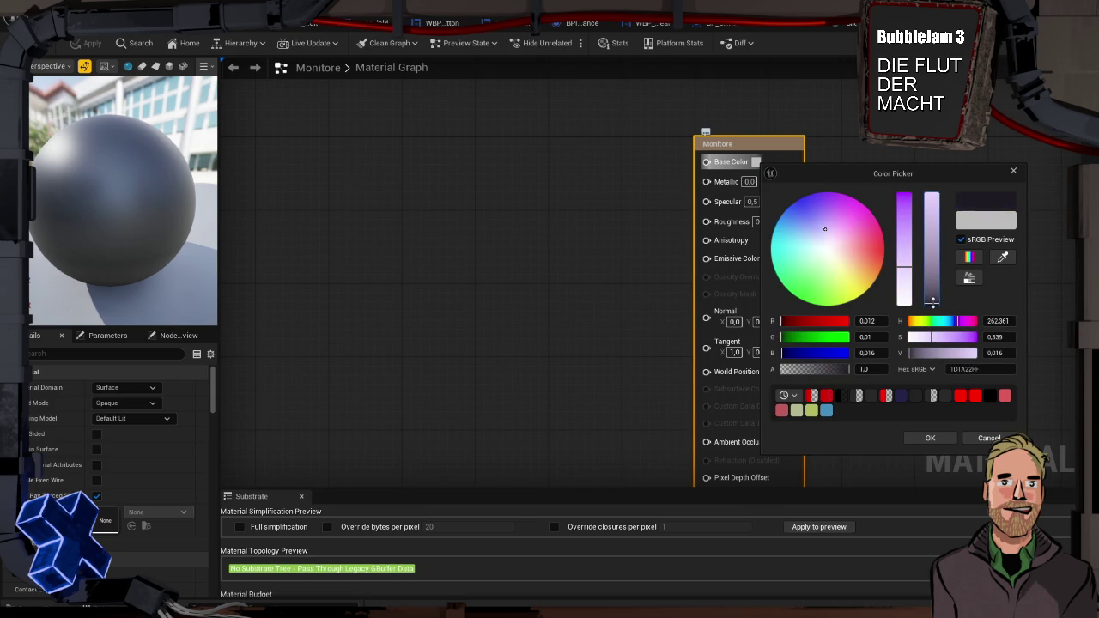
pyautogui.moveTo(932, 301); pyautogui.dragTo(933, 301)
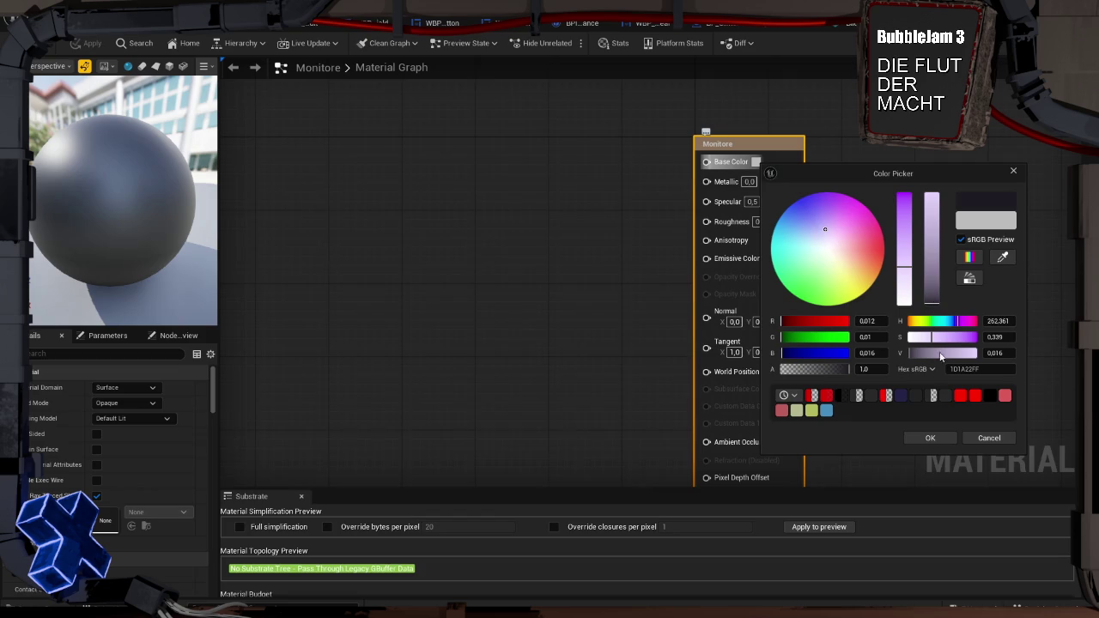
pyautogui.click(931, 438)
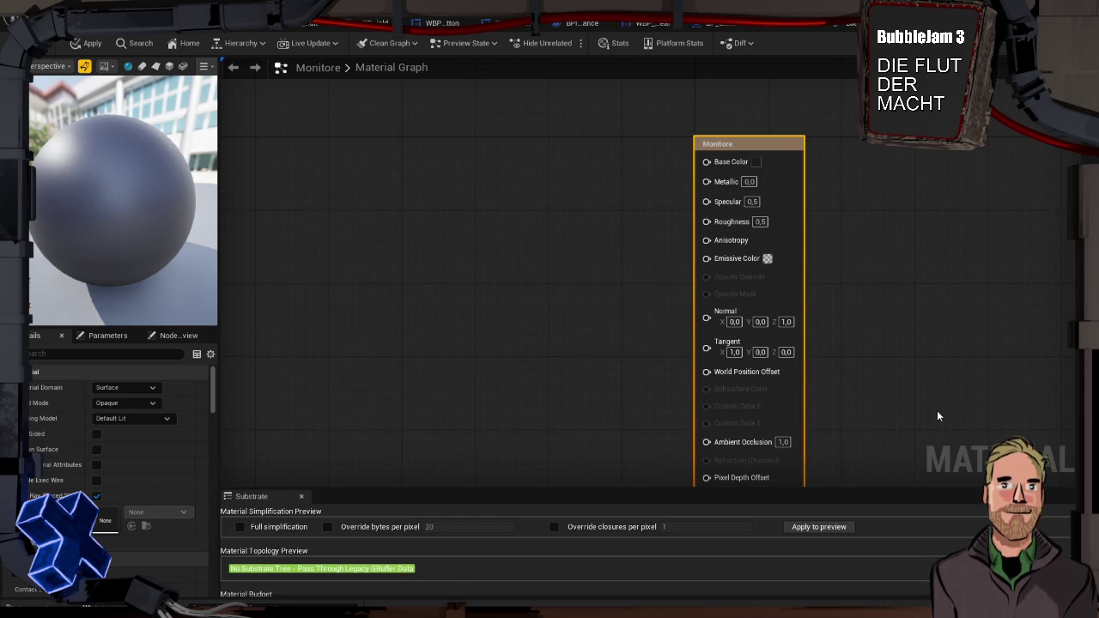
# Set Monitore's Metallic to 0,8 and Roughness to 0,4
pyautogui.click(747, 181)
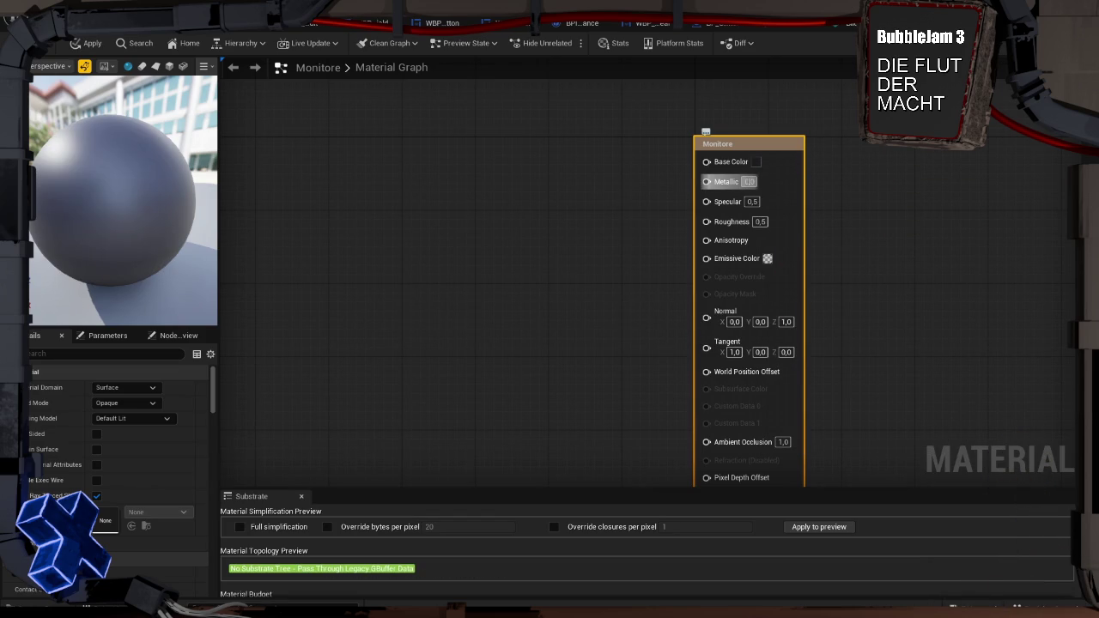
pyautogui.press('BackSpace')
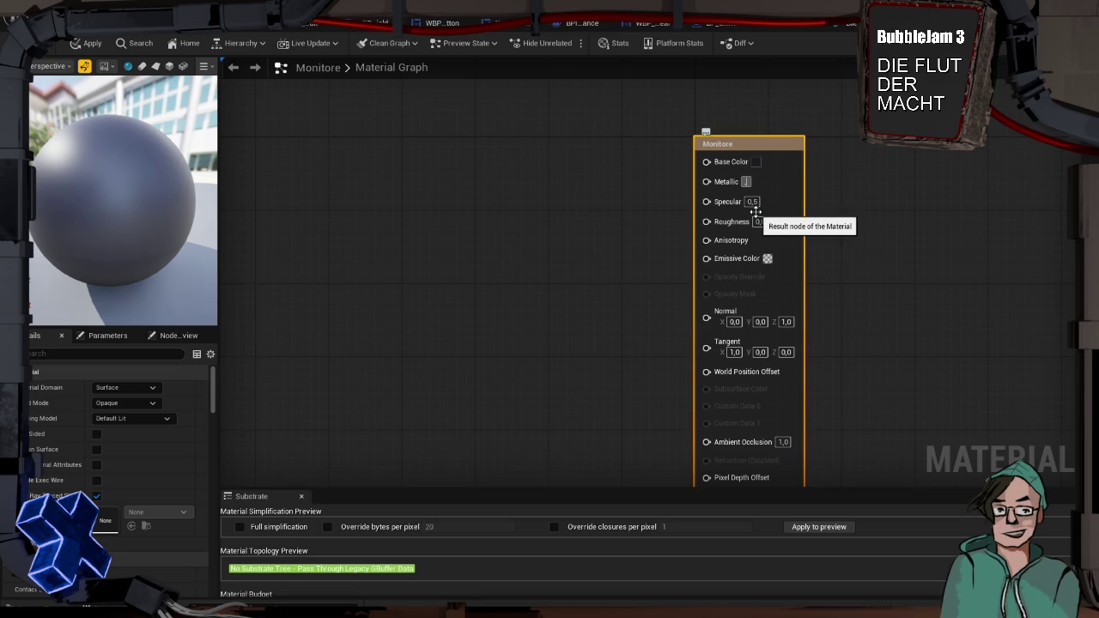
pyautogui.write('0,8')
pyautogui.press('Return')
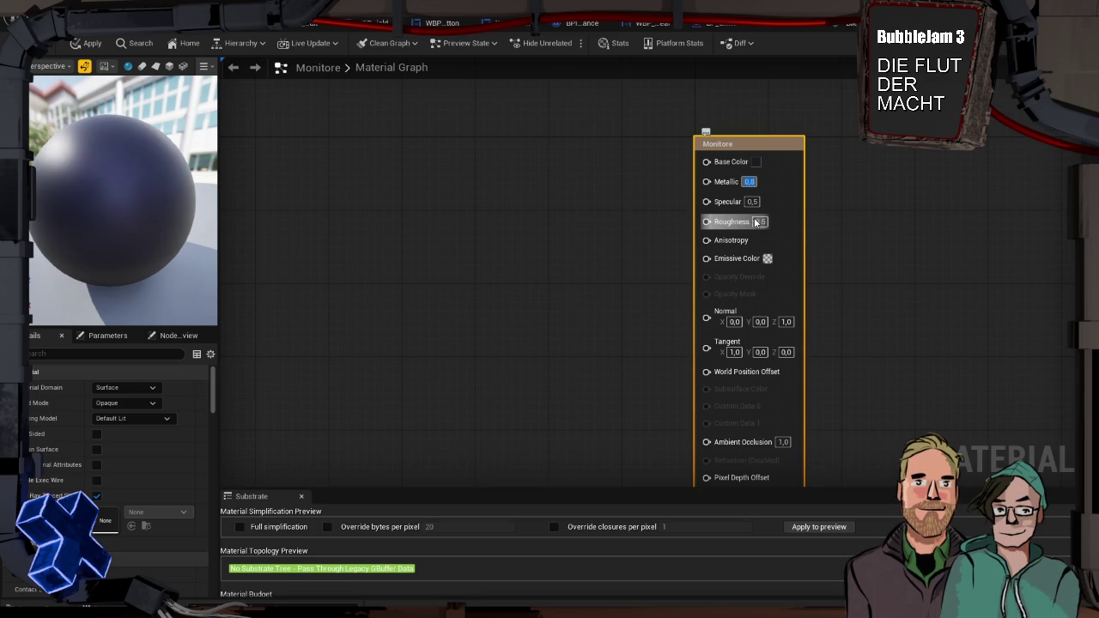
pyautogui.write('0,2')
pyautogui.press('Return')
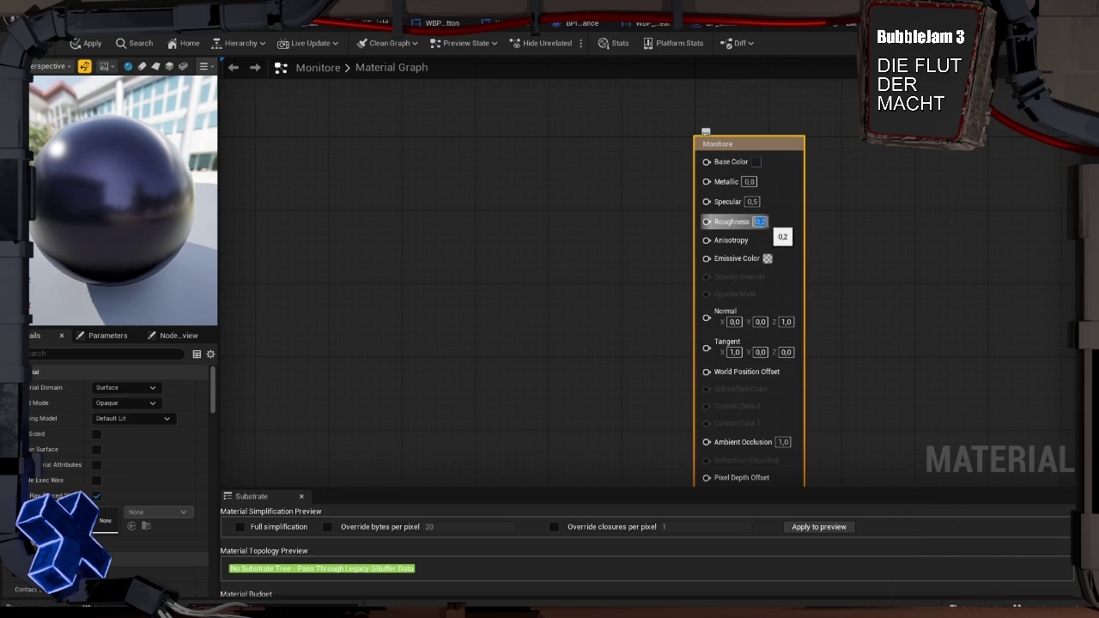
pyautogui.moveTo(764, 222); pyautogui.dragTo(777, 221)
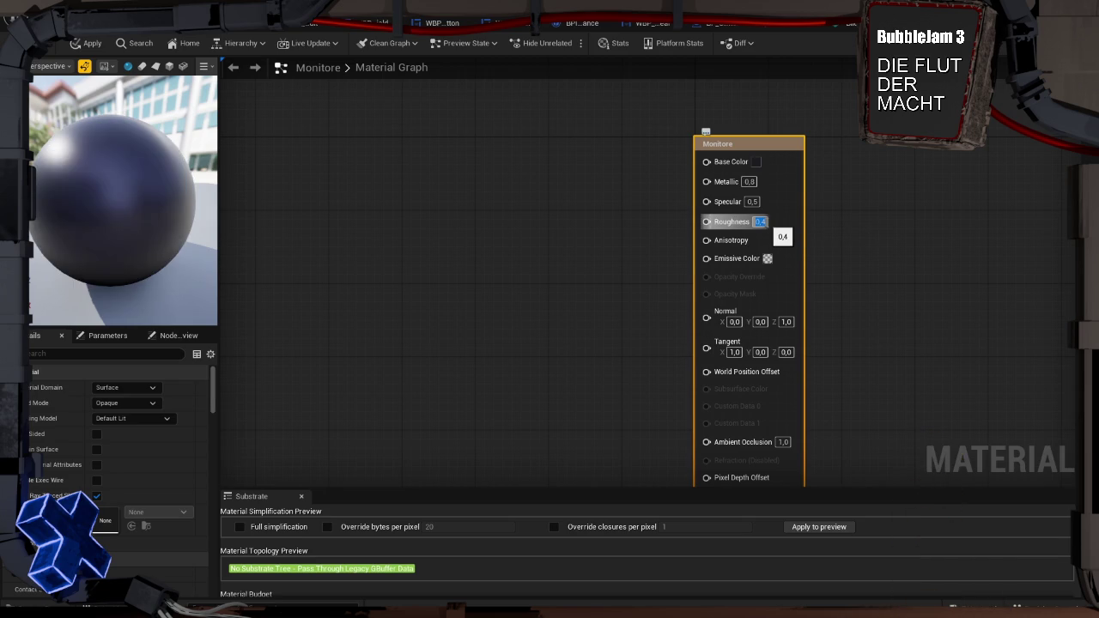
# Raise Specular to 0,8 and recentre the Monitore result node in the graph
pyautogui.click(753, 201)
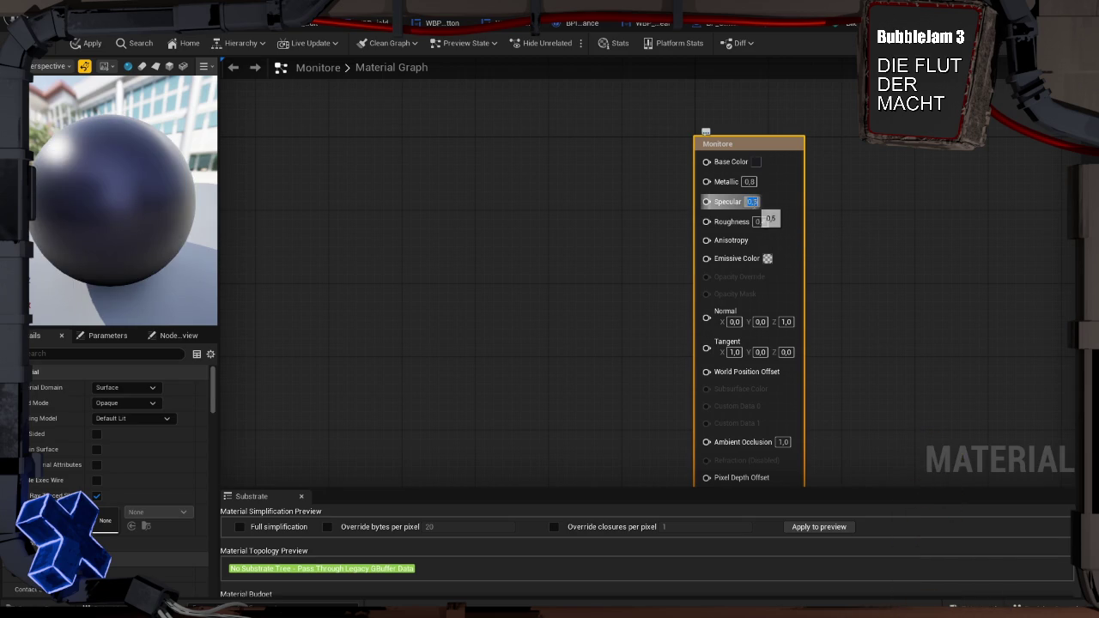
pyautogui.moveTo(753, 202)
pyautogui.mouseDown()
pyautogui.moveTo(773, 202)
pyautogui.moveTo(738, 202)
pyautogui.moveTo(769, 207)
pyautogui.mouseUp()
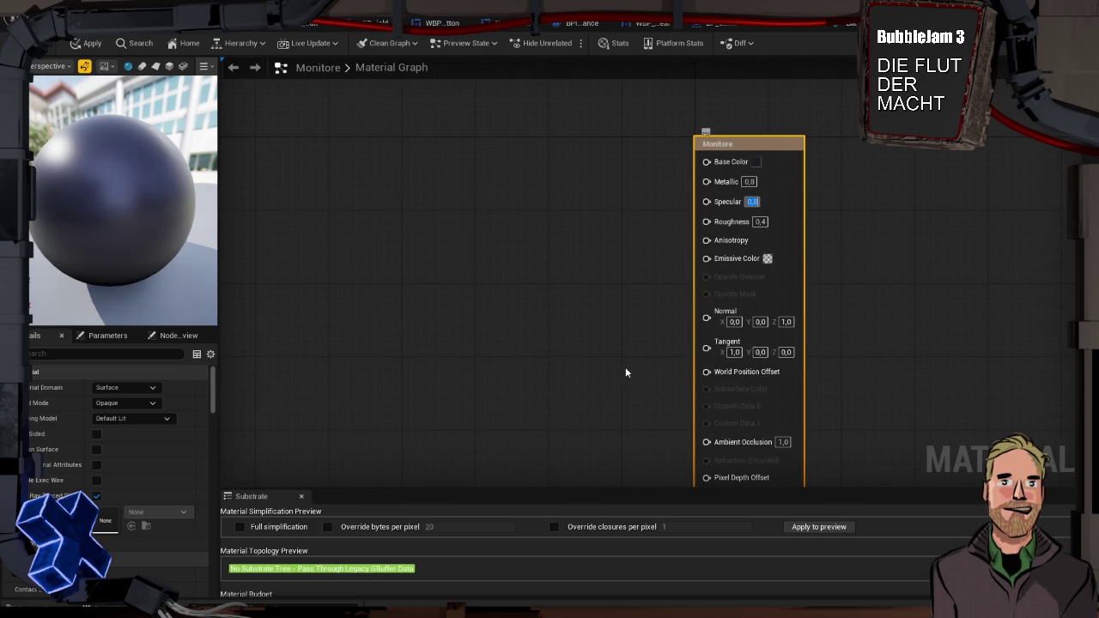
pyautogui.moveTo(726, 408)
pyautogui.mouseDown()
pyautogui.moveTo(675, 268)
pyautogui.moveTo(648, 270)
pyautogui.mouseUp()
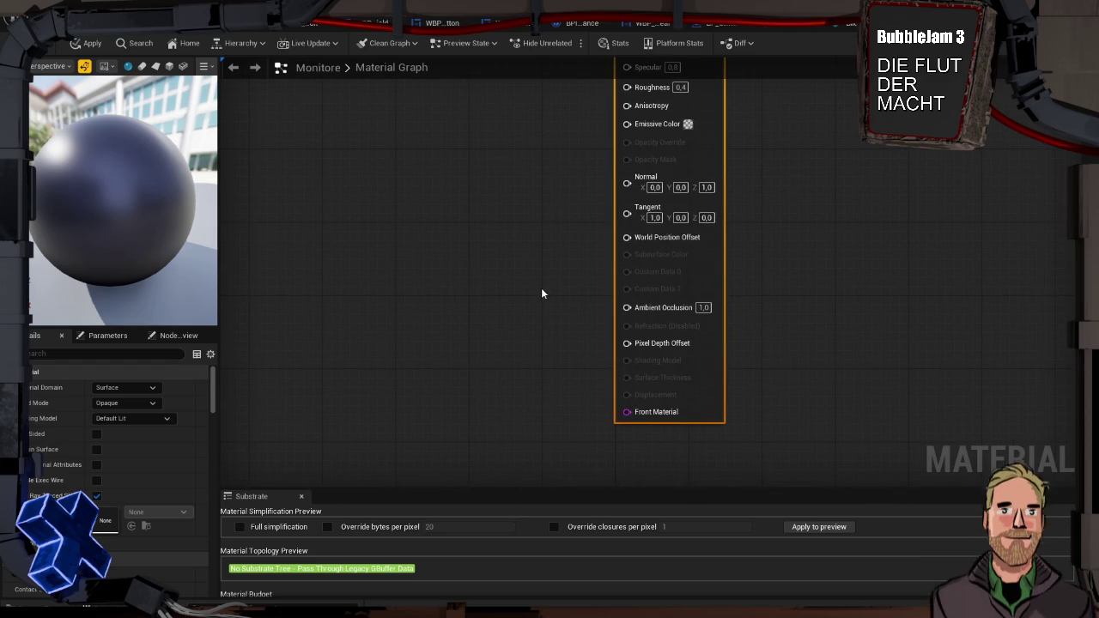
pyautogui.moveTo(541, 294); pyautogui.dragTo(563, 347)
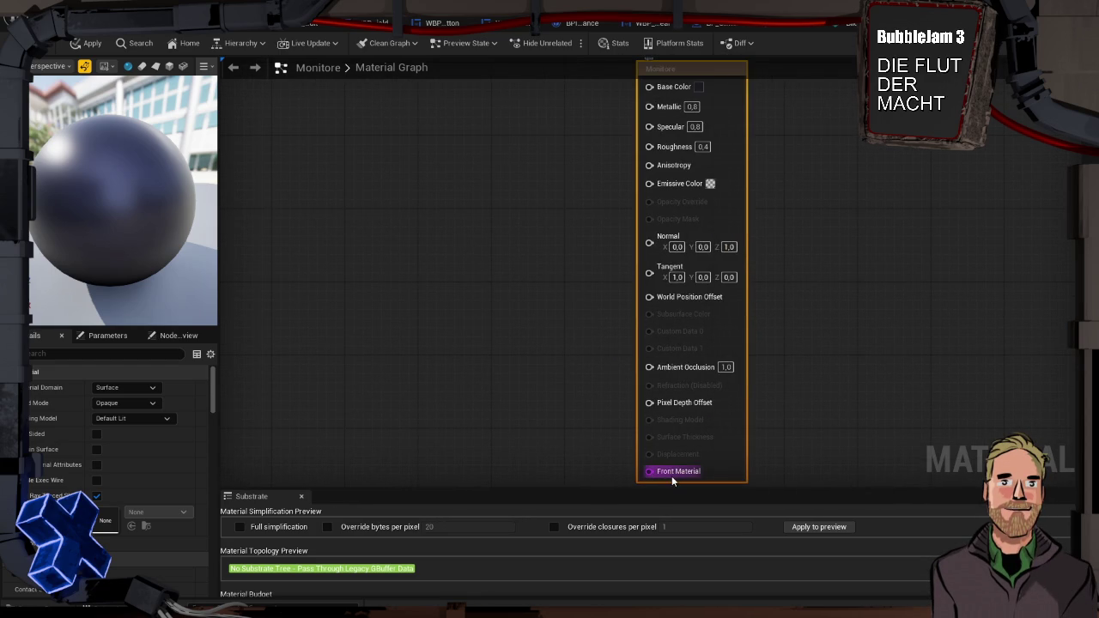
pyautogui.moveTo(545, 257)
pyautogui.mouseDown()
pyautogui.moveTo(581, 343)
pyautogui.moveTo(565, 311)
pyautogui.mouseUp()
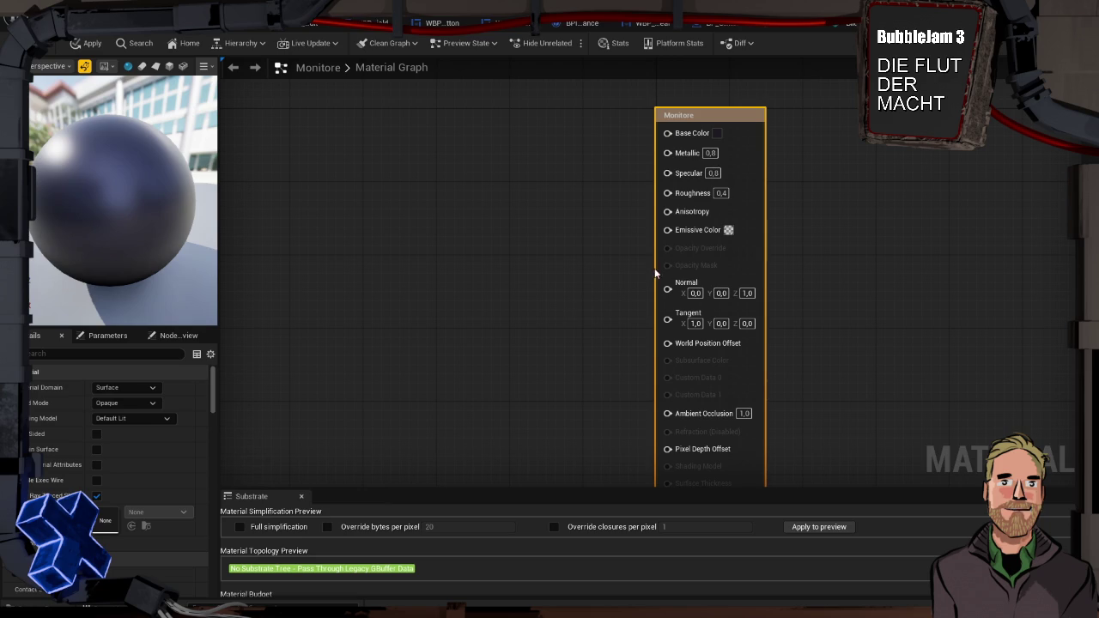
pyautogui.click(729, 230)
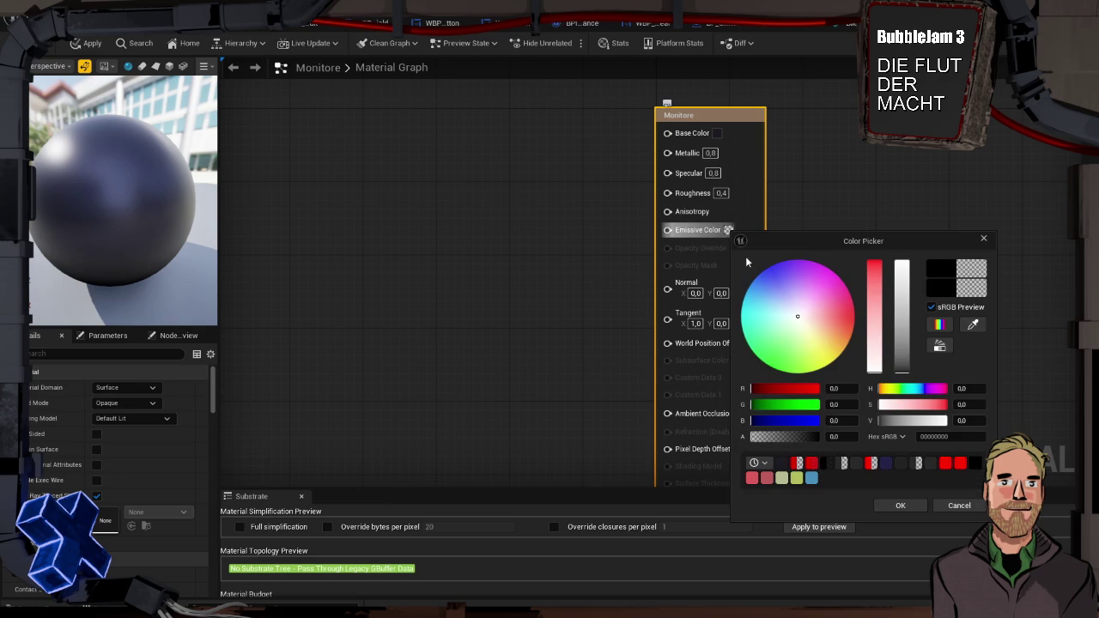
# Give Monitore's Emissive Color a purple tint with higher alpha
pyautogui.moveTo(764, 439); pyautogui.dragTo(787, 437)
pyautogui.moveTo(900, 332)
pyautogui.mouseDown()
pyautogui.moveTo(901, 344)
pyautogui.moveTo(901, 309)
pyautogui.moveTo(900, 345)
pyautogui.mouseUp()
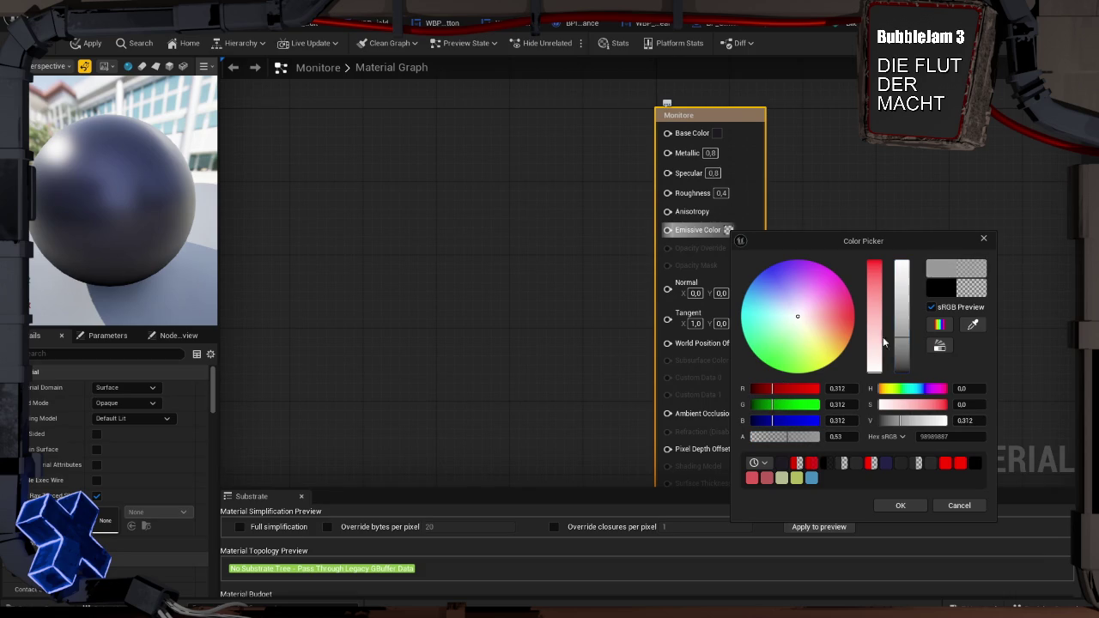
pyautogui.click(799, 301)
pyautogui.moveTo(798, 298); pyautogui.dragTo(793, 281)
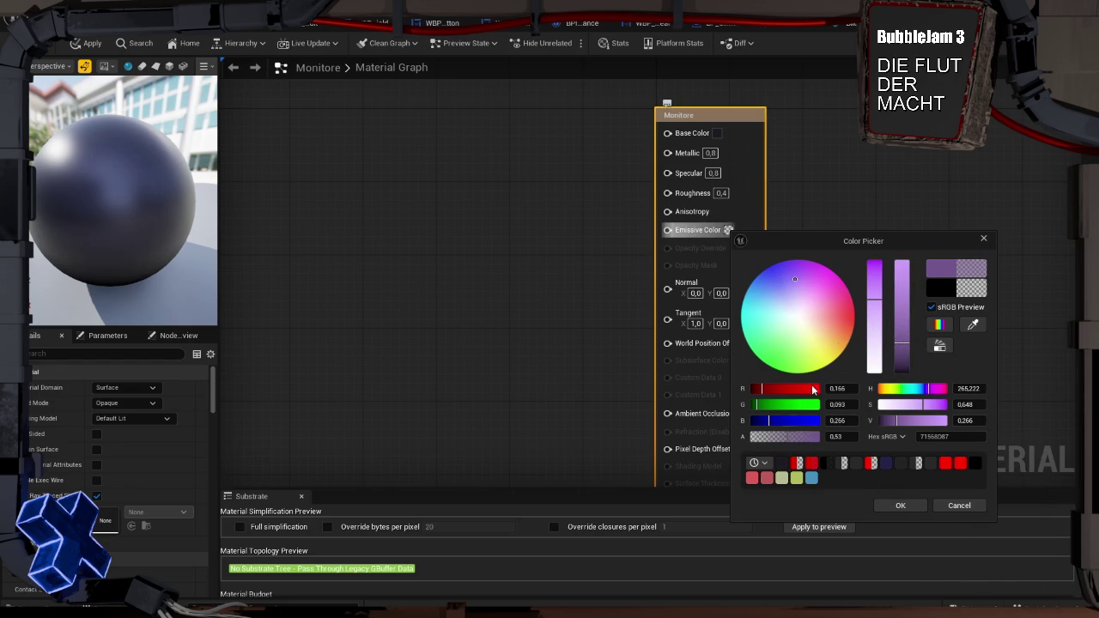
pyautogui.click(886, 507)
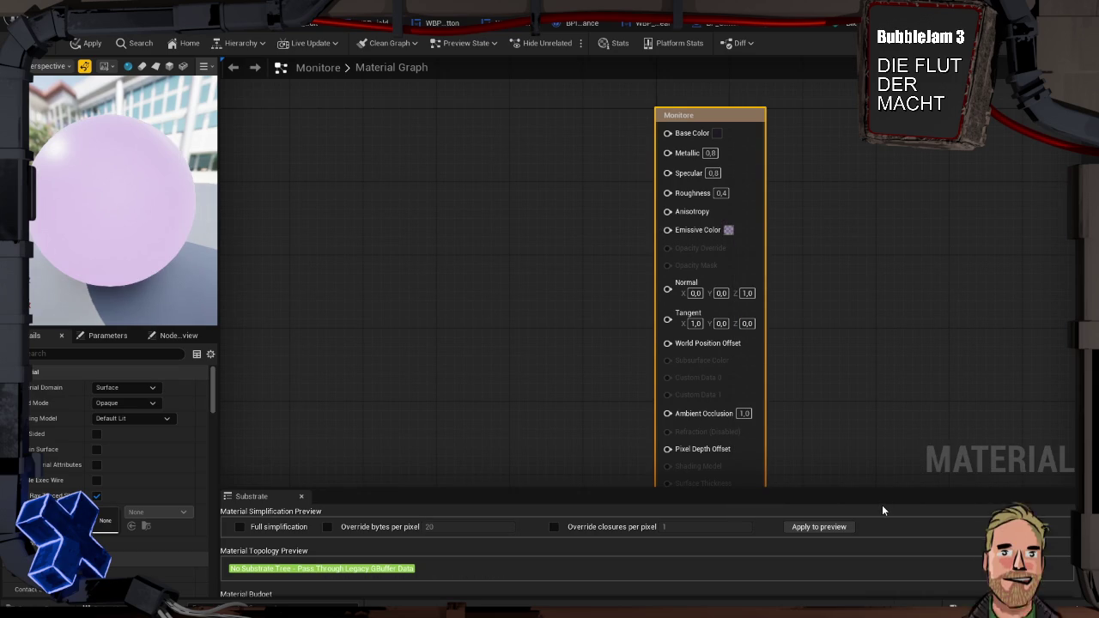
# Lower the emissive alpha first to 0.157, then to 0.052
pyautogui.click(729, 230)
pyautogui.click(763, 438)
pyautogui.click(910, 505)
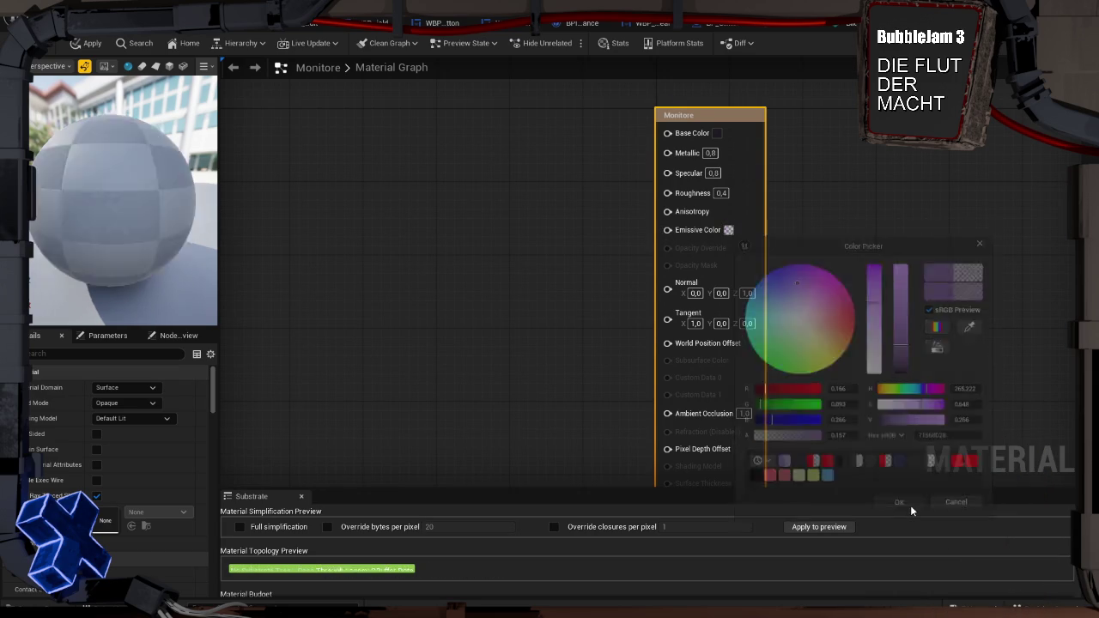
pyautogui.click(730, 230)
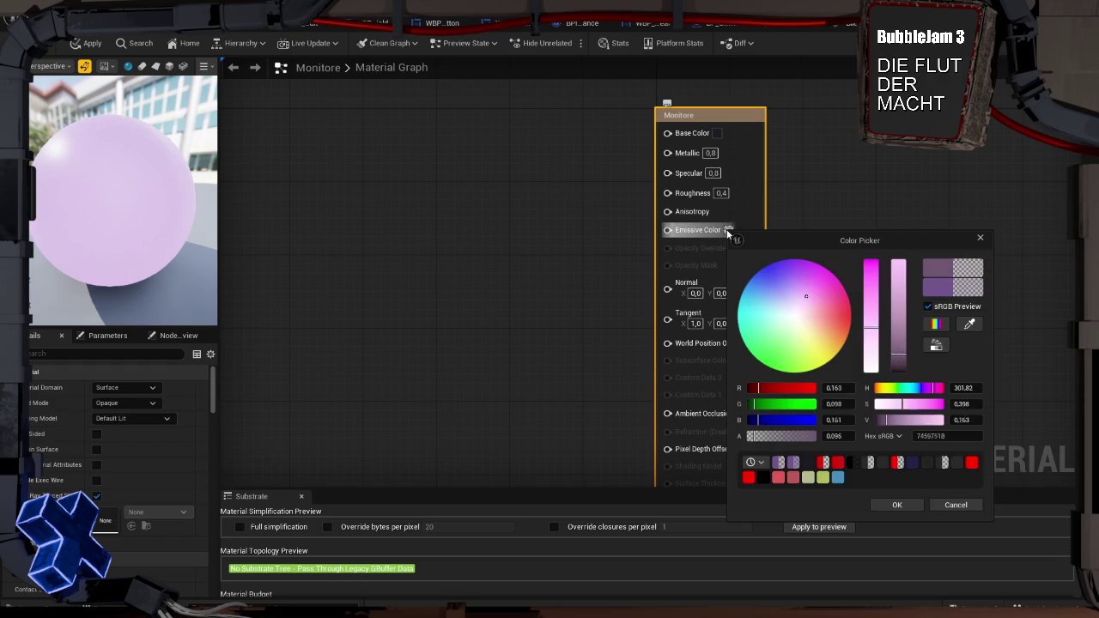
pyautogui.click(754, 438)
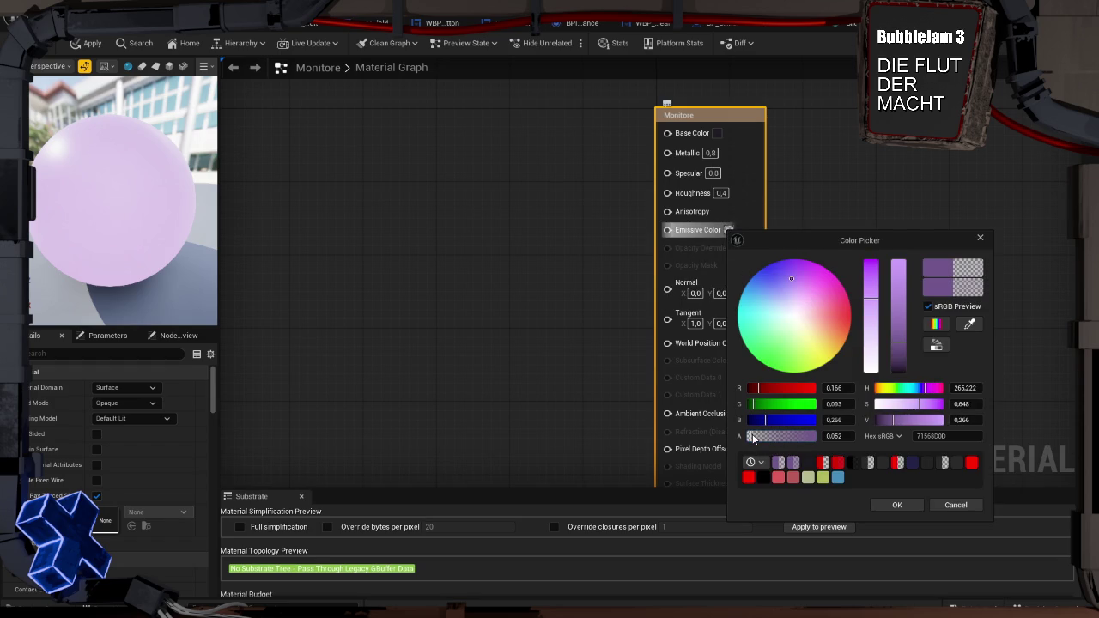
pyautogui.click(898, 506)
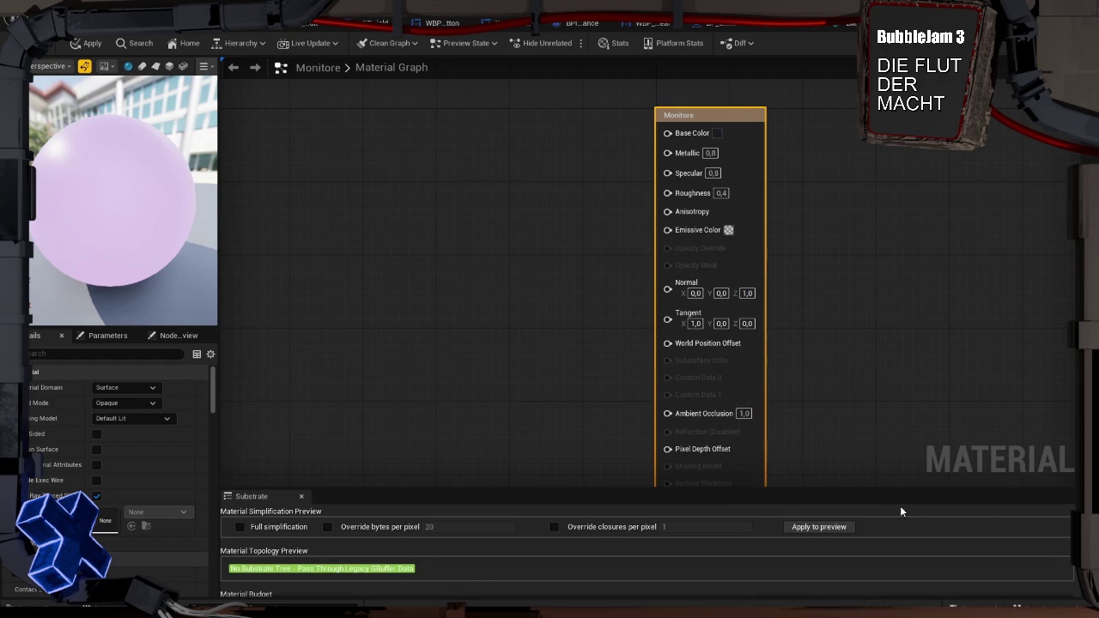
pyautogui.click(729, 231)
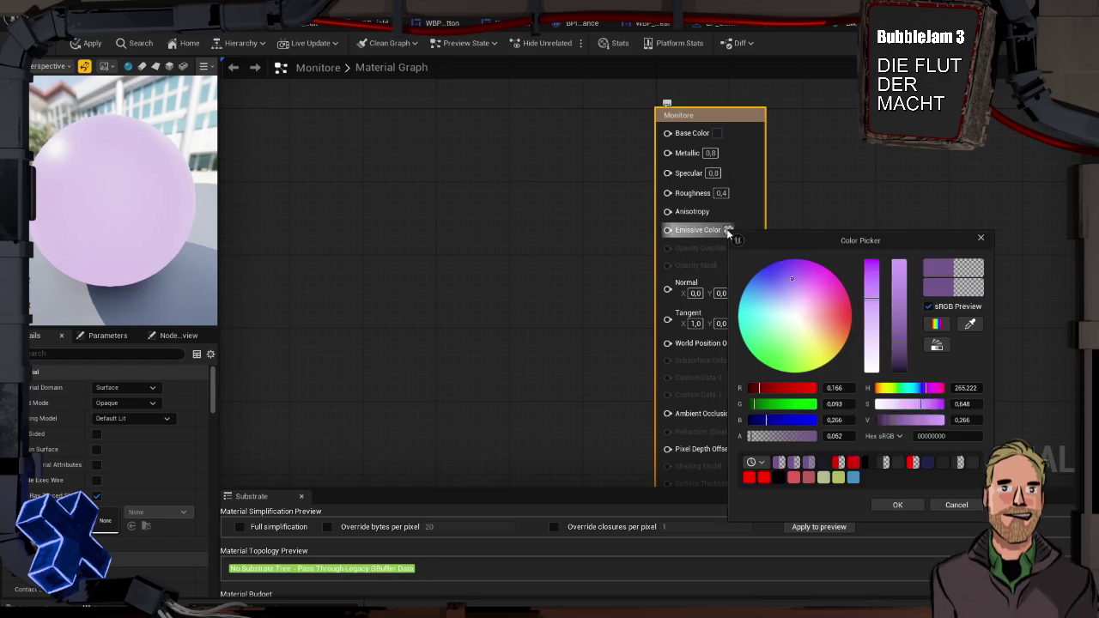
pyautogui.click(882, 501)
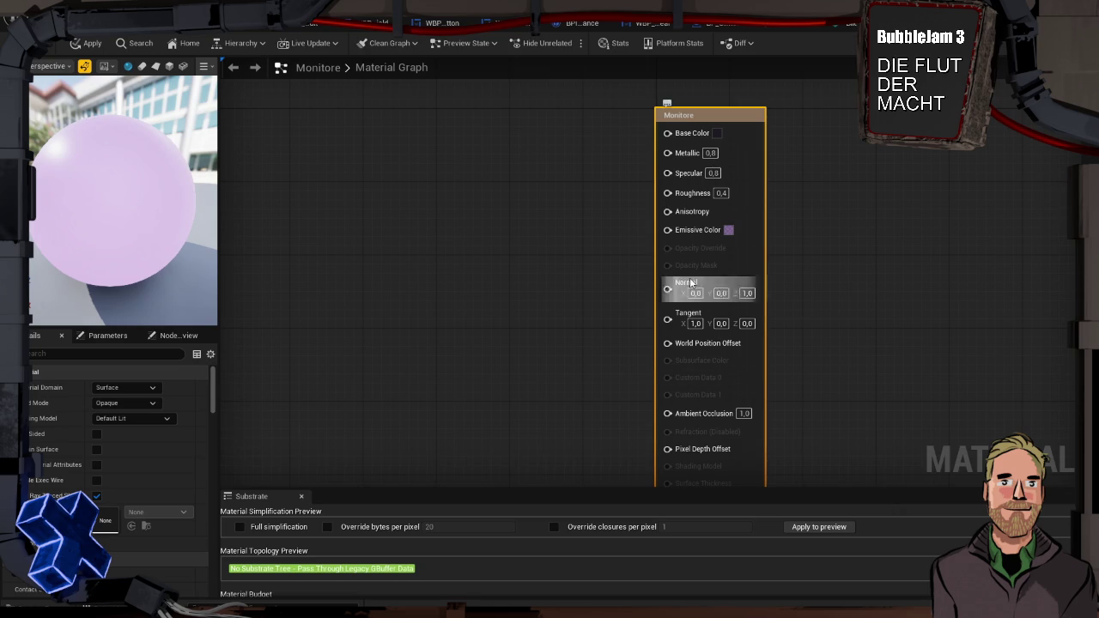
# Darken the emissive colour to value 0.01 with alpha 0.07 and apply the material
pyautogui.click(727, 230)
pyautogui.click(772, 438)
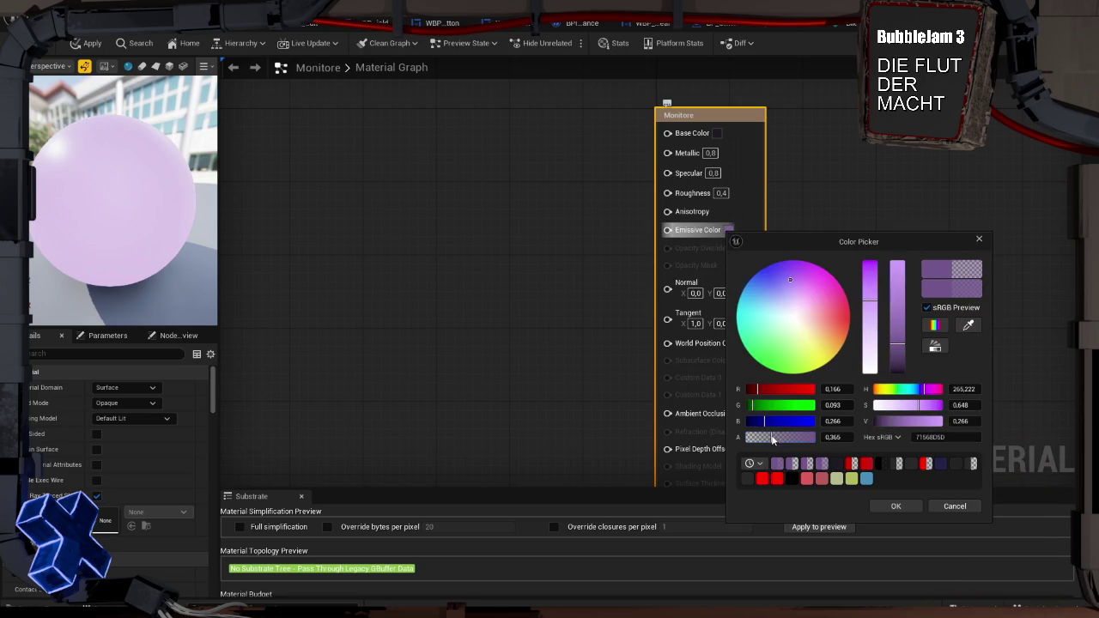
pyautogui.click(896, 361)
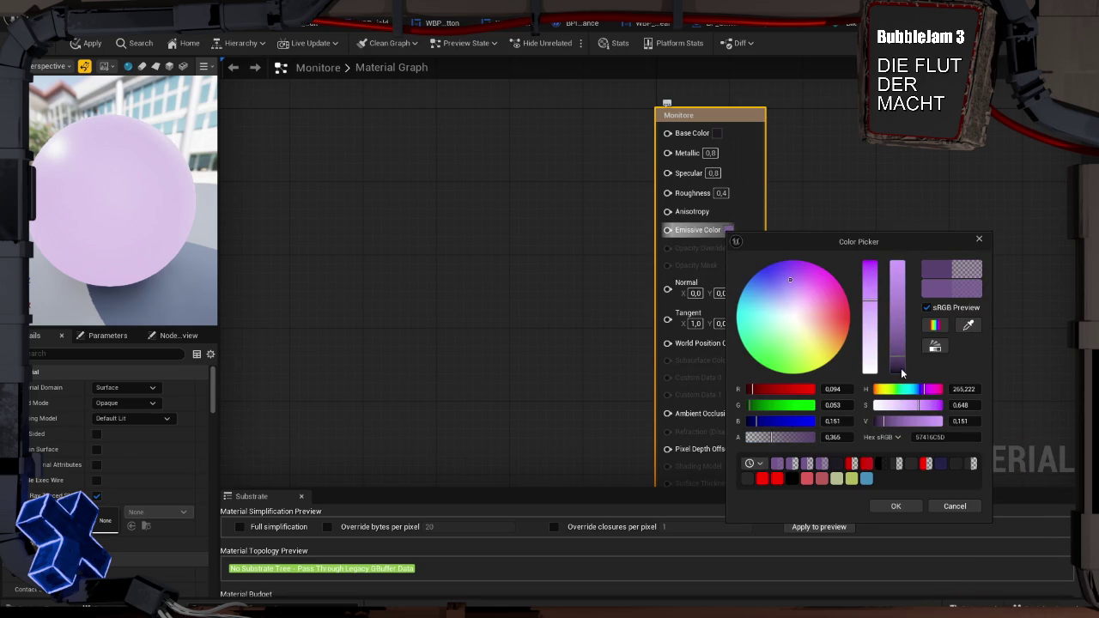
pyautogui.click(896, 506)
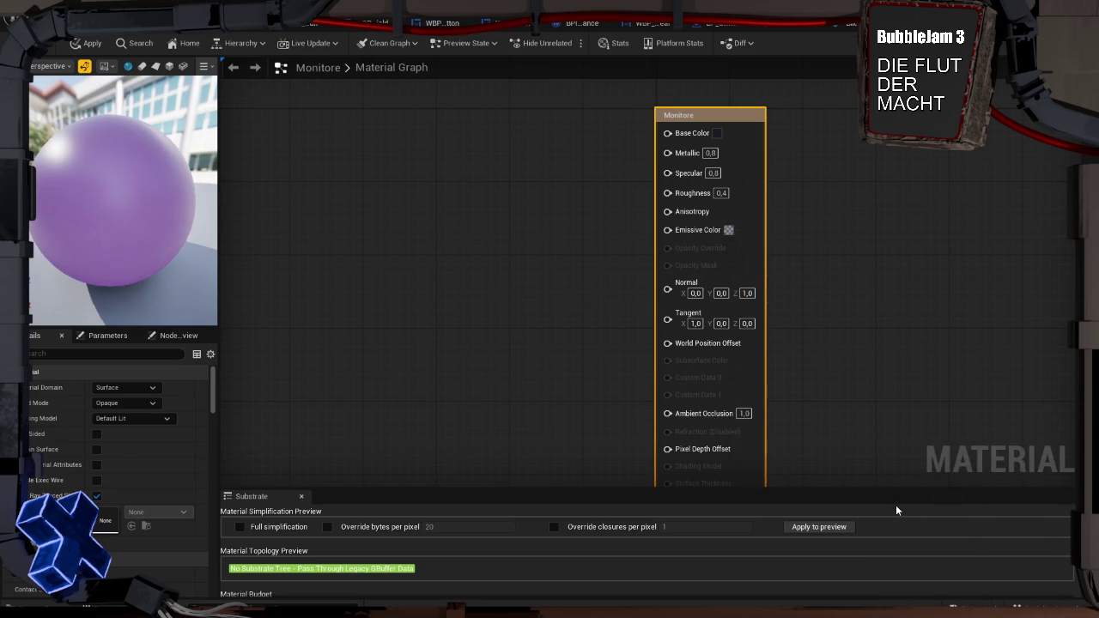
pyautogui.click(730, 231)
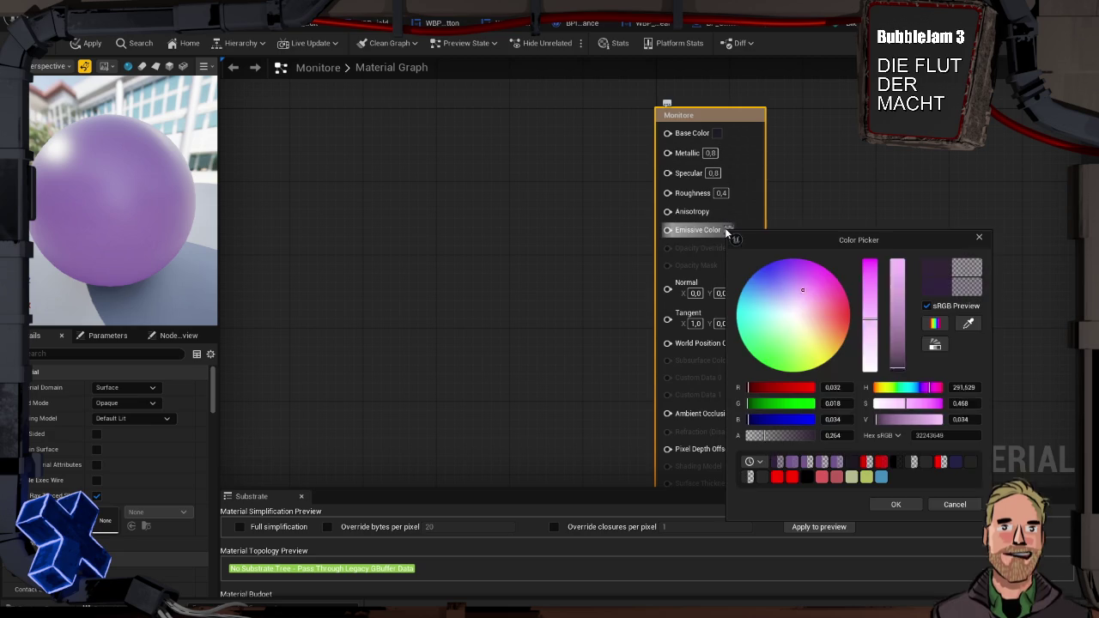
pyautogui.moveTo(893, 365); pyautogui.dragTo(896, 370)
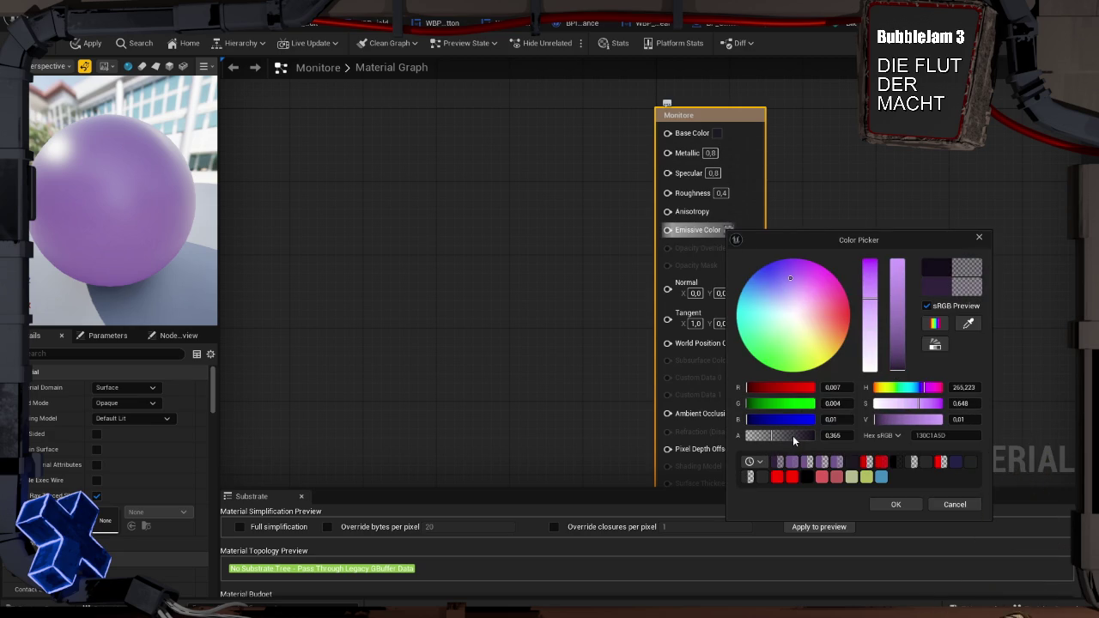
pyautogui.moveTo(783, 437); pyautogui.dragTo(752, 438)
pyautogui.click(909, 504)
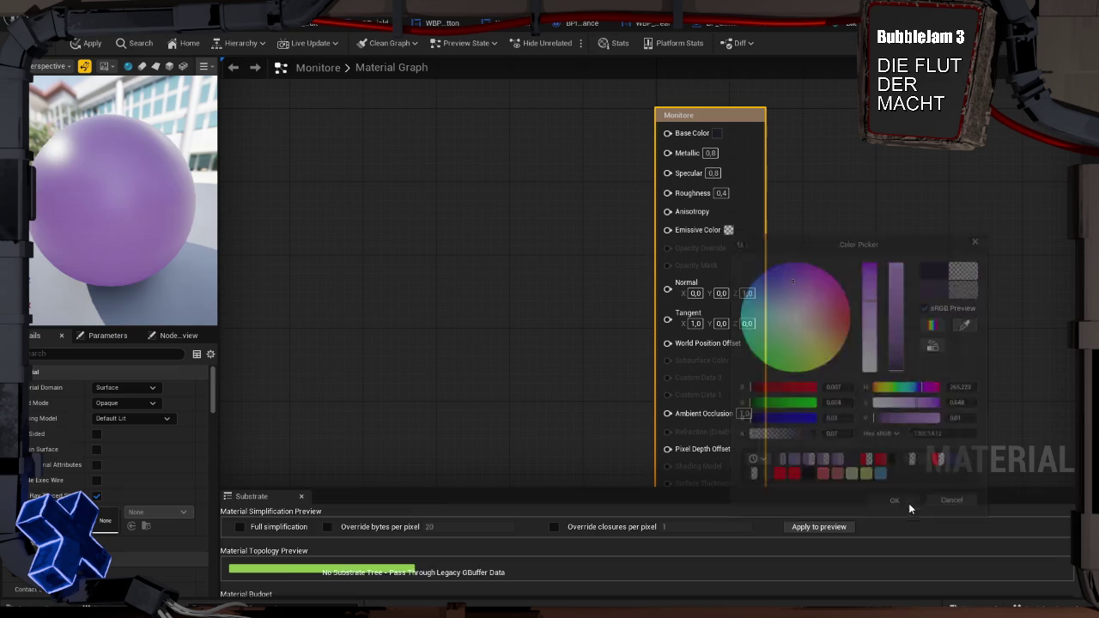
pyautogui.click(86, 43)
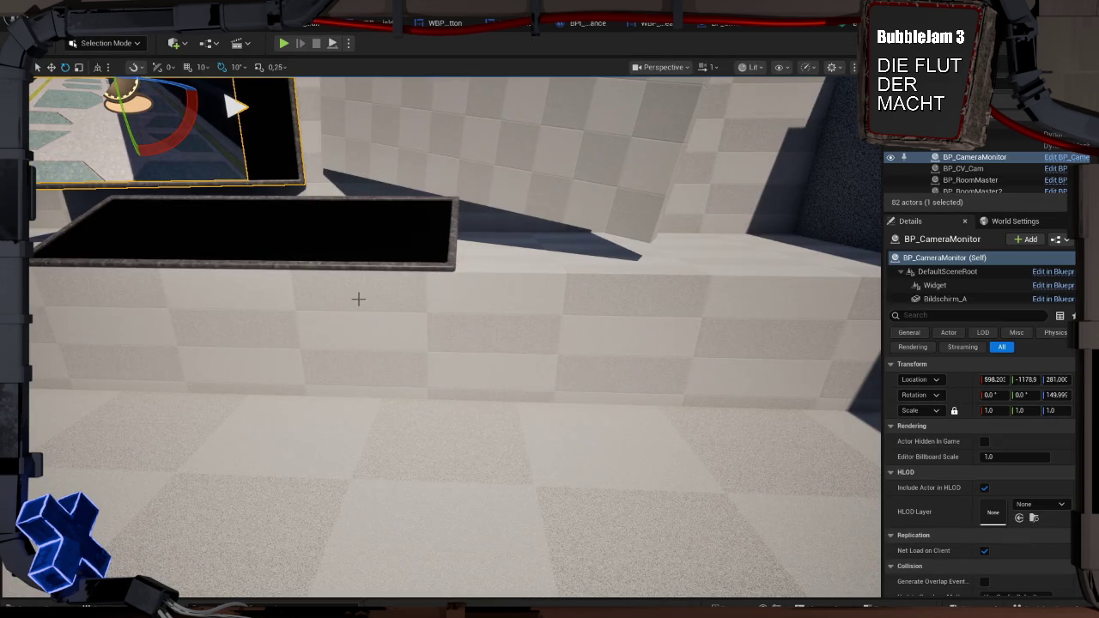
# In BP_Schaltpult, set Bildschirm_B's Materials Element 1 to Monitore so the desk tray turns purple
pyautogui.click(385, 251)
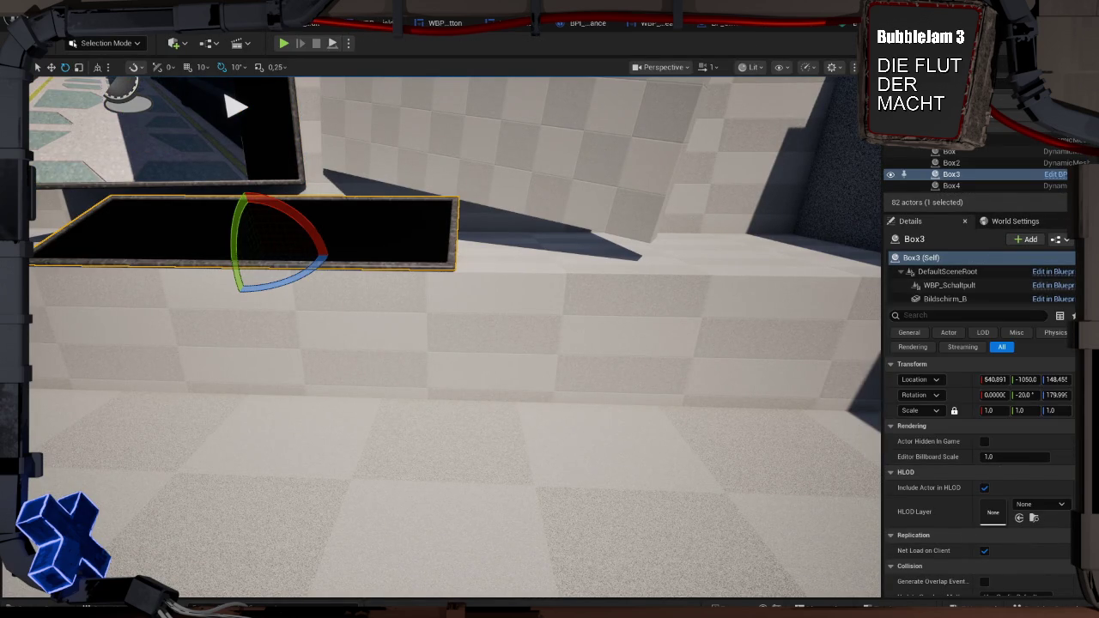
pyautogui.doubleClick(949, 299)
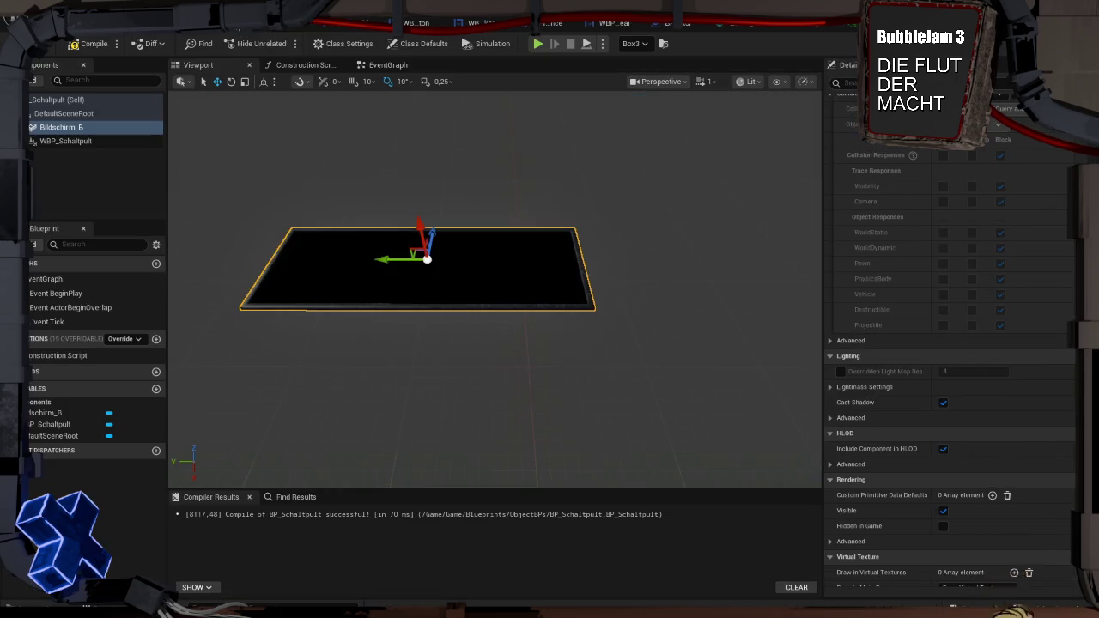
pyautogui.click(78, 127)
pyautogui.scroll(-3, 931, 415)
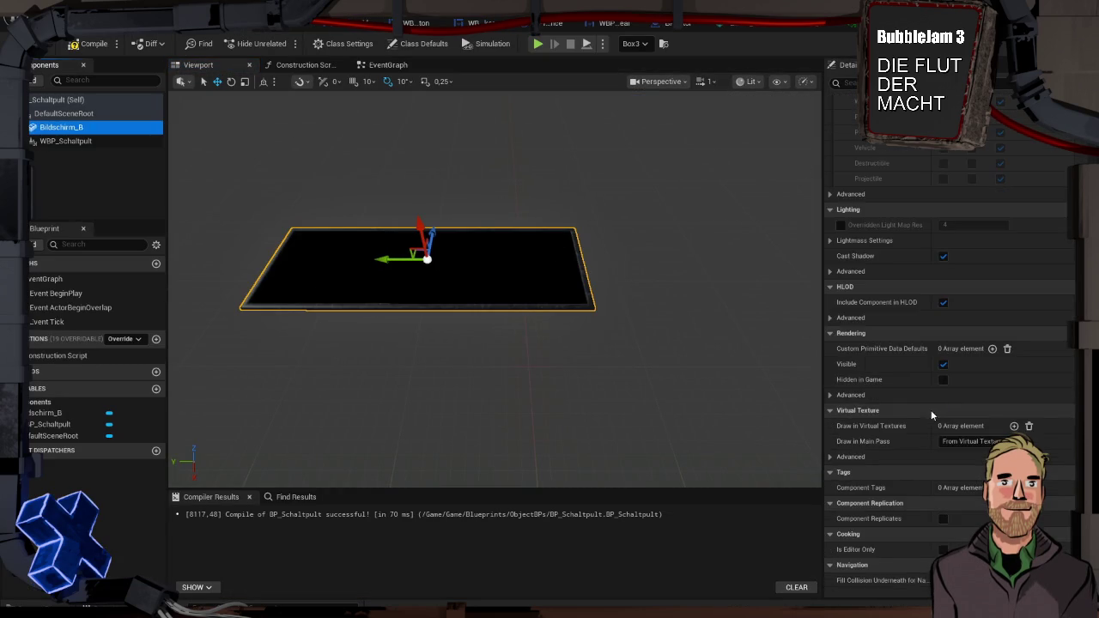
pyautogui.scroll(10, 942, 392)
pyautogui.scroll(10, 955, 369)
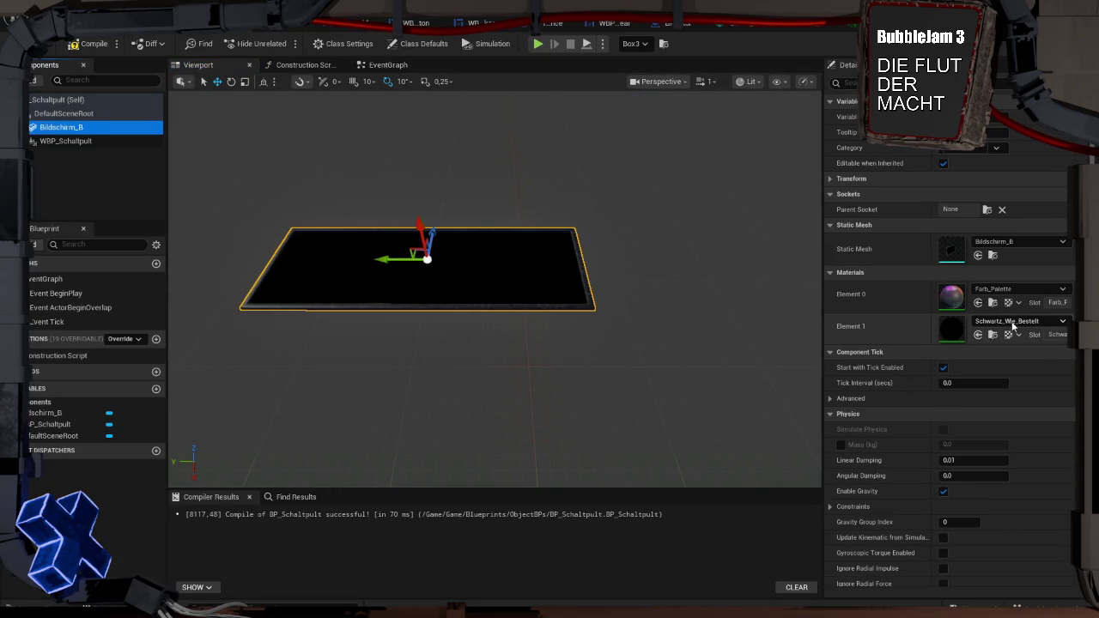
pyautogui.click(1013, 321)
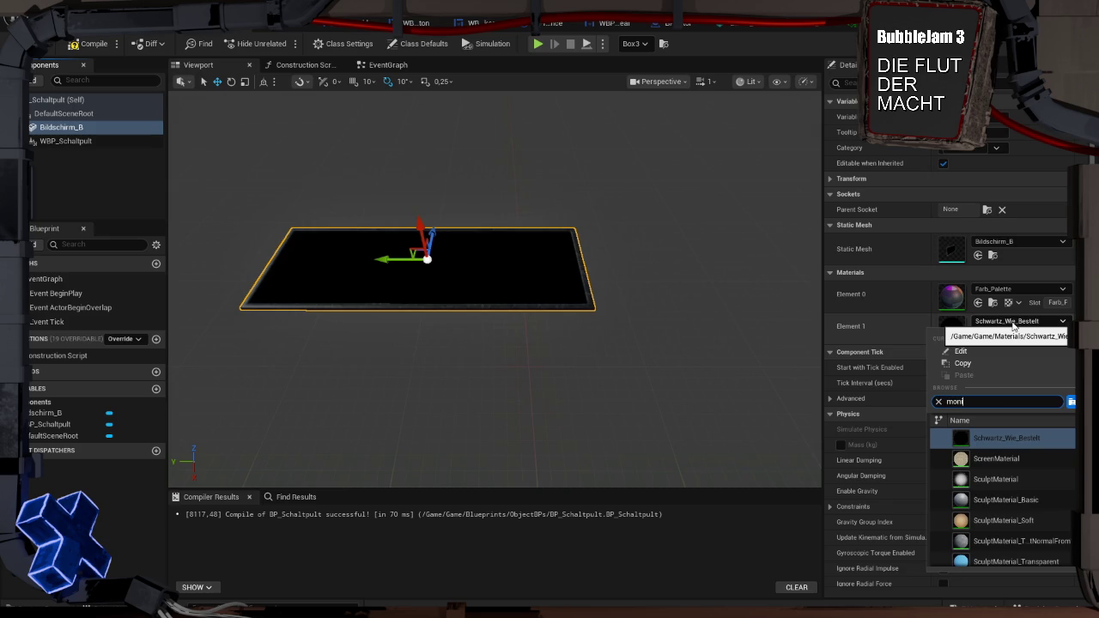
pyautogui.click(993, 438)
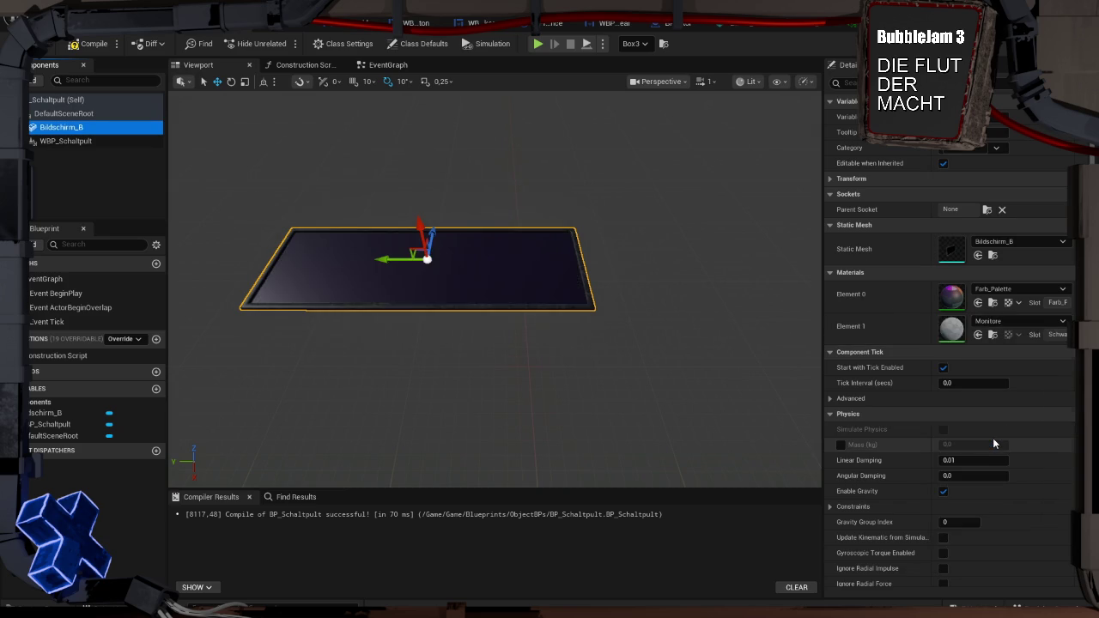
pyautogui.click(95, 38)
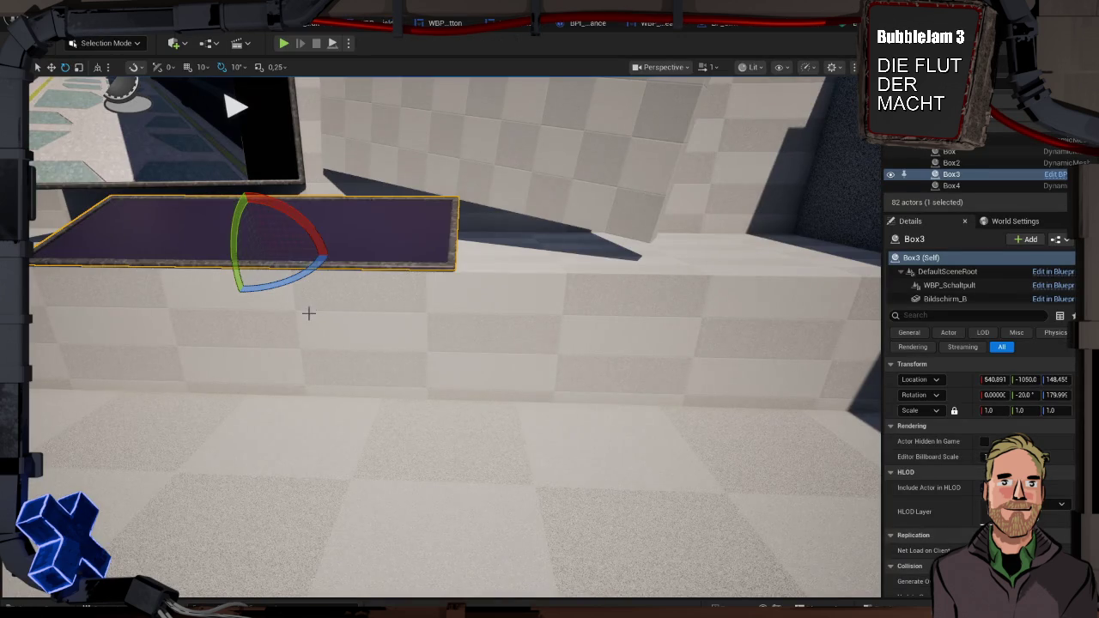
pyautogui.hotkey('alt', 'p')
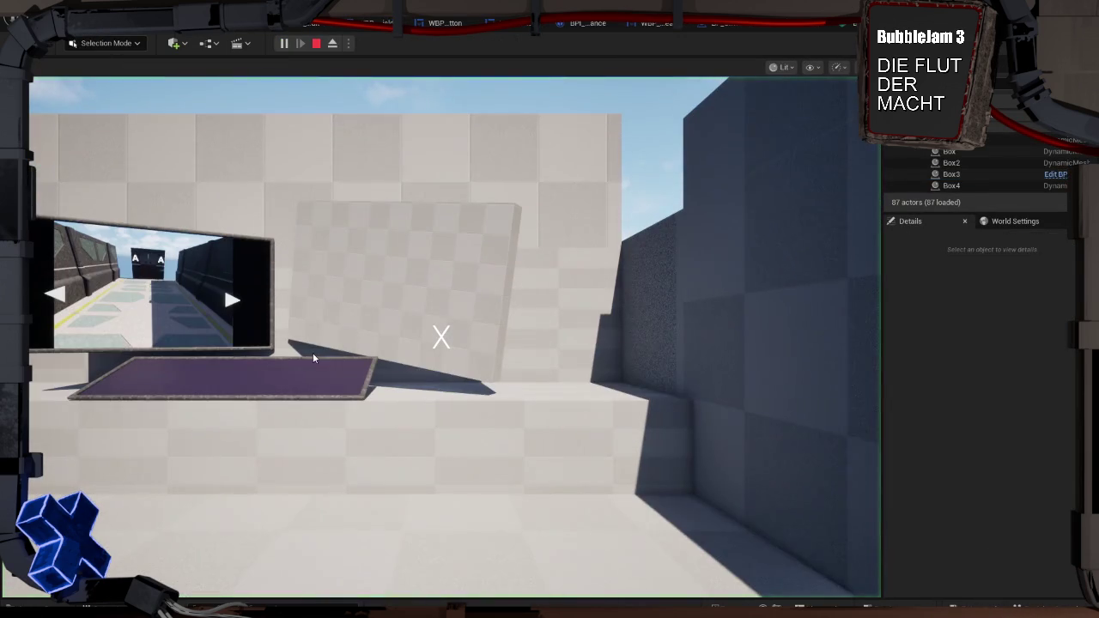
pyautogui.press('w')
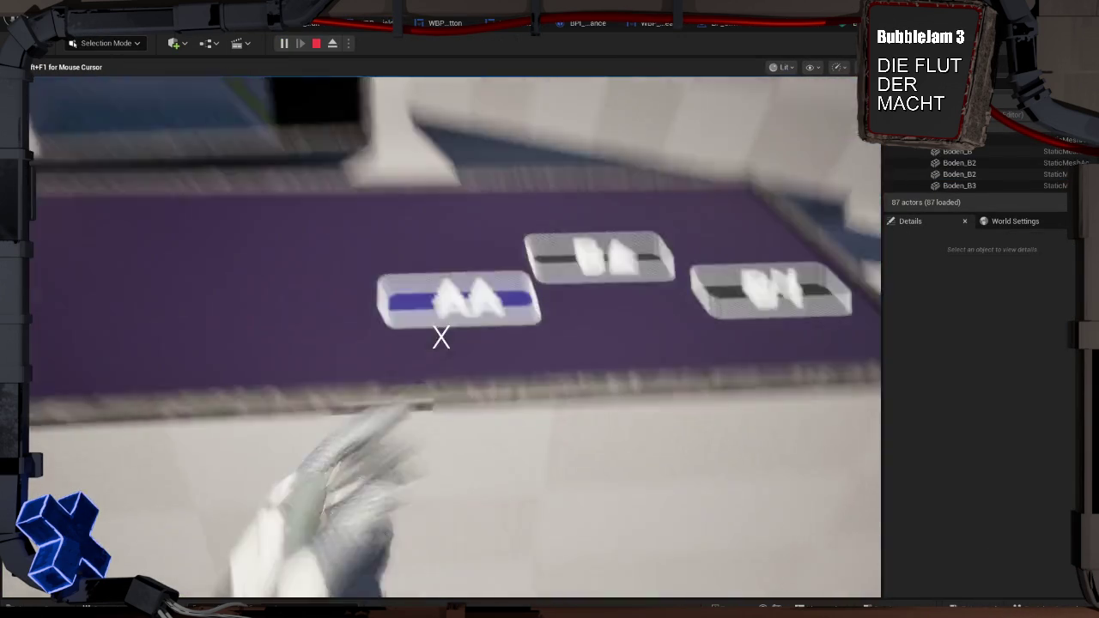
pyautogui.press('s')
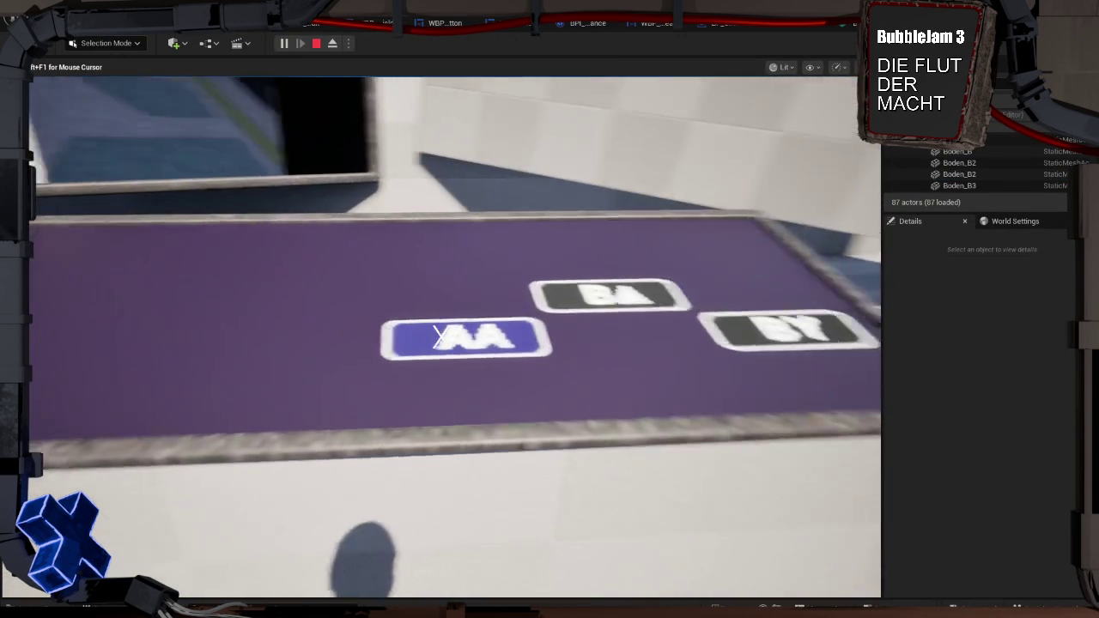
pyautogui.press('a')
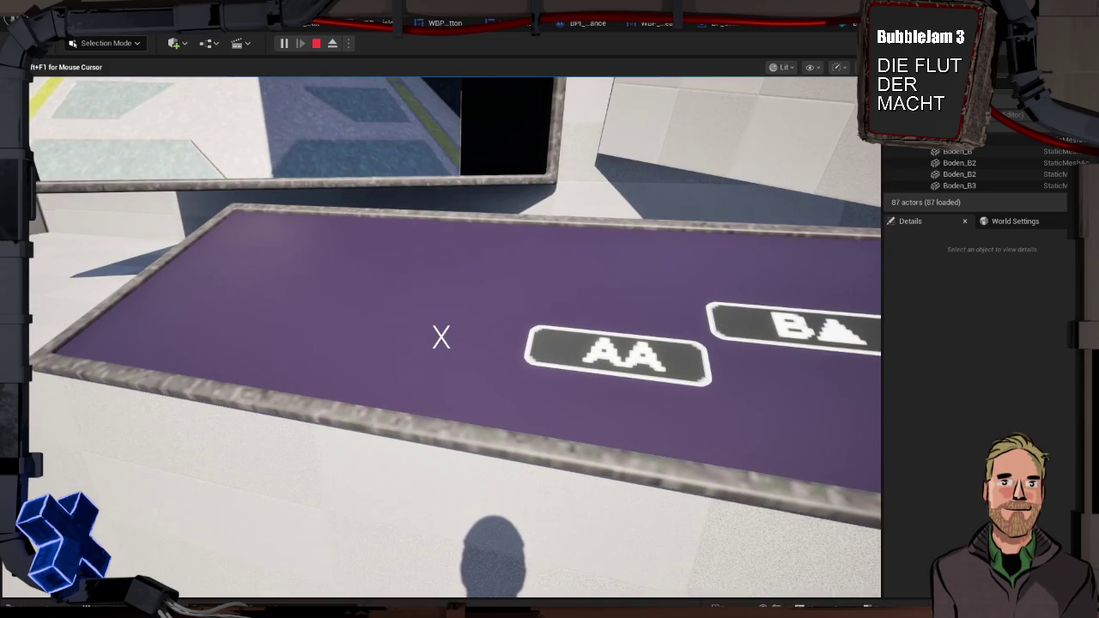
pyautogui.press('w')
pyautogui.press('s')
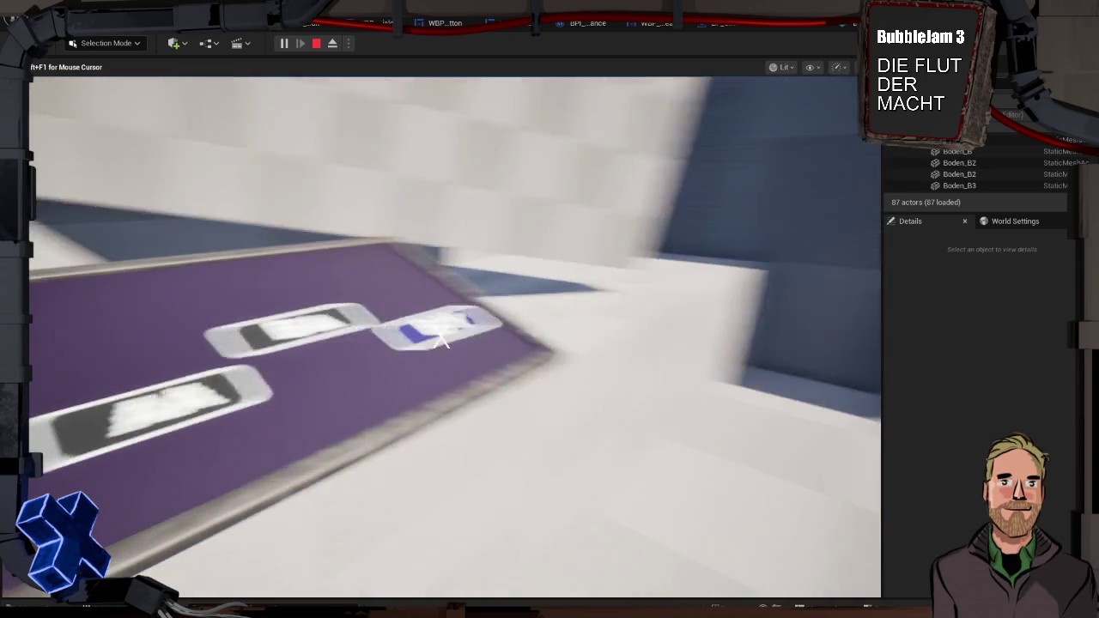
pyautogui.press('a')
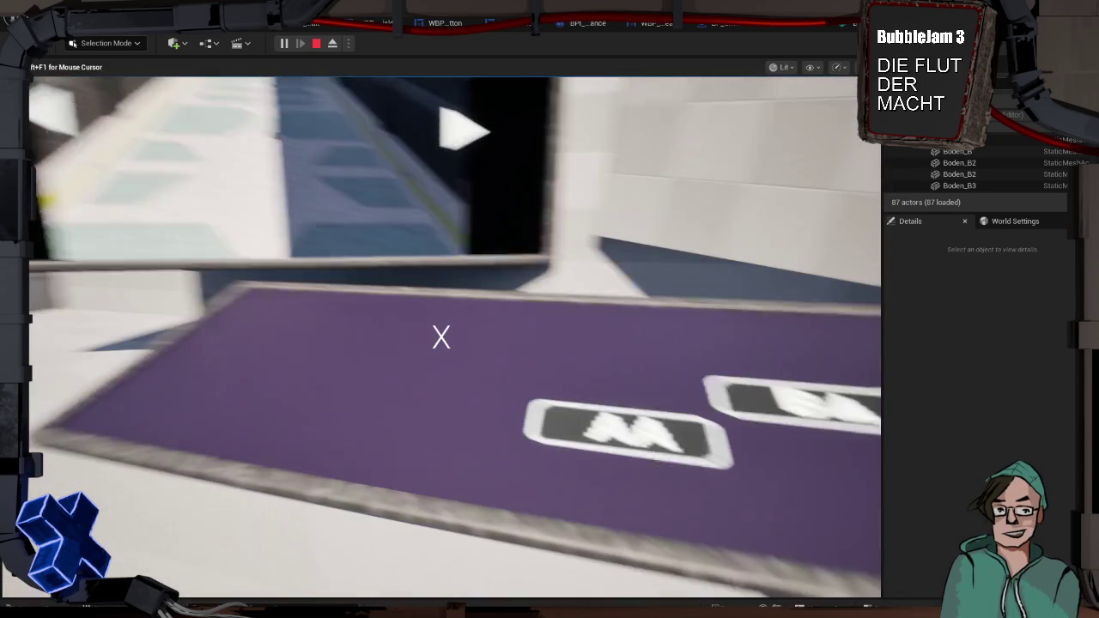
pyautogui.press('d')
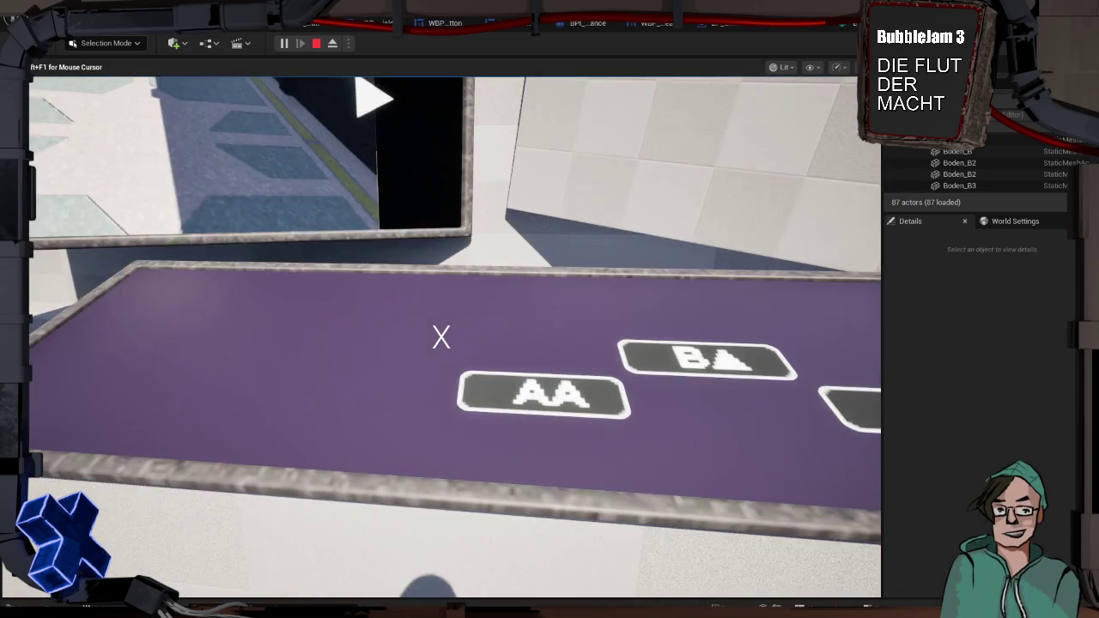
pyautogui.press('a')
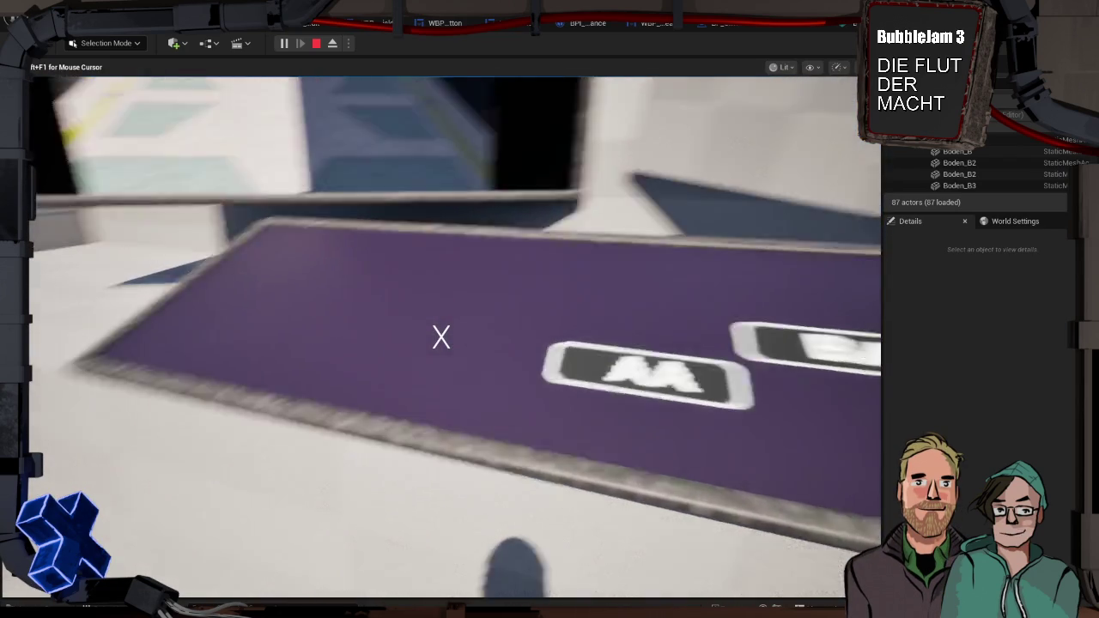
pyautogui.press('Escape')
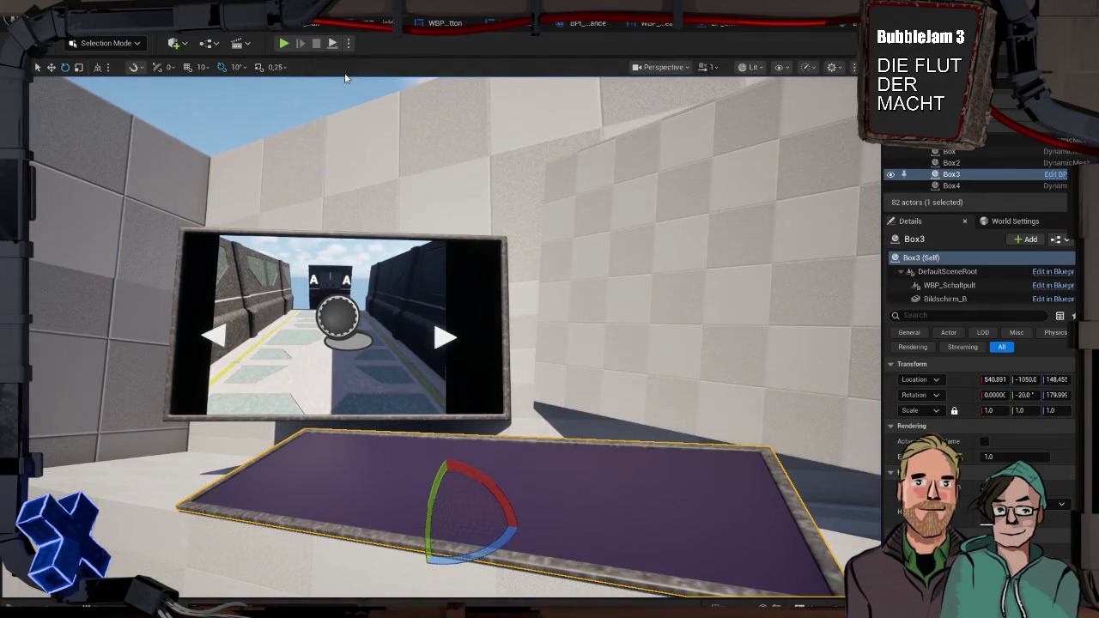
pyautogui.hotkey('ctrl', 'space')
# Open Monitore and change its Base Color from dark purple to a near-black dark blue
pyautogui.doubleClick(343, 449)
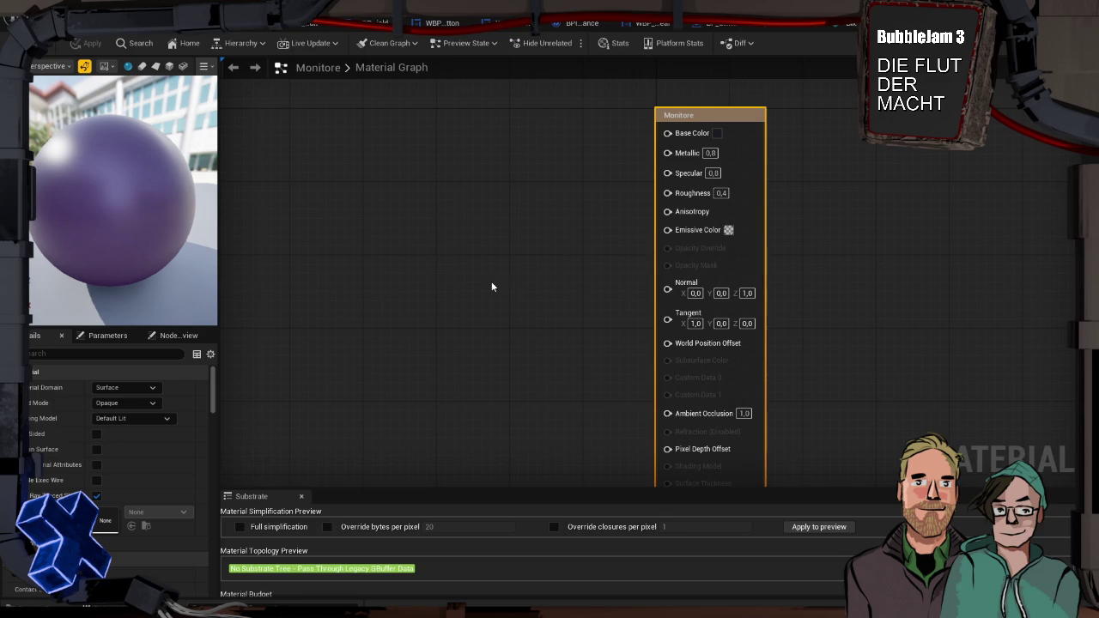
pyautogui.click(717, 134)
pyautogui.moveTo(777, 183); pyautogui.dragTo(742, 185)
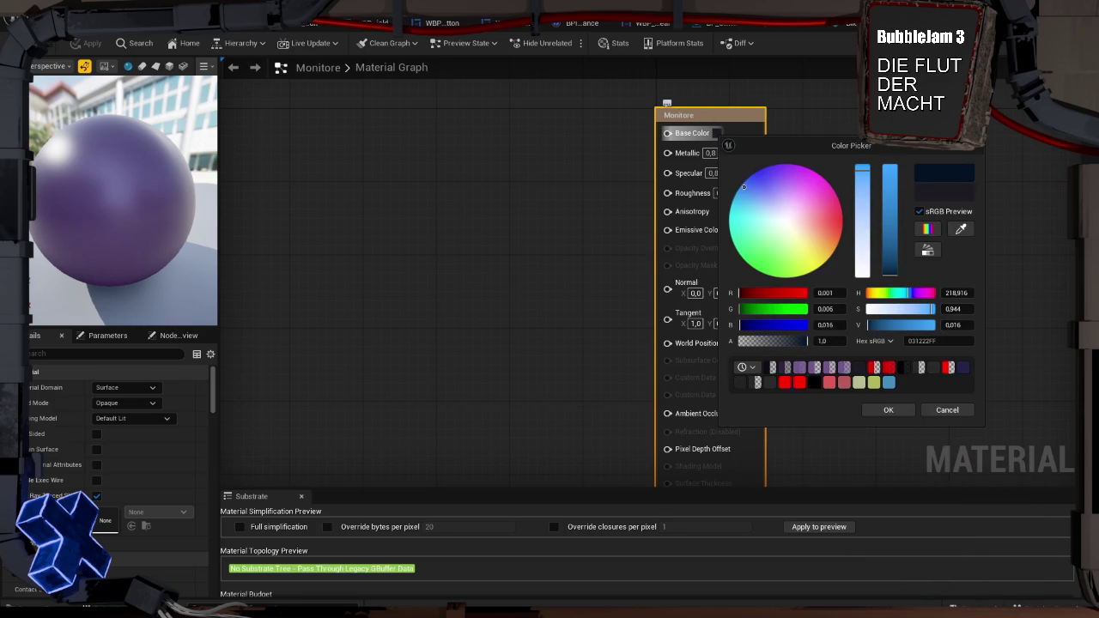
pyautogui.click(885, 410)
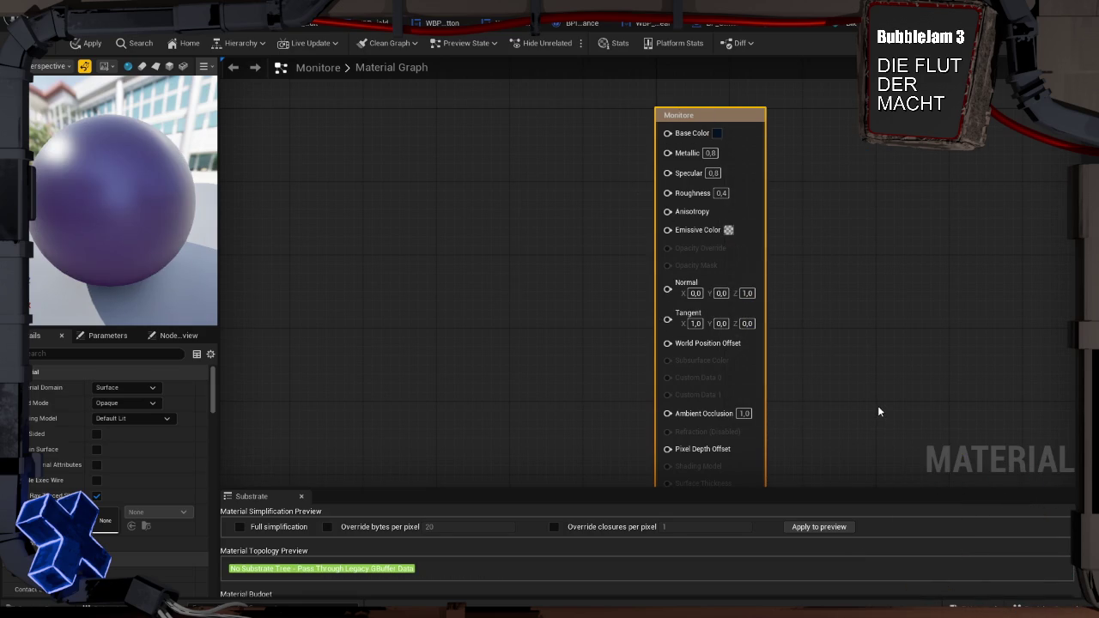
pyautogui.scroll(-3, 620, 306)
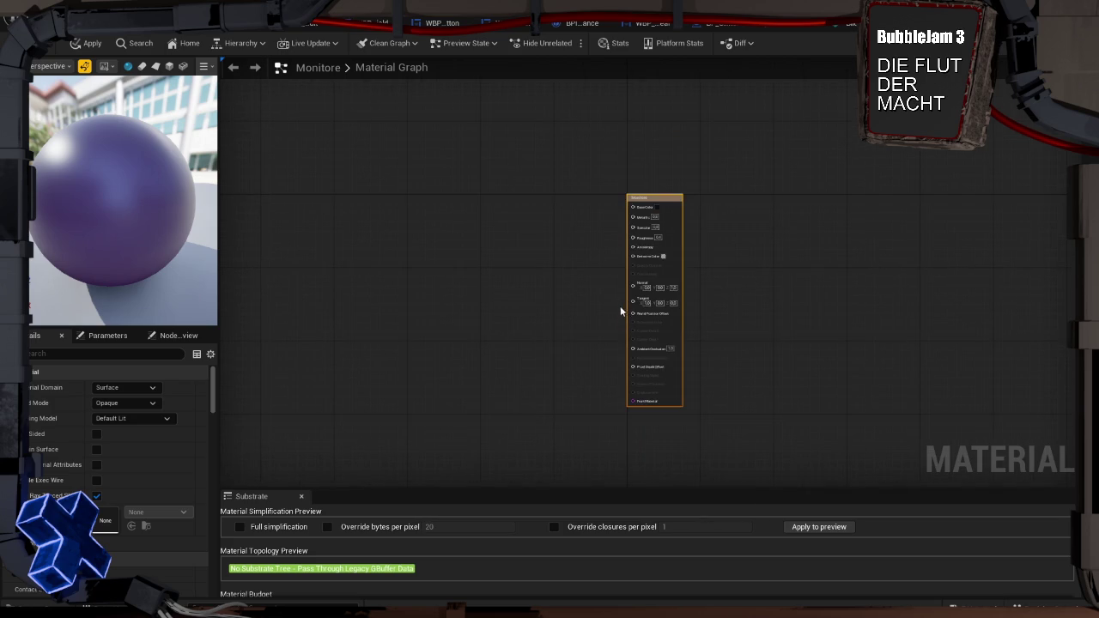
# Shift the Monitore emissive colour's hue further toward blue
pyautogui.scroll(3, 664, 368)
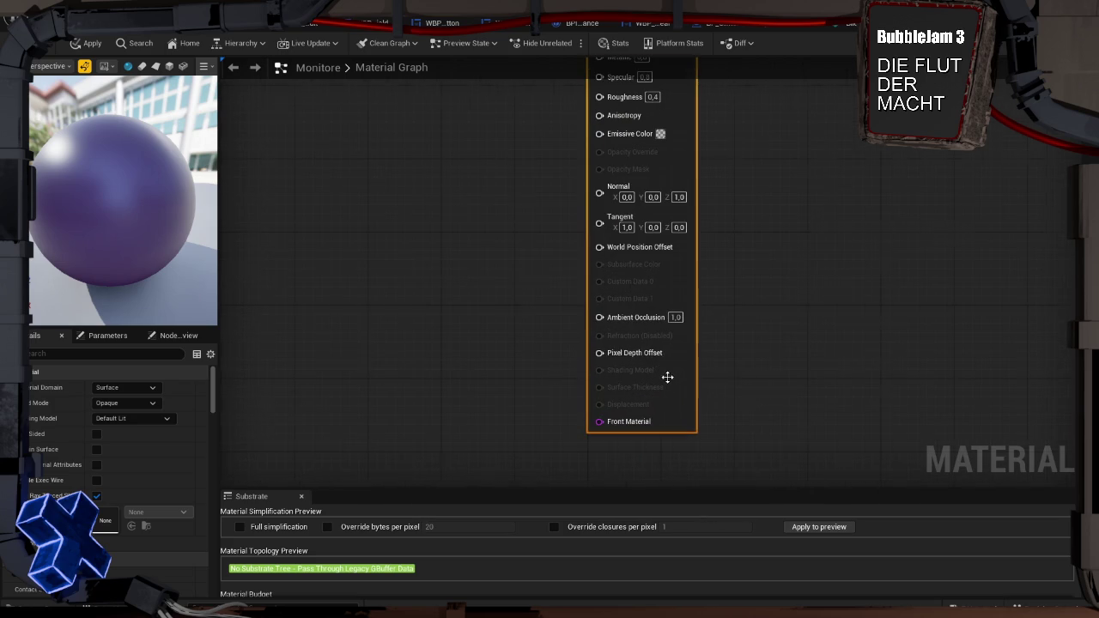
pyautogui.click(661, 134)
pyautogui.moveTo(702, 190); pyautogui.dragTo(700, 179)
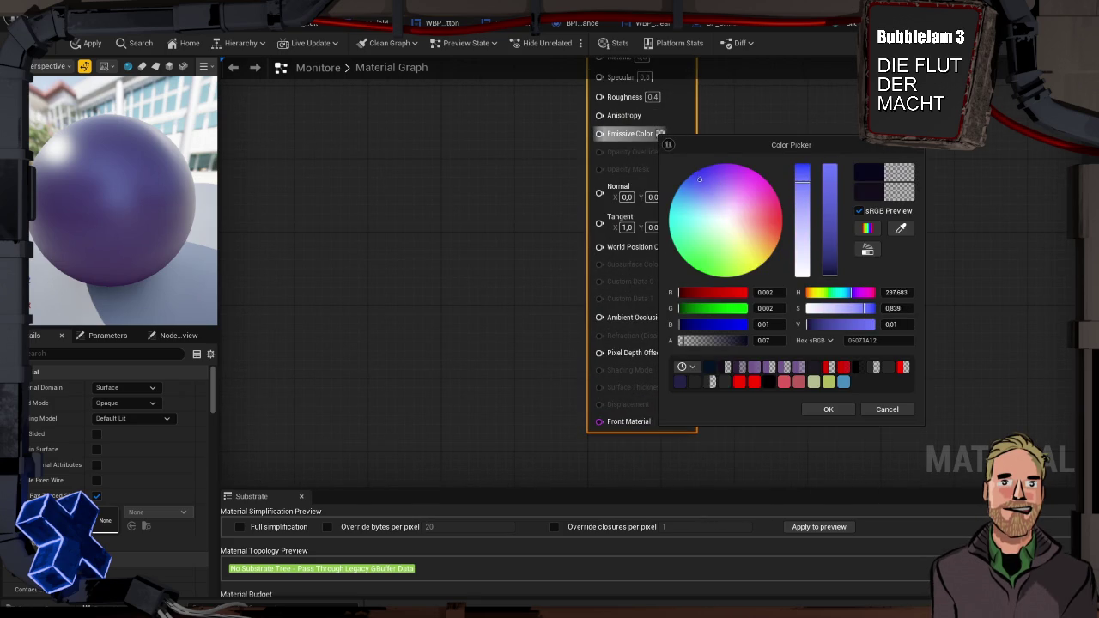
pyautogui.click(819, 409)
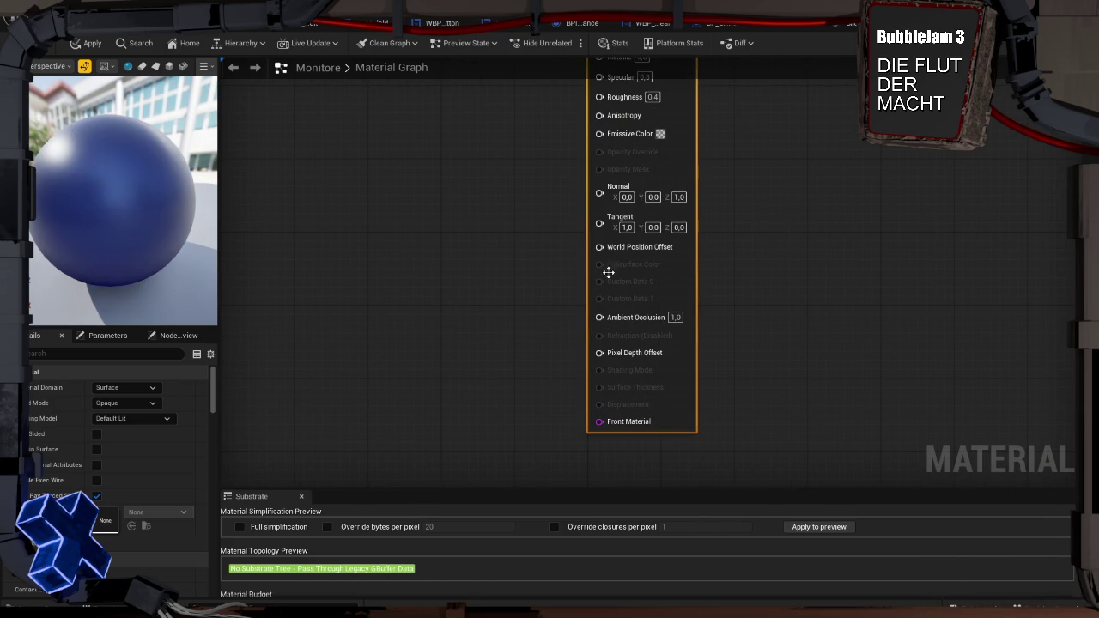
# Raise the emissive colour's alpha to 0.296 and apply the material
pyautogui.click(660, 134)
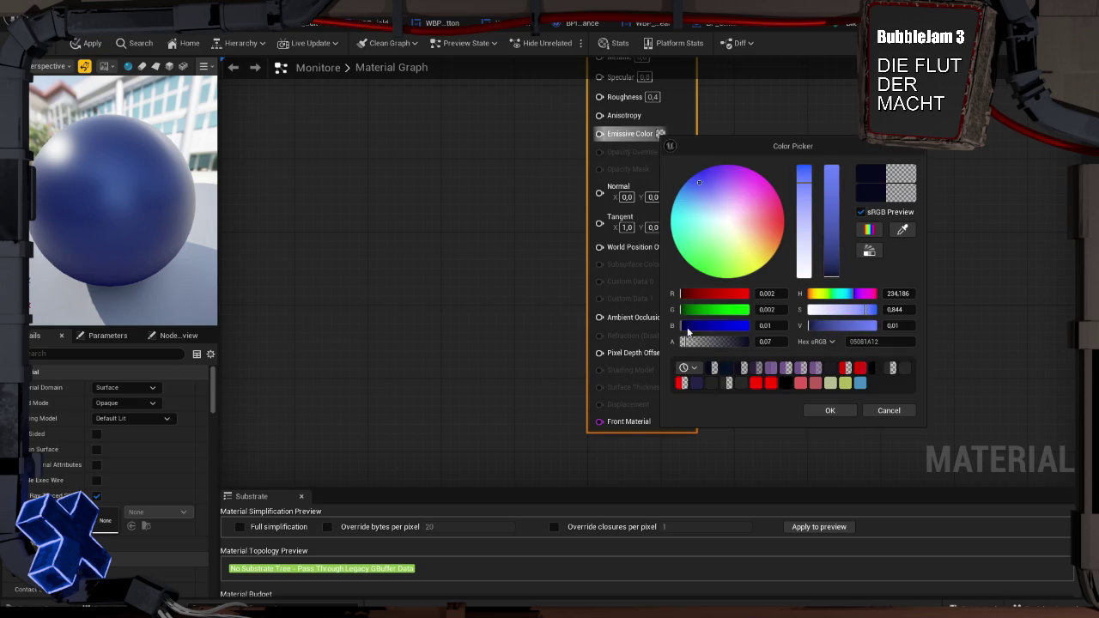
pyautogui.moveTo(695, 342); pyautogui.dragTo(701, 342)
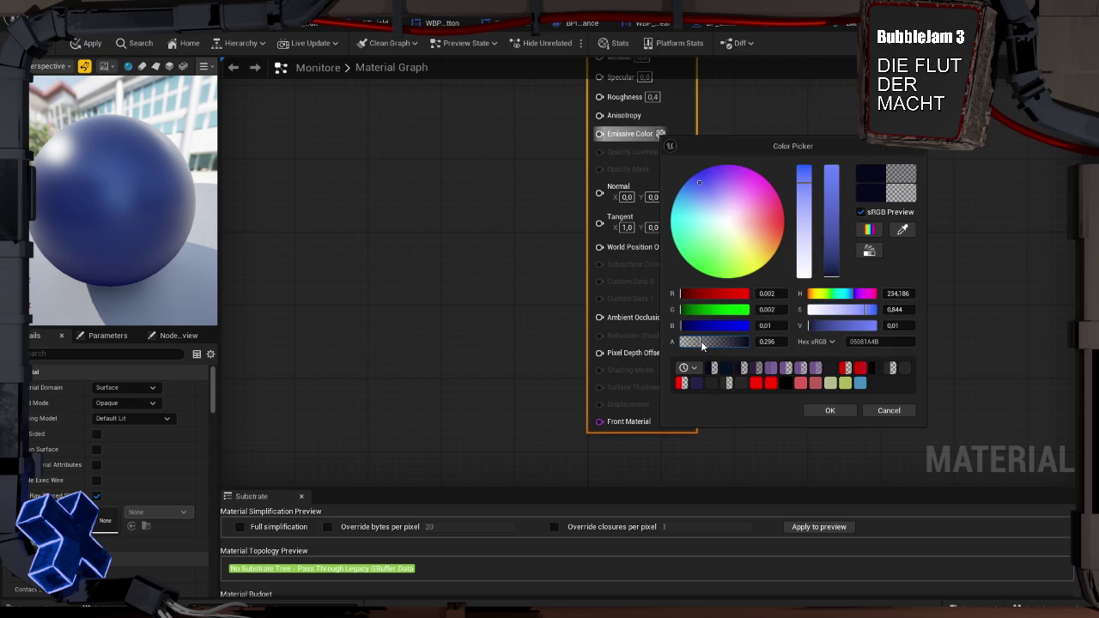
pyautogui.click(836, 410)
pyautogui.click(95, 46)
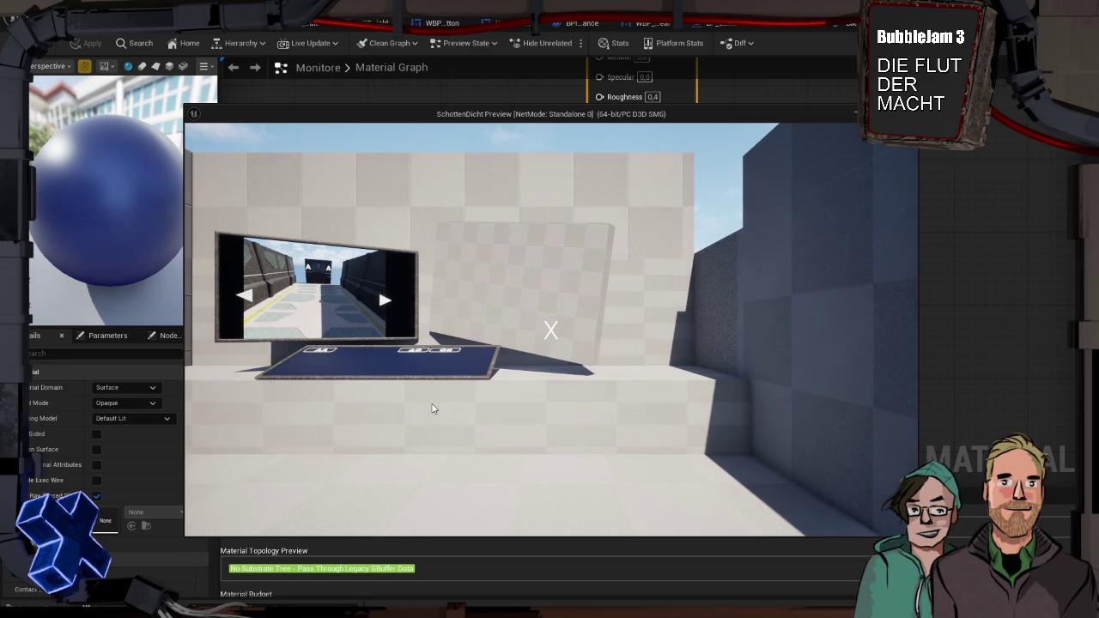
# Walk around the dark-blue desk tray in the play preview, inspecting its AB, AY and OY buttons
pyautogui.click(437, 409)
pyautogui.press('w')
pyautogui.press('w')
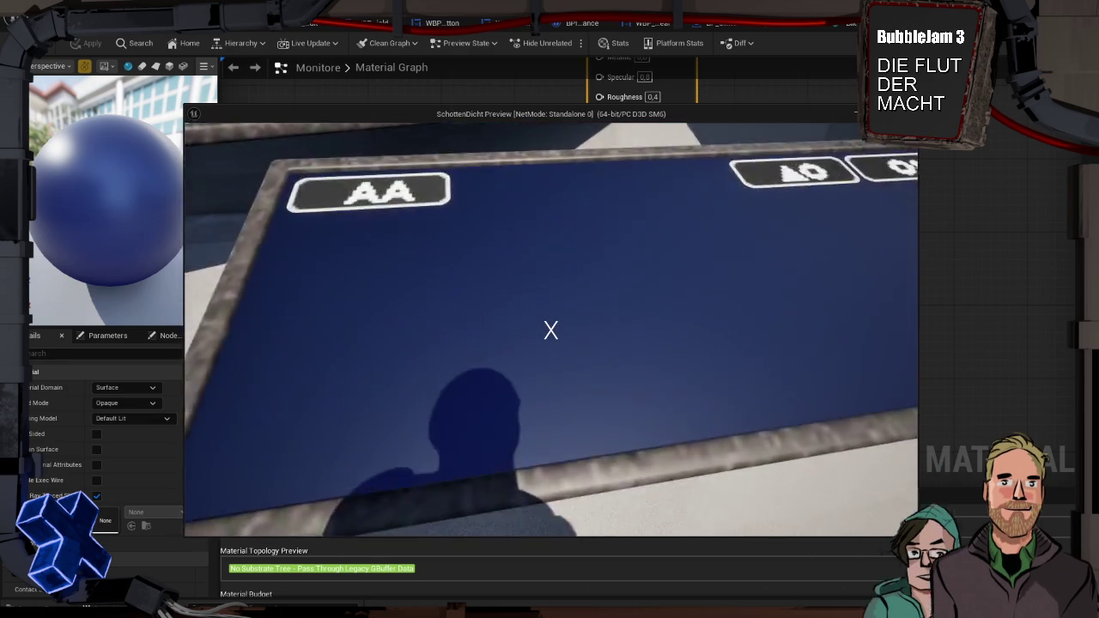
pyautogui.press('s')
pyautogui.press('w')
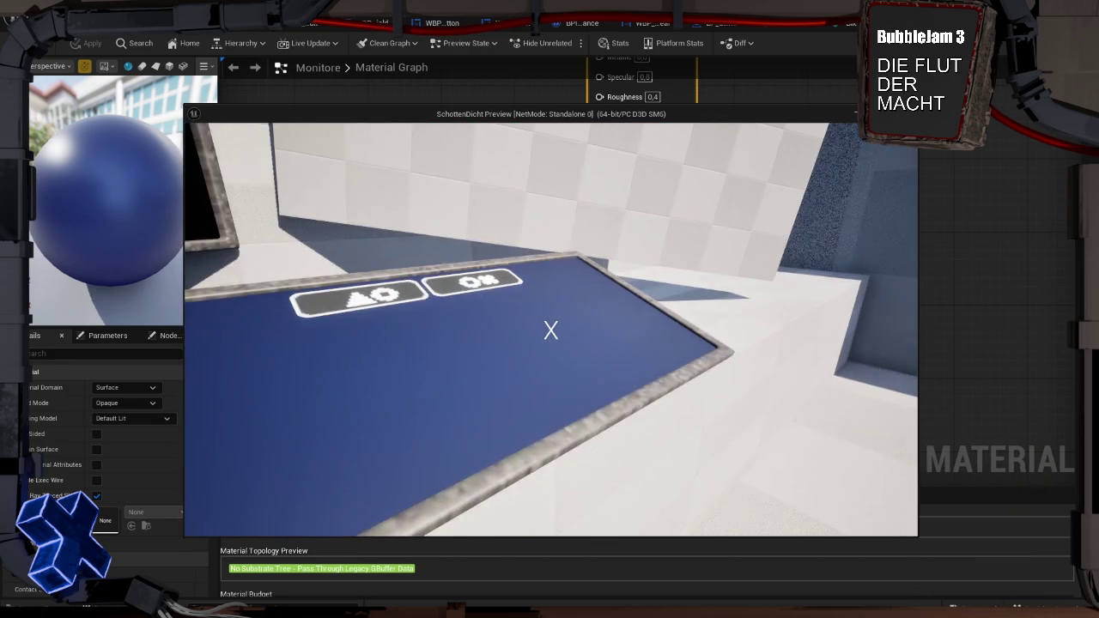
pyautogui.press('s')
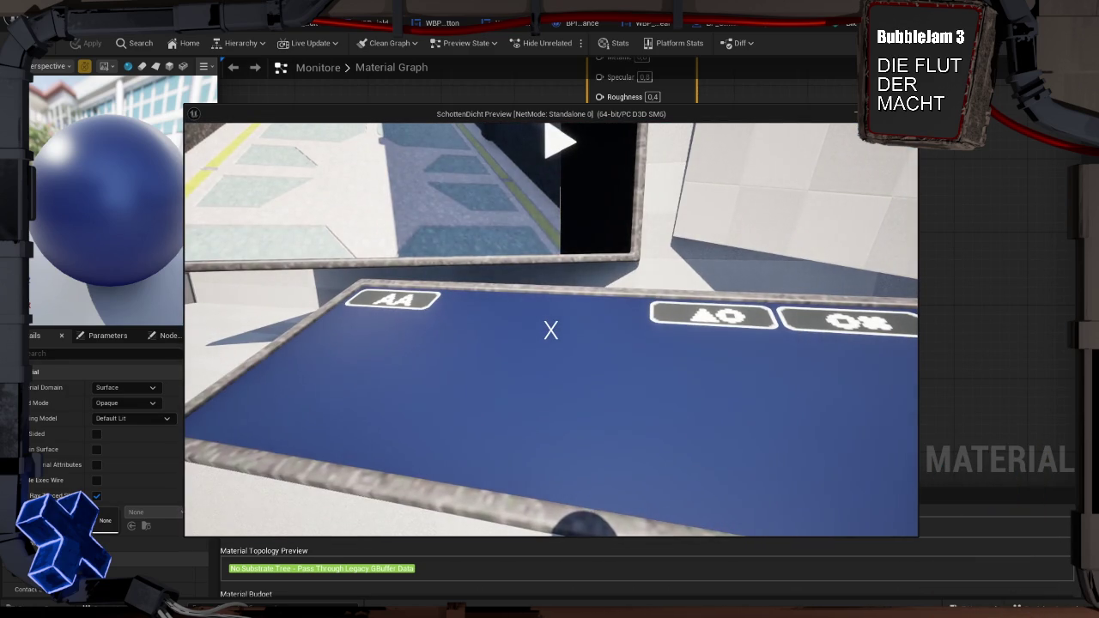
pyautogui.press('a')
pyautogui.press('w')
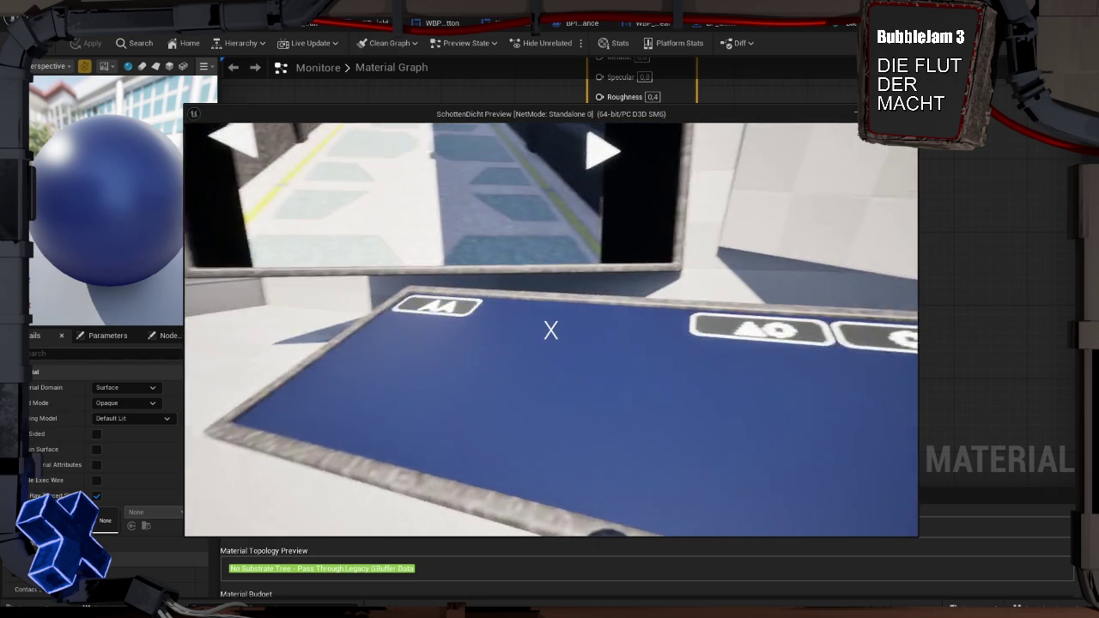
pyautogui.press('d')
pyautogui.press('a')
pyautogui.press('s')
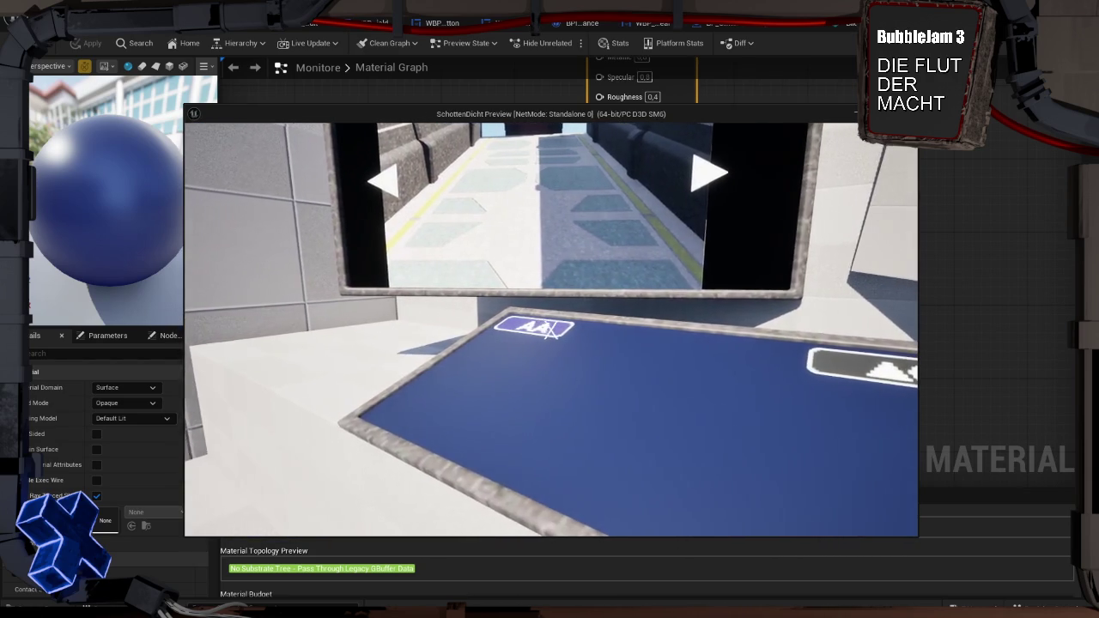
pyautogui.press('w')
pyautogui.press('d')
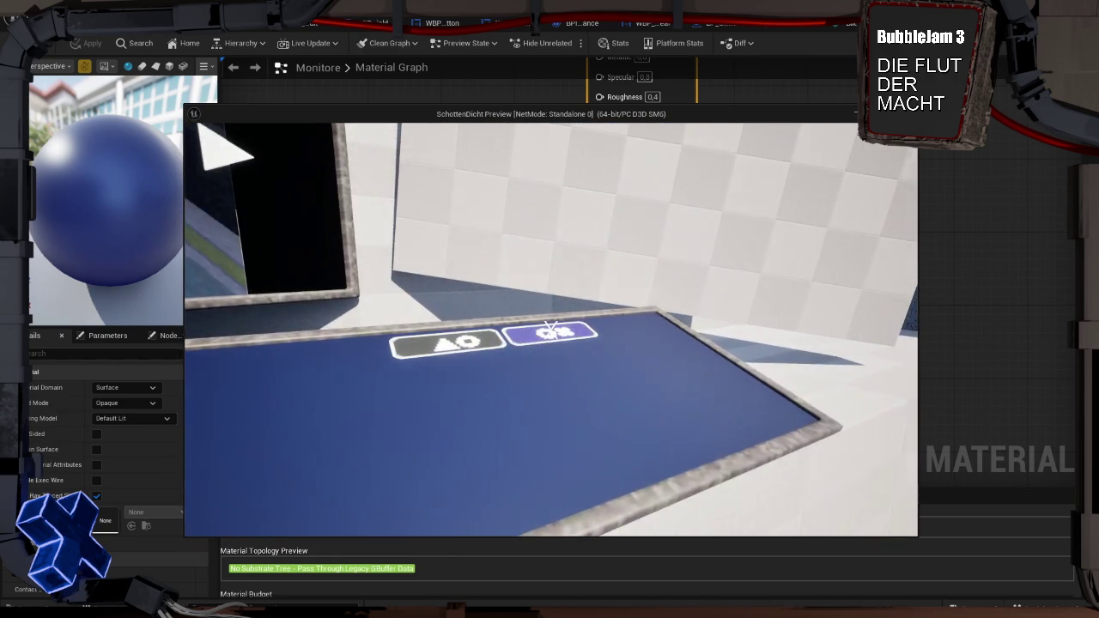
pyautogui.press('Escape')
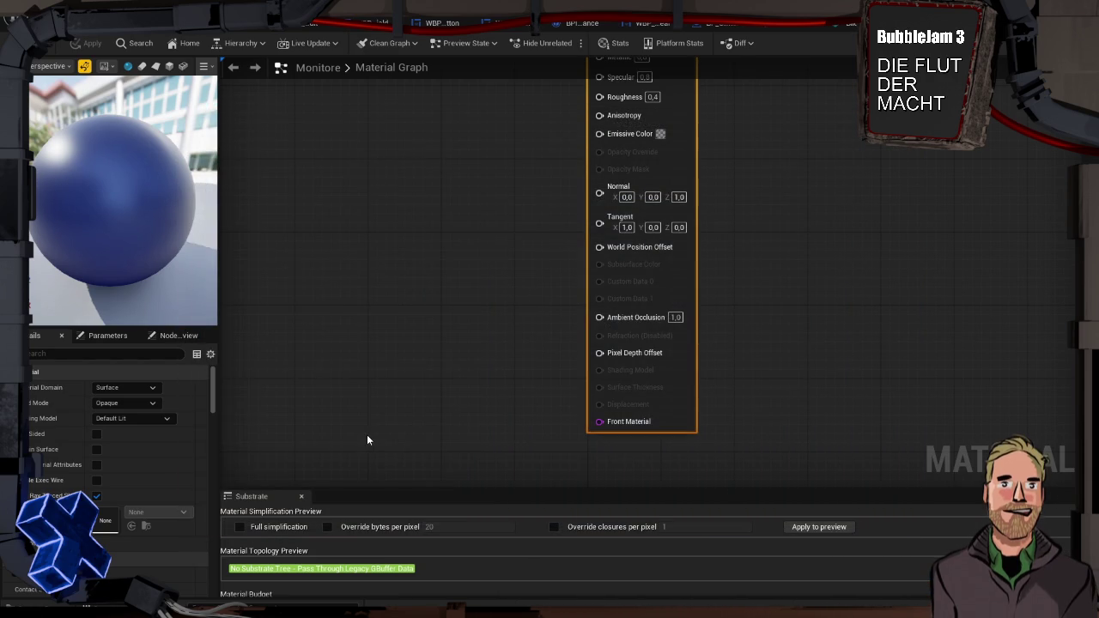
pyautogui.hotkey('alt', 'Tab')
pyautogui.press('w')
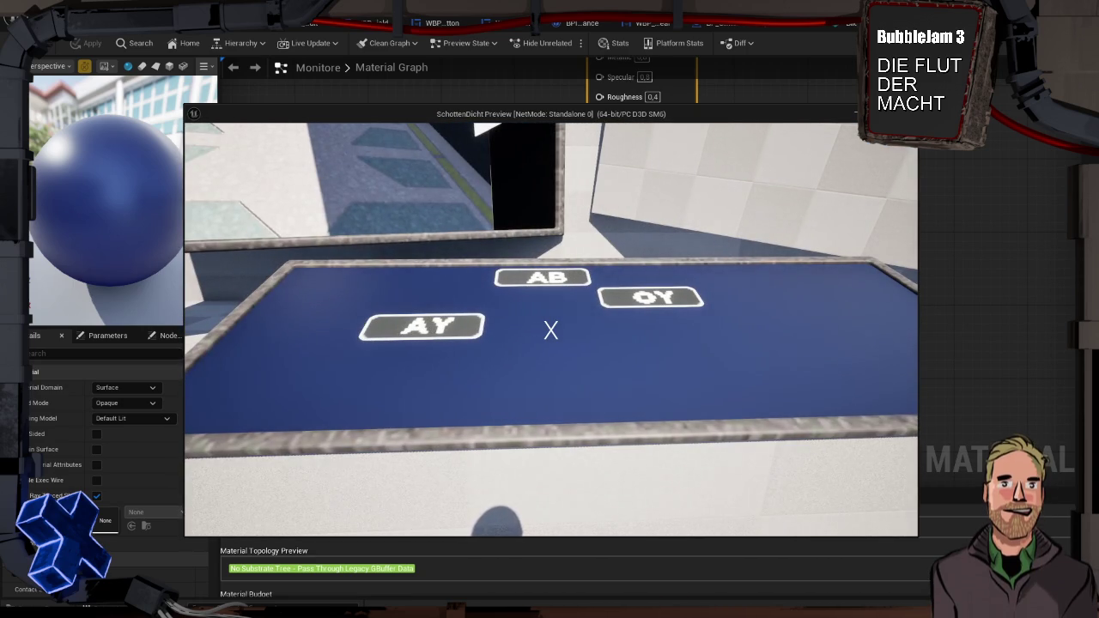
pyautogui.press('Escape')
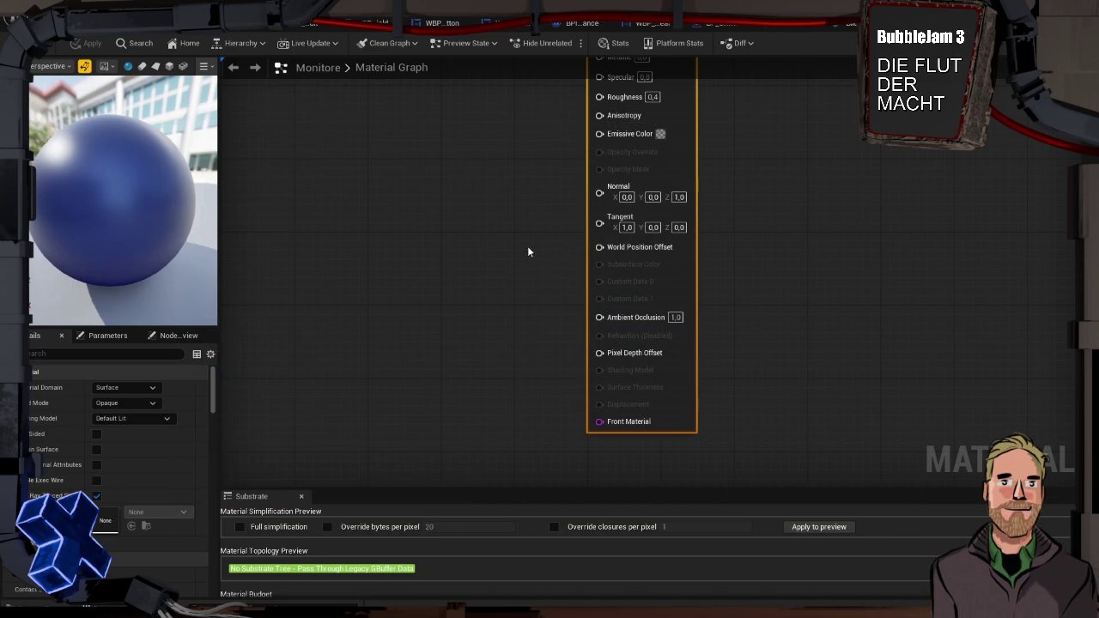
# Change the Monitore material's Roughness from 0.4 to 0.2
pyautogui.moveTo(617, 126); pyautogui.dragTo(618, 229)
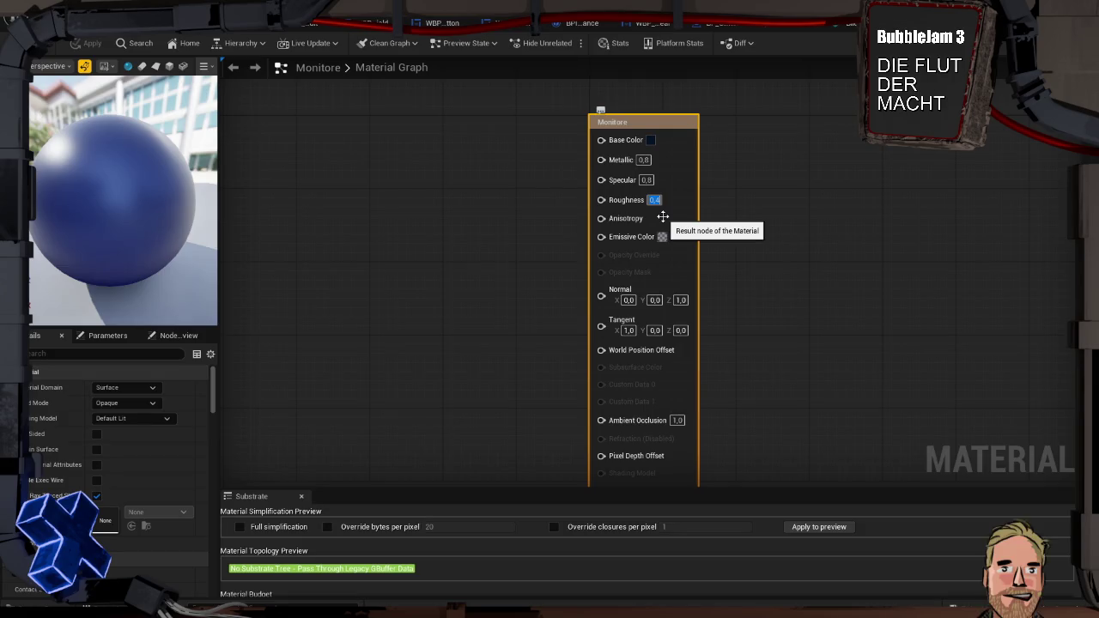
pyautogui.press('BackSpace')
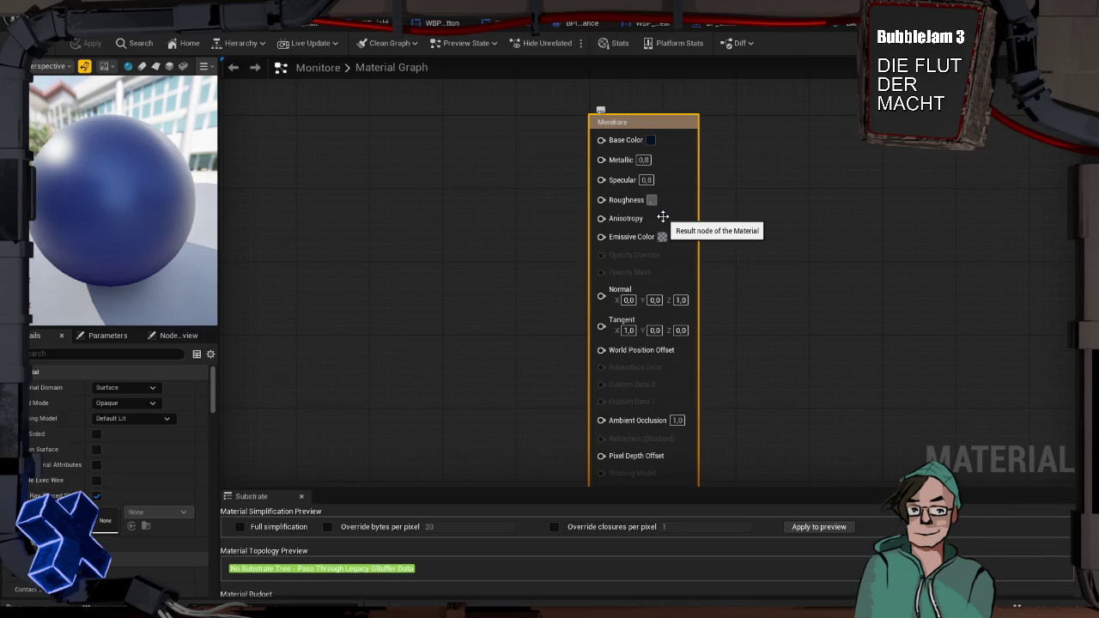
pyautogui.write(',2')
pyautogui.press('Return')
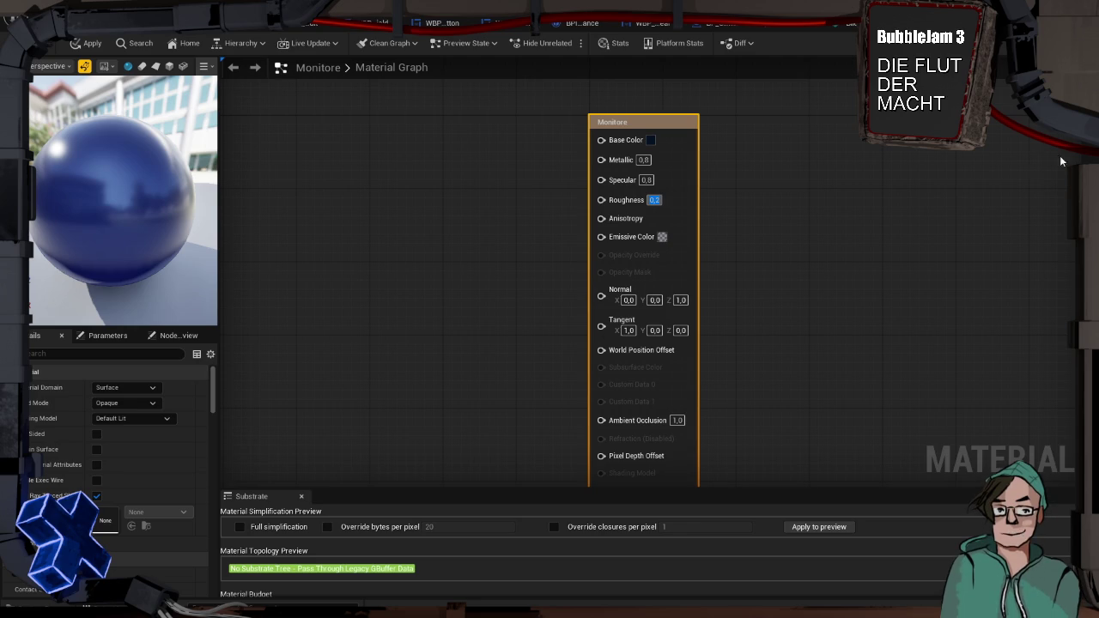
pyautogui.hotkey('ctrl', 'space')
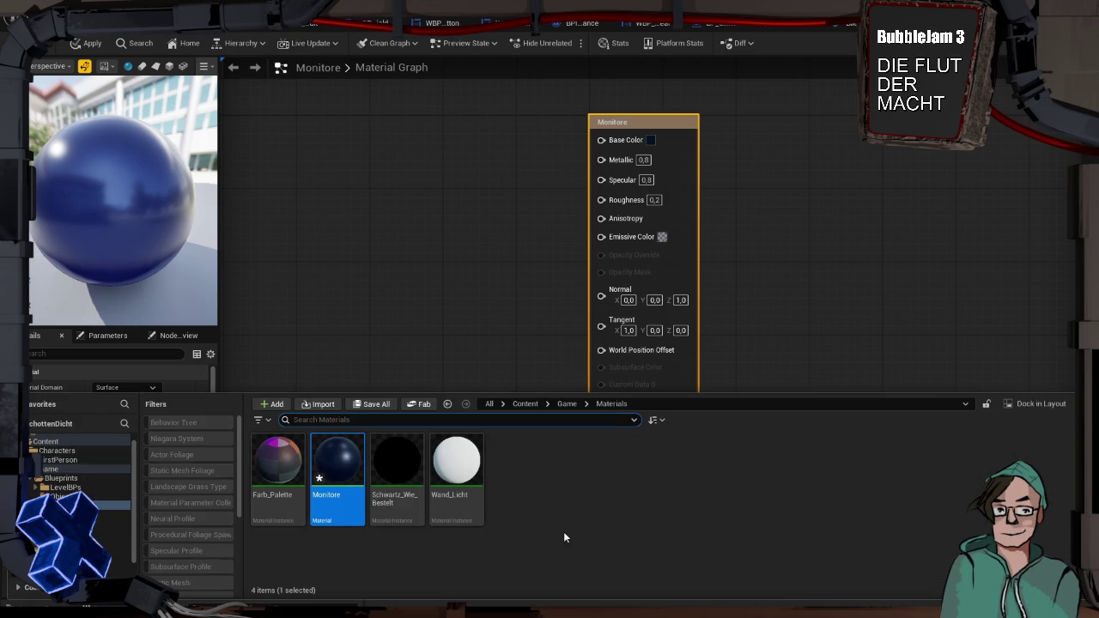
pyautogui.doubleClick(468, 468)
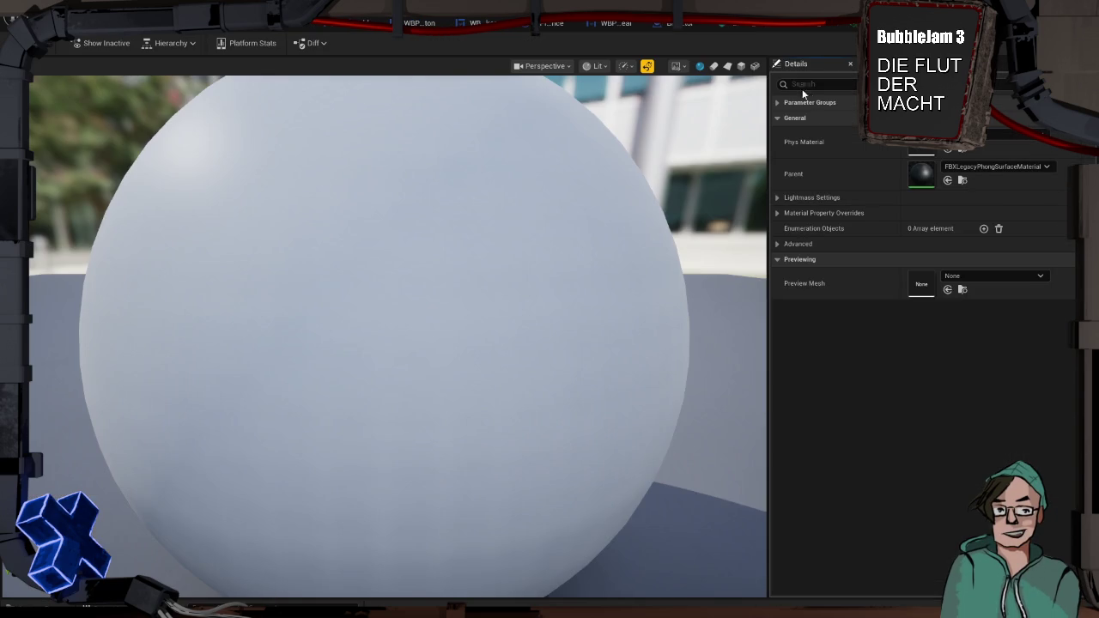
pyautogui.click(777, 102)
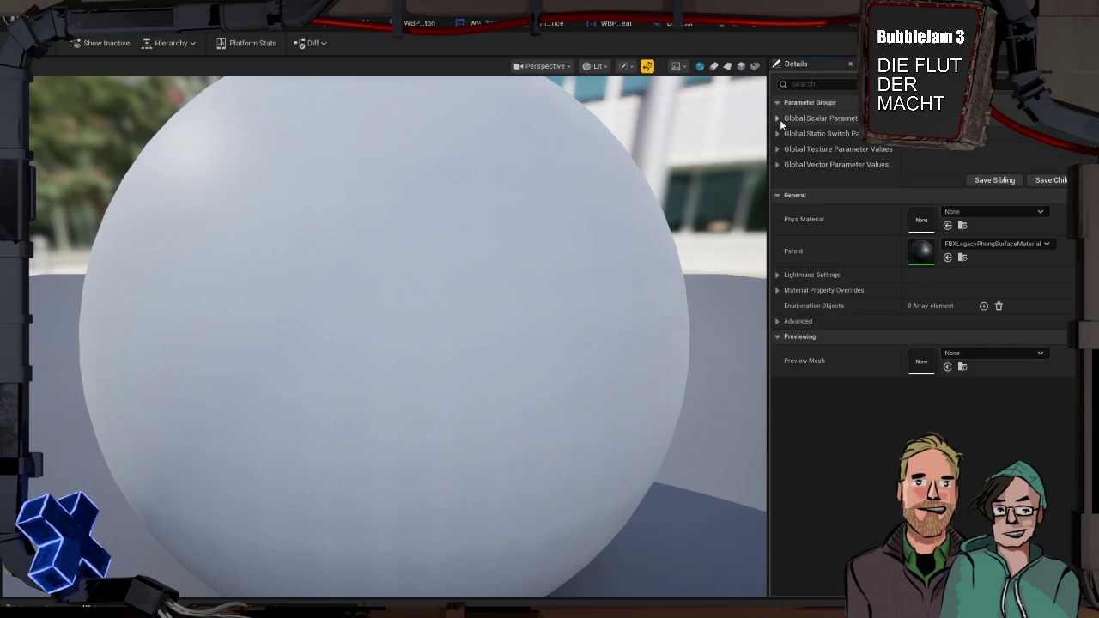
pyautogui.click(778, 119)
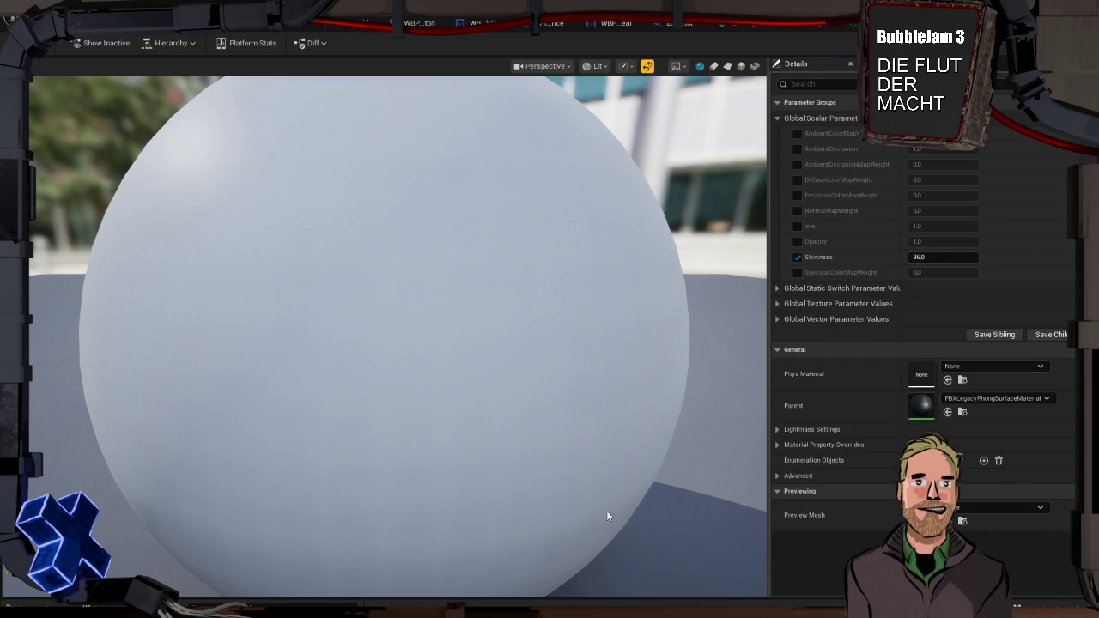
pyautogui.click(611, 601)
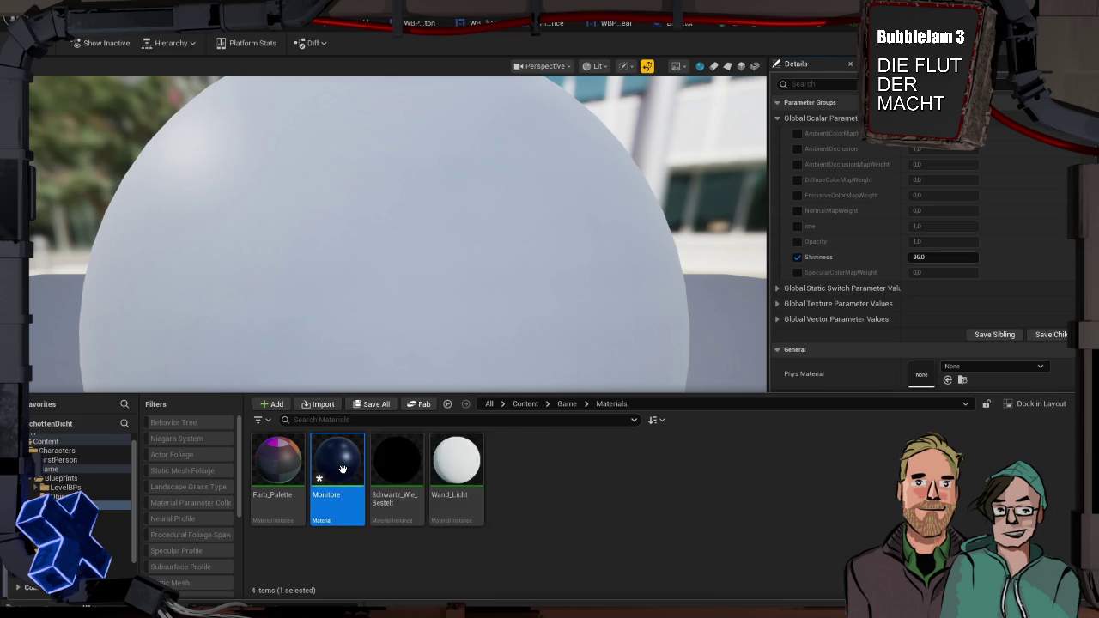
pyautogui.doubleClick(335, 464)
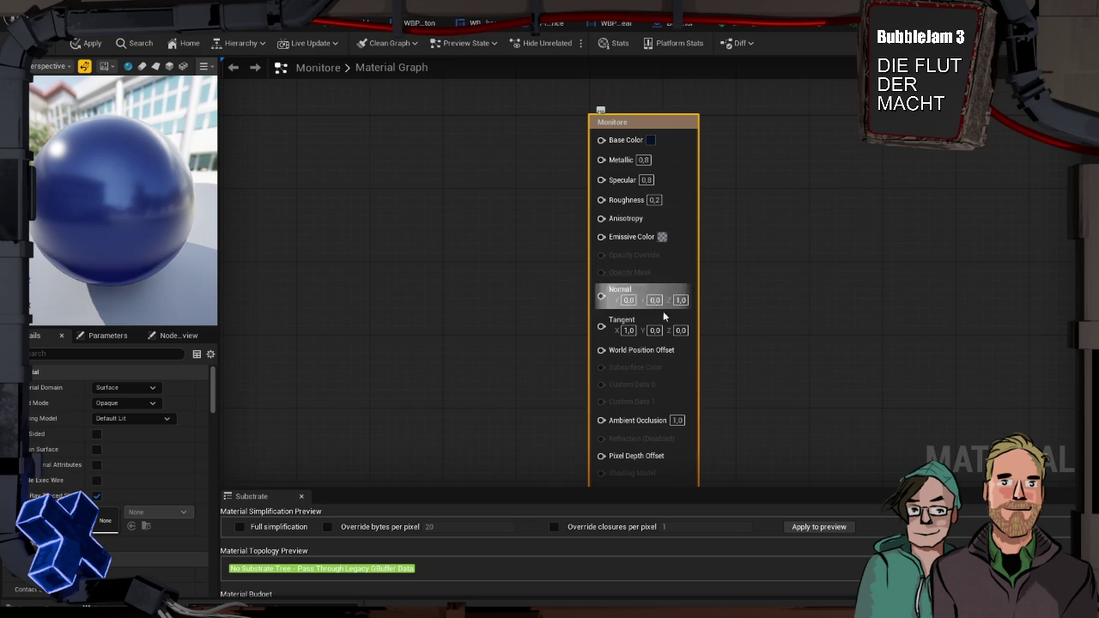
# Raise the Monitore emissive colour's alpha to 0.8
pyautogui.scroll(-2, 547, 275)
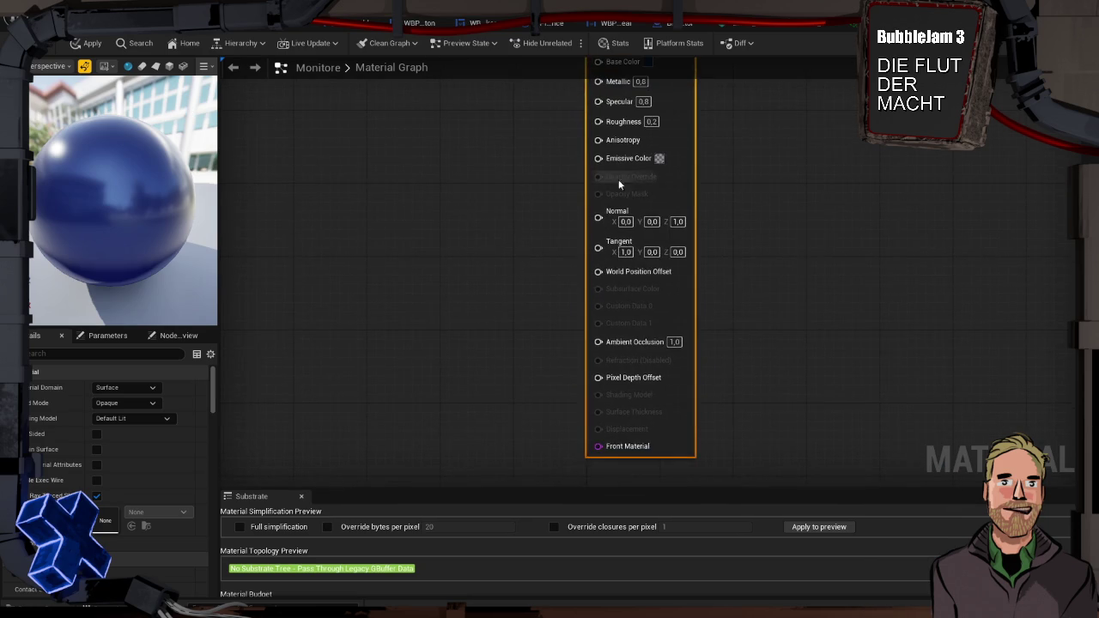
pyautogui.click(674, 189)
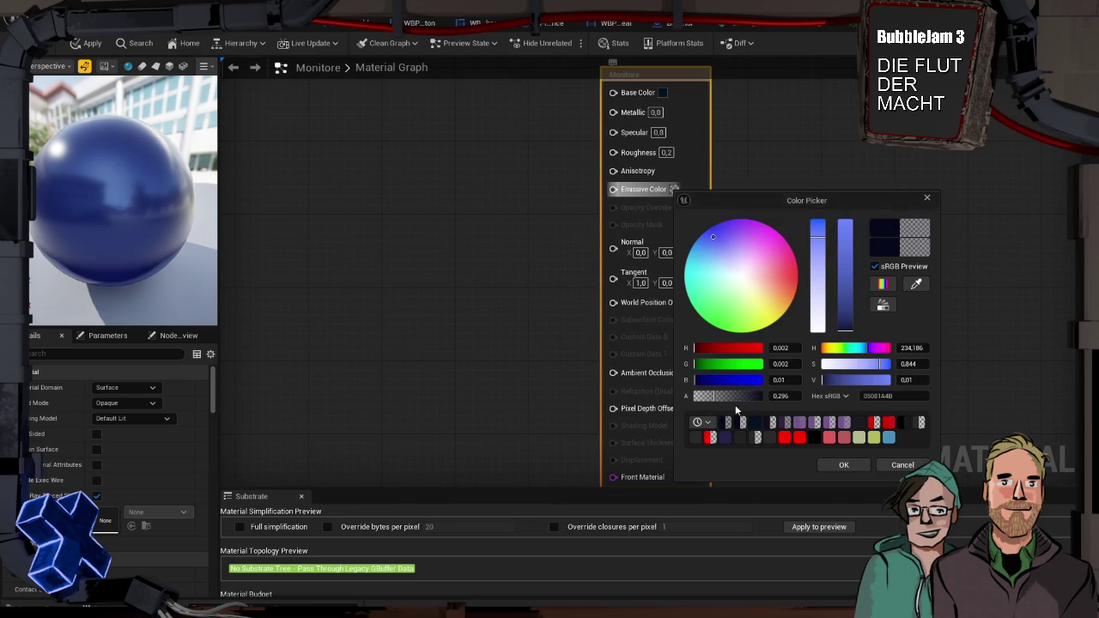
pyautogui.moveTo(737, 395); pyautogui.dragTo(750, 395)
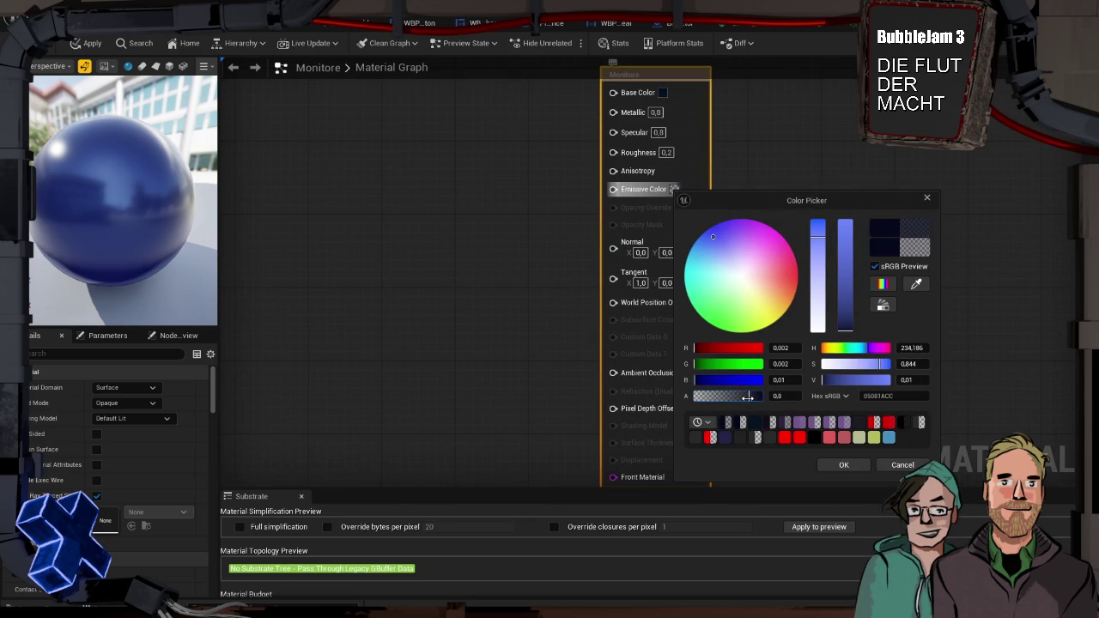
pyautogui.click(830, 464)
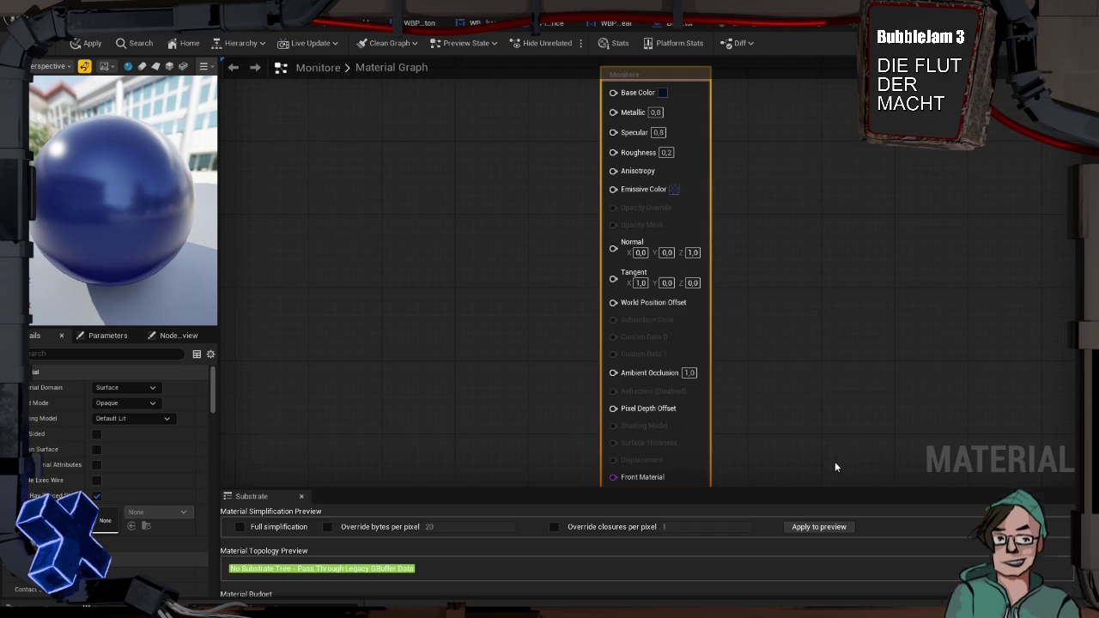
# Lower the emissive saturation to 0.464 and apply the material
pyautogui.click(675, 190)
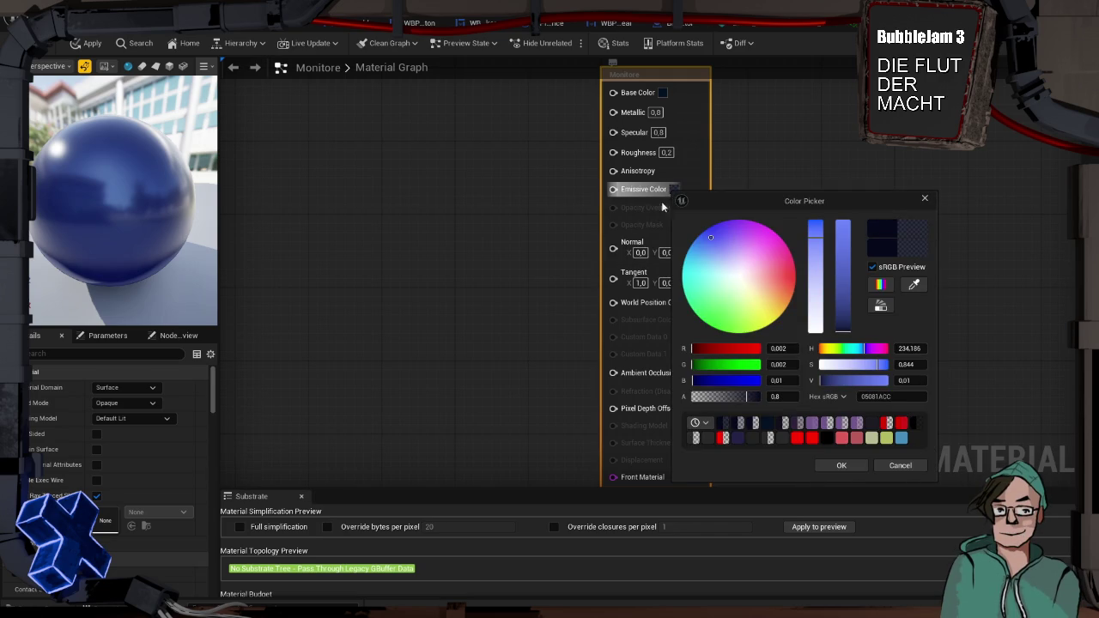
pyautogui.moveTo(812, 273); pyautogui.dragTo(813, 281)
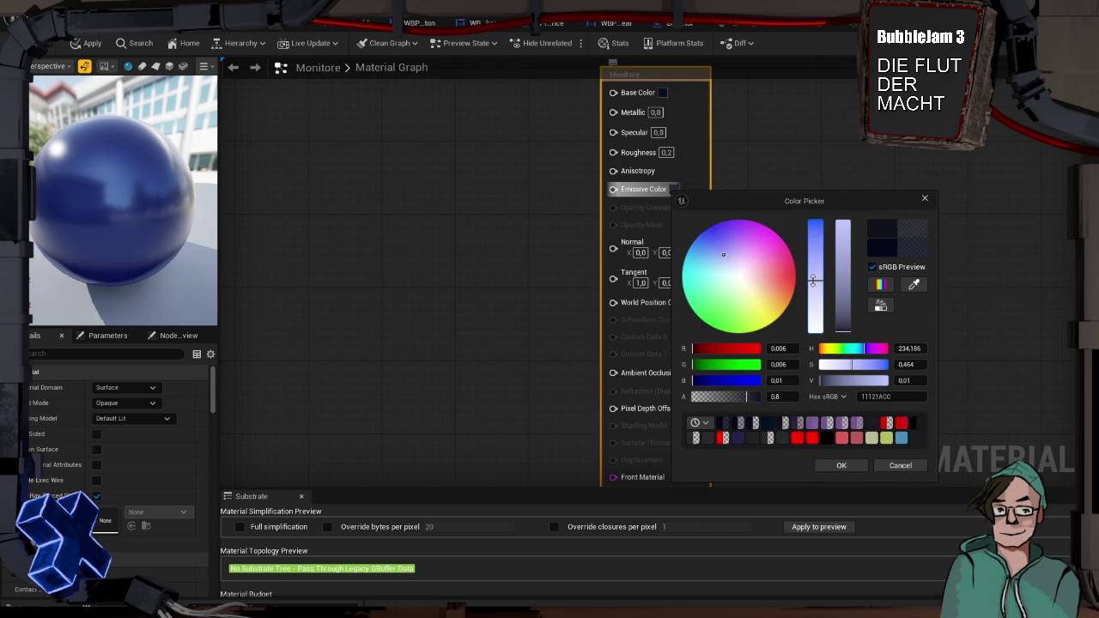
pyautogui.click(825, 465)
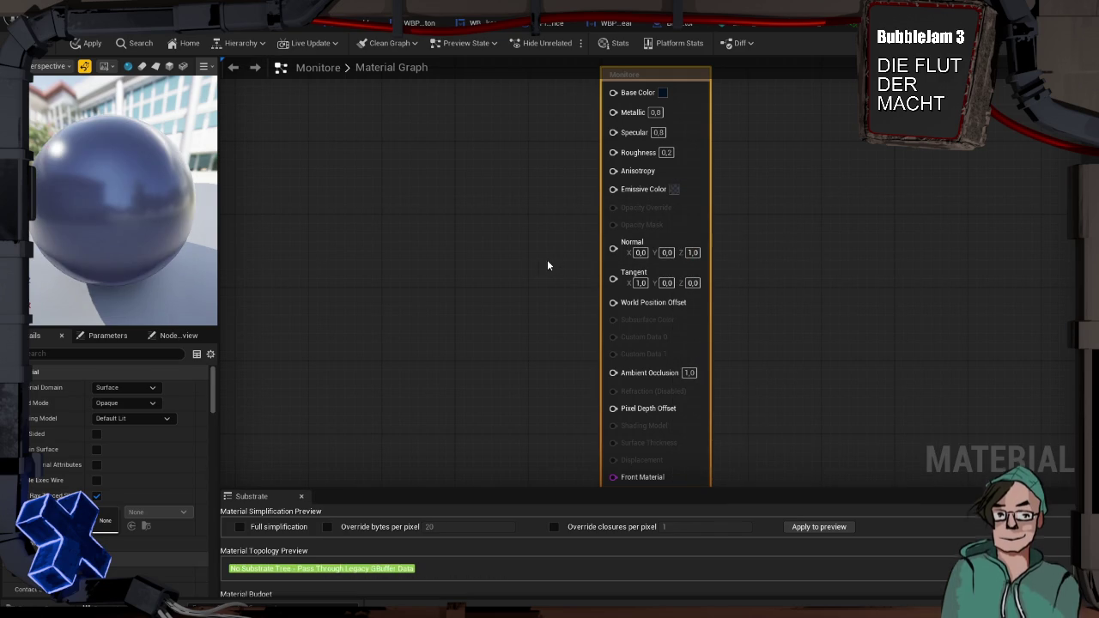
pyautogui.click(89, 45)
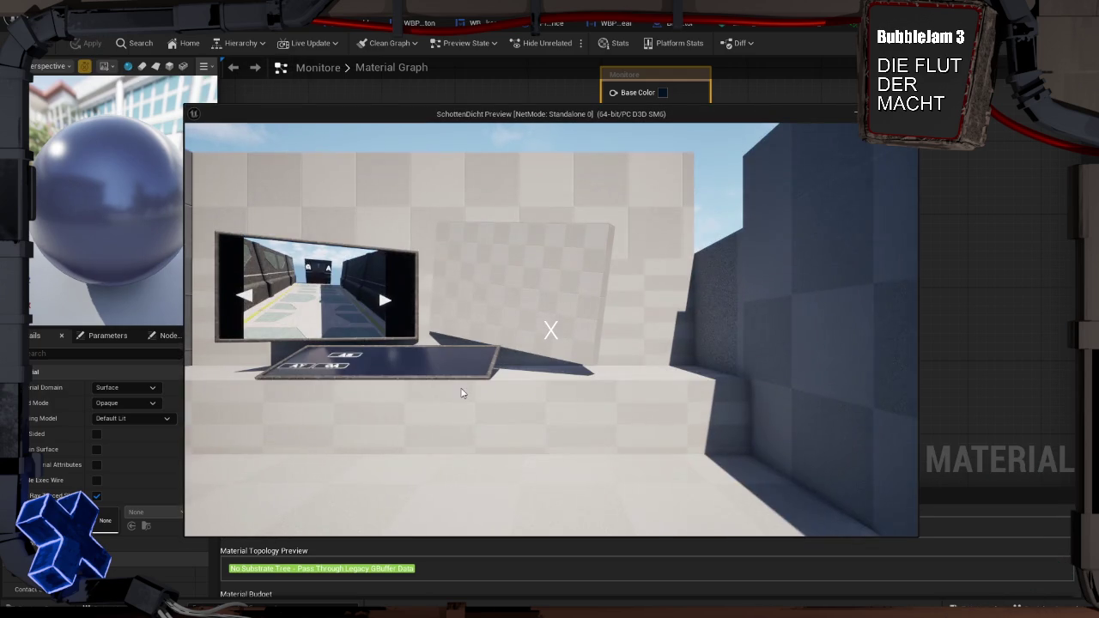
pyautogui.press('w')
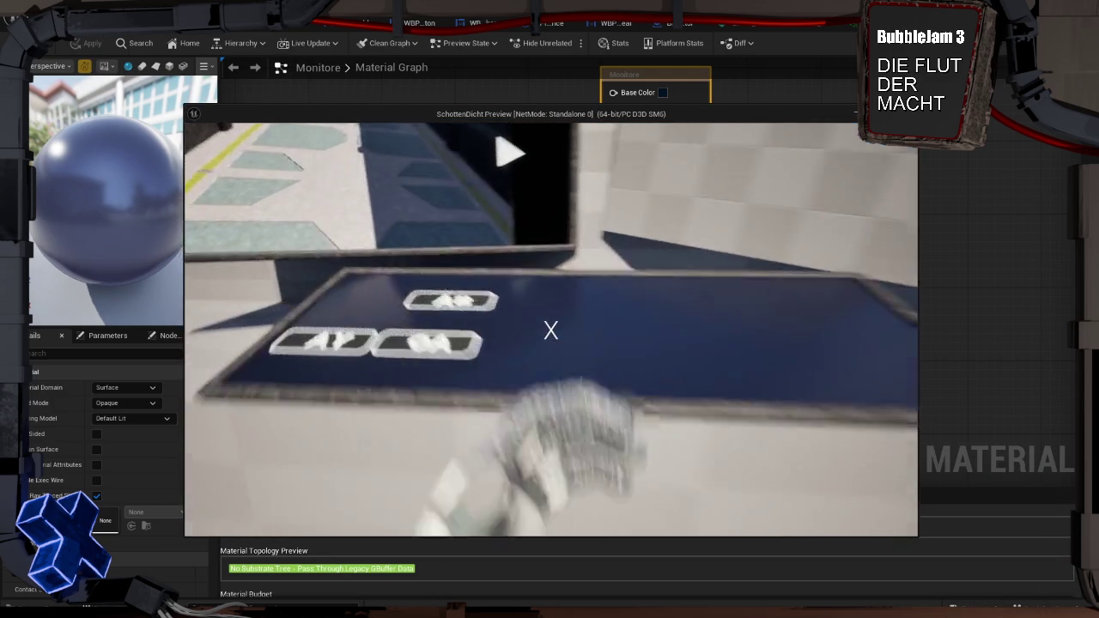
pyautogui.press('s')
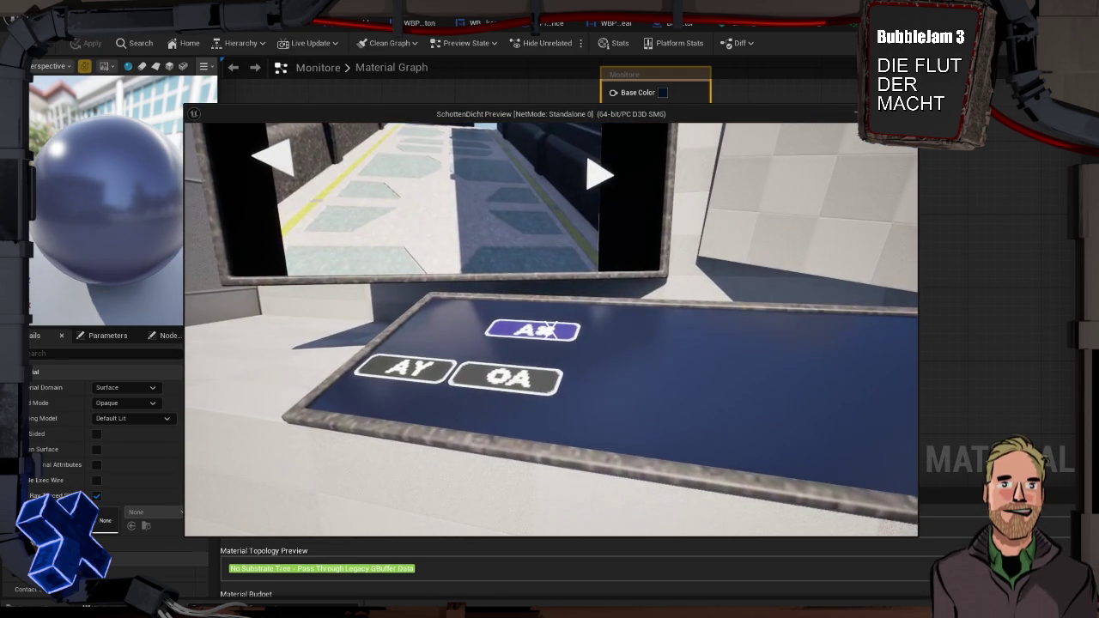
pyautogui.press('Escape')
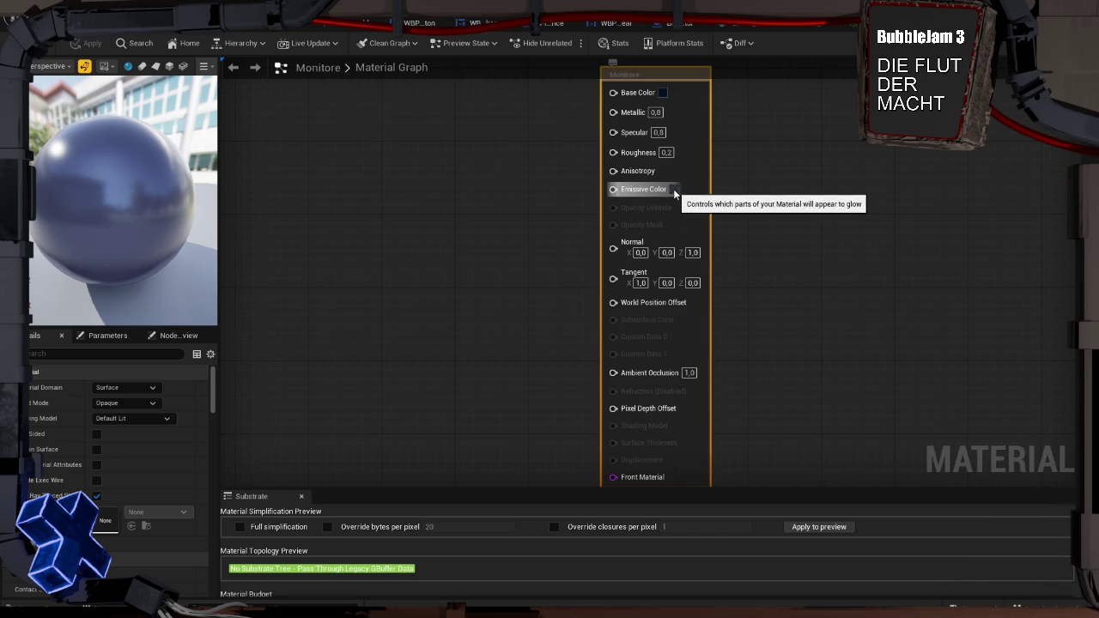
# Adjust the emissive colour's brightness, finally darkening it to a value of about 0.042
pyautogui.click(674, 188)
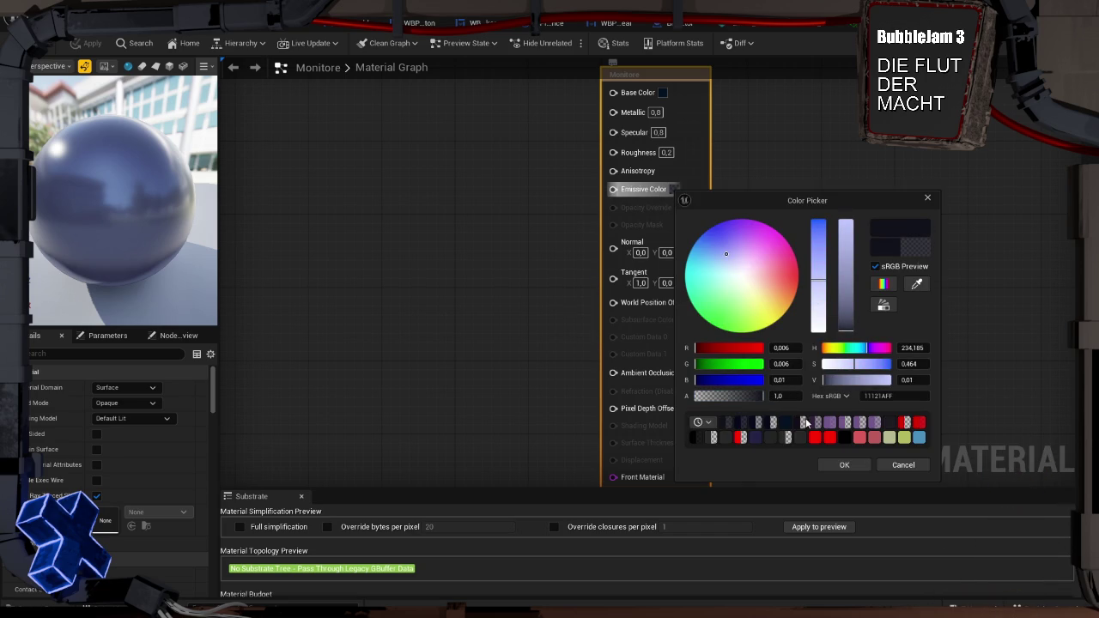
pyautogui.moveTo(848, 321); pyautogui.dragTo(850, 304)
pyautogui.click(856, 465)
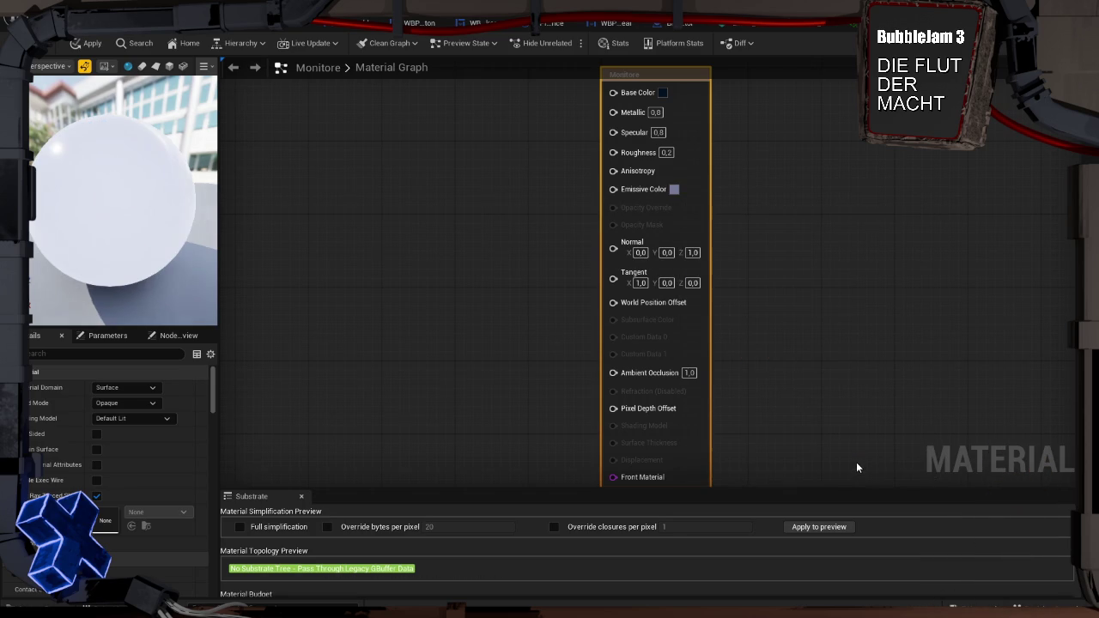
pyautogui.click(675, 188)
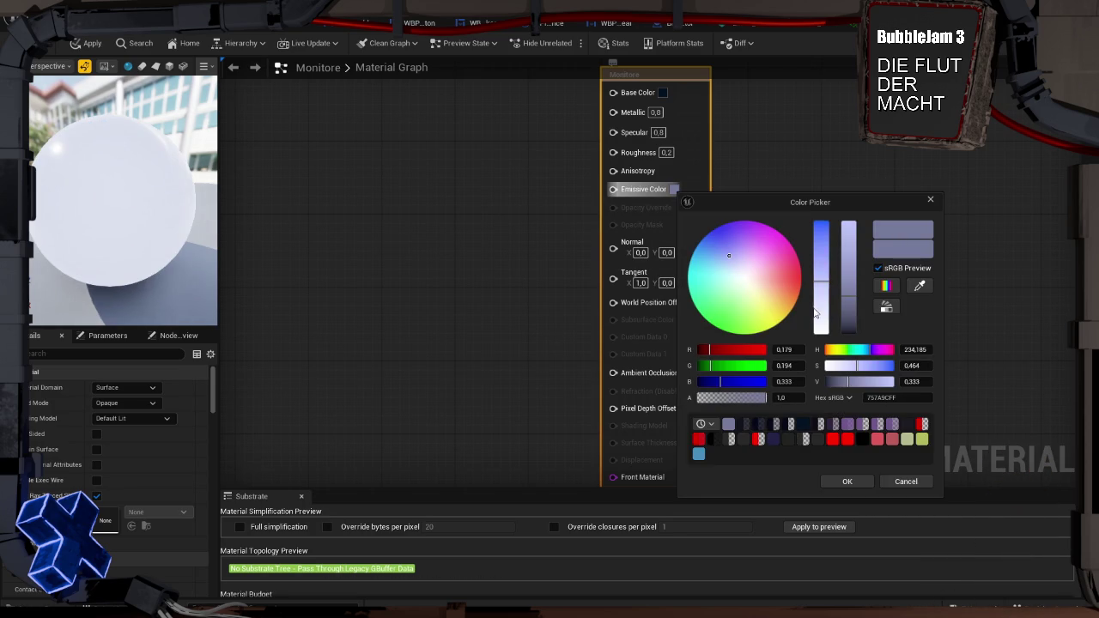
pyautogui.moveTo(847, 314); pyautogui.dragTo(848, 319)
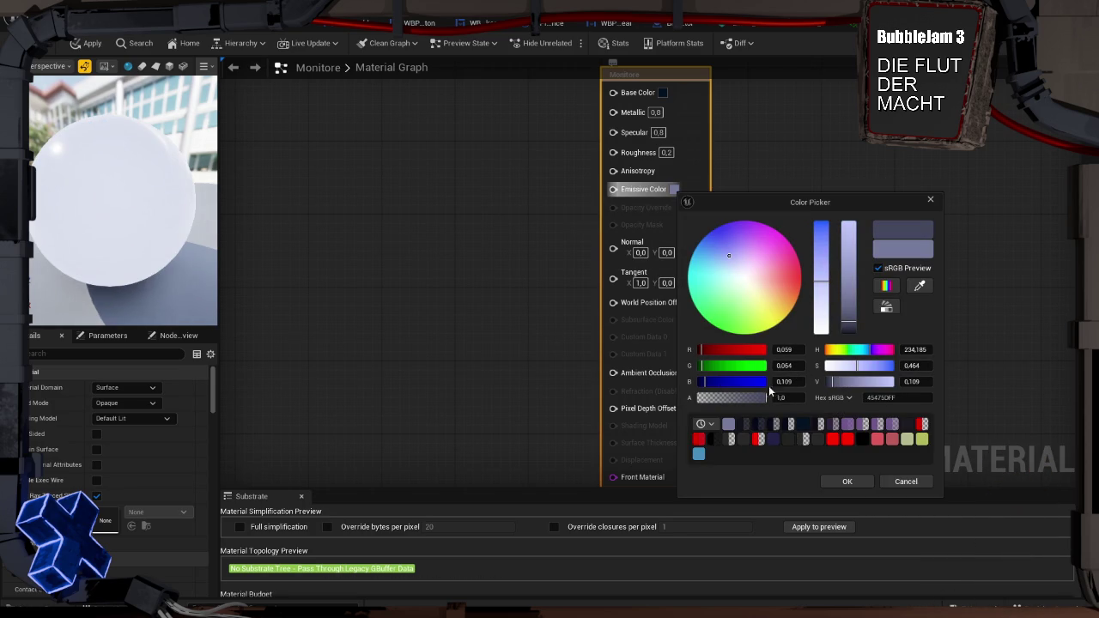
pyautogui.click(848, 481)
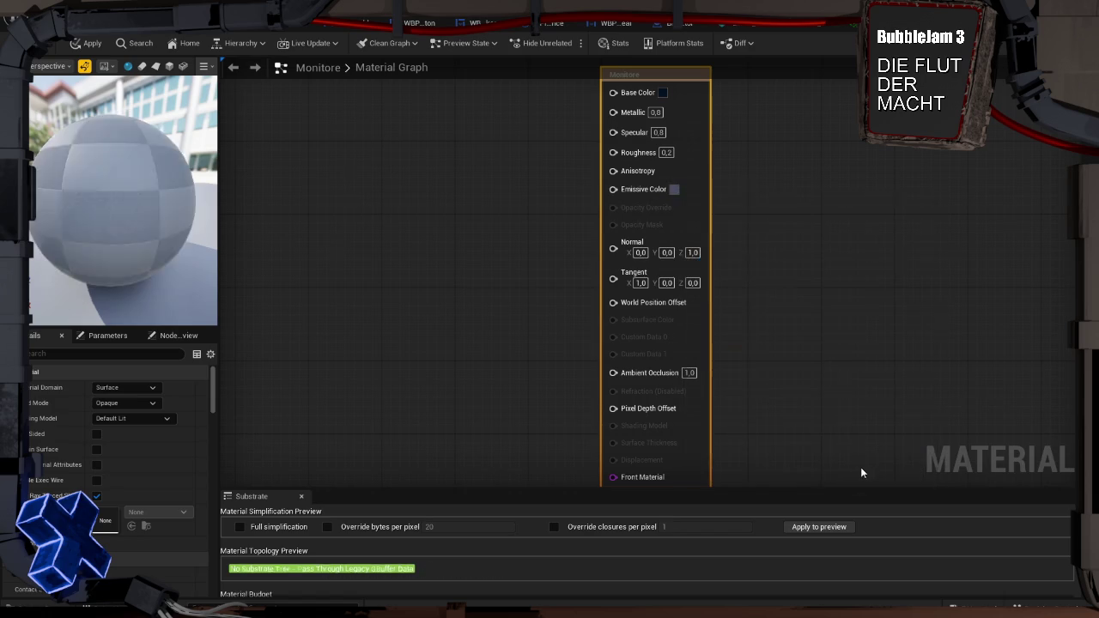
pyautogui.click(674, 190)
pyautogui.moveTo(846, 334); pyautogui.dragTo(848, 335)
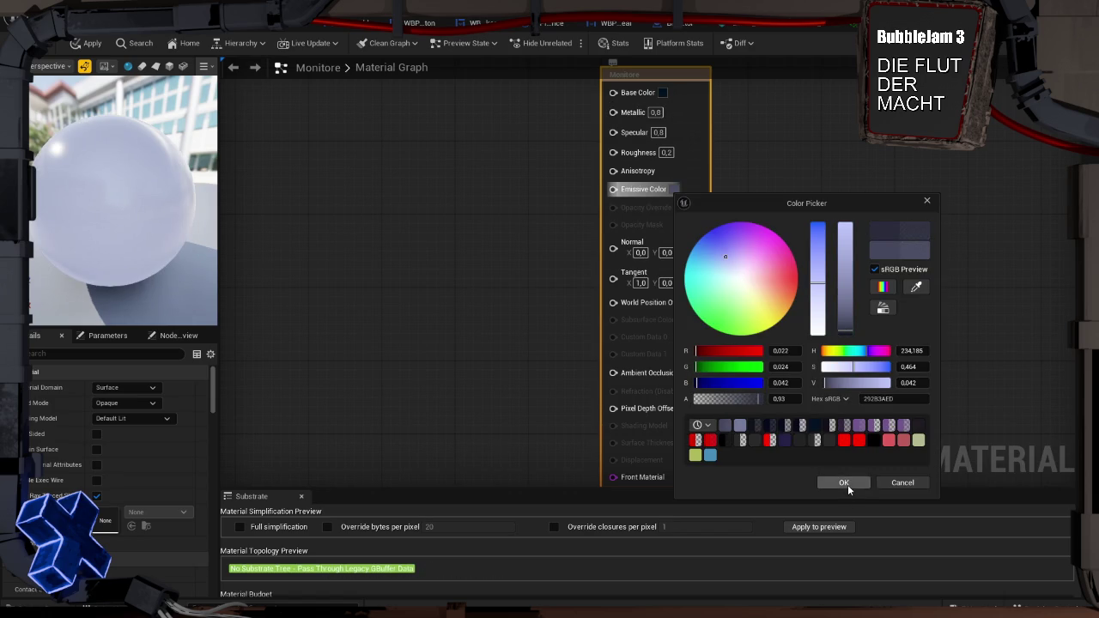
pyautogui.click(844, 484)
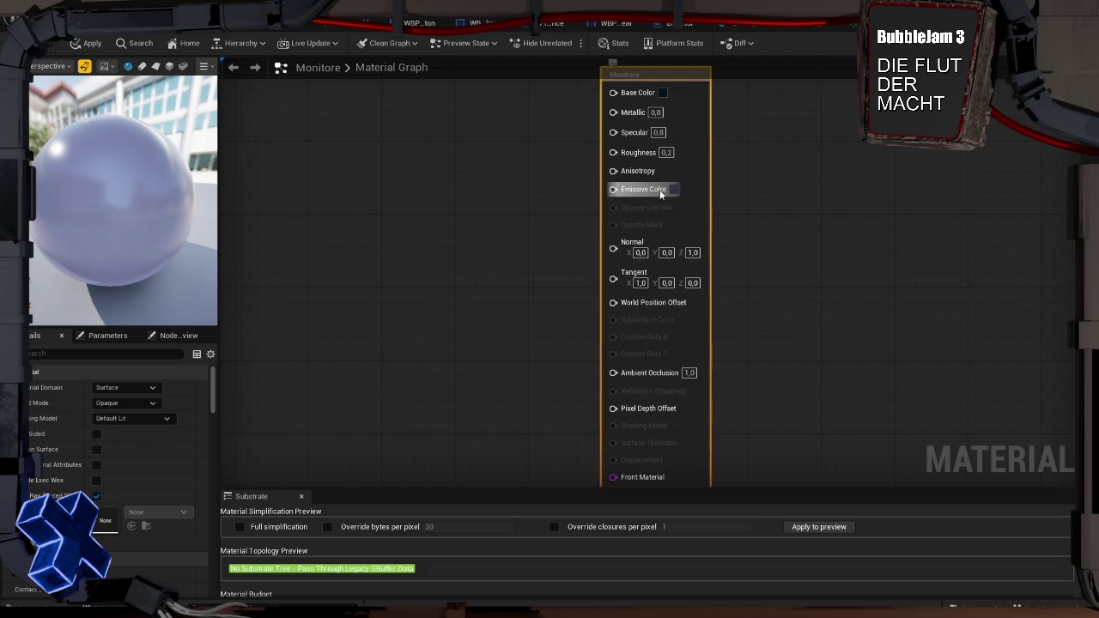
# Apply the Monitore changes and play-test the level, walking up to the dark-blue tray
pyautogui.click(93, 44)
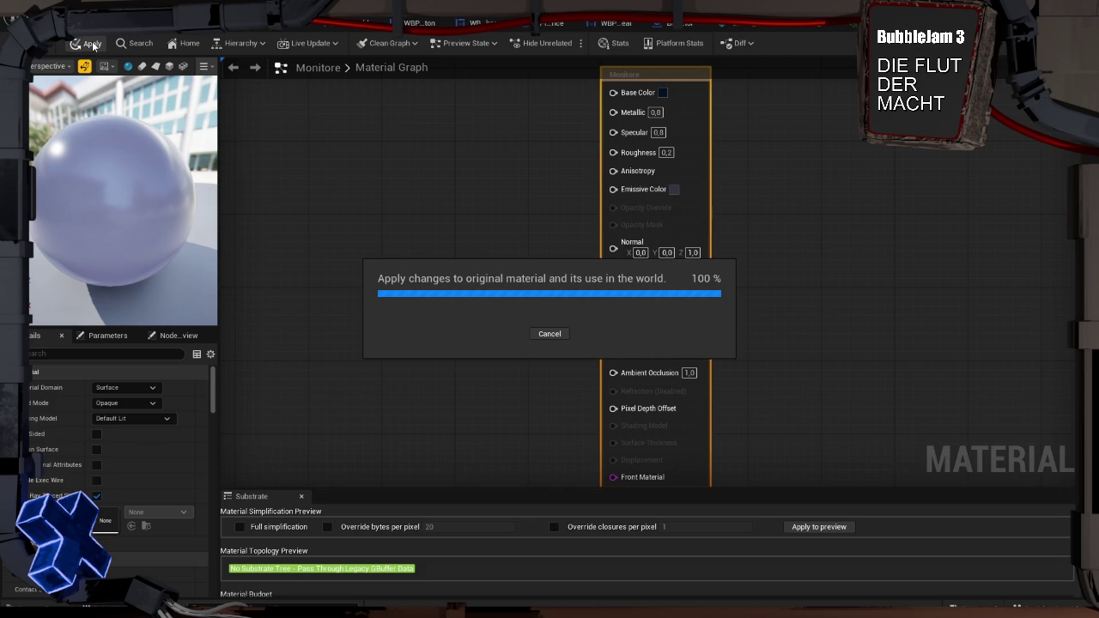
pyautogui.click(478, 346)
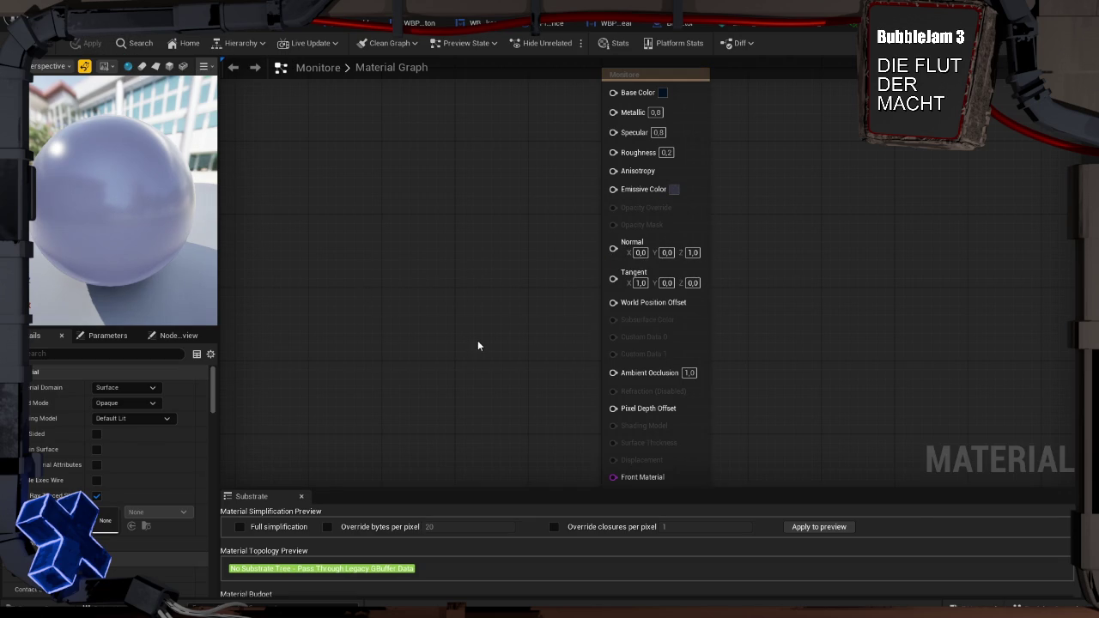
pyautogui.hotkey('alt', 'p')
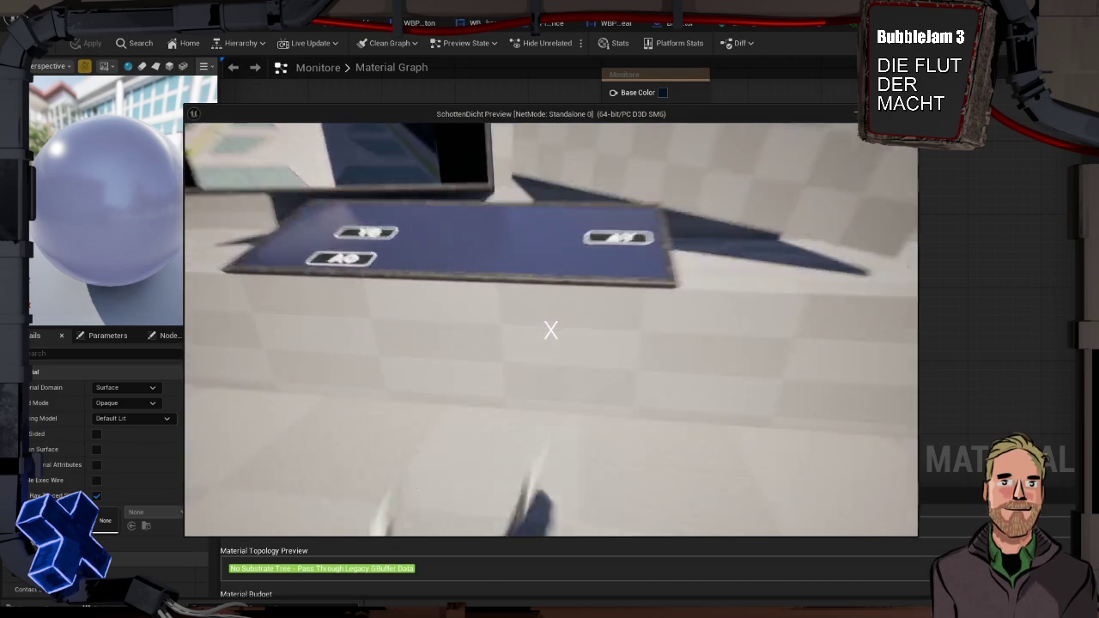
pyautogui.press('w')
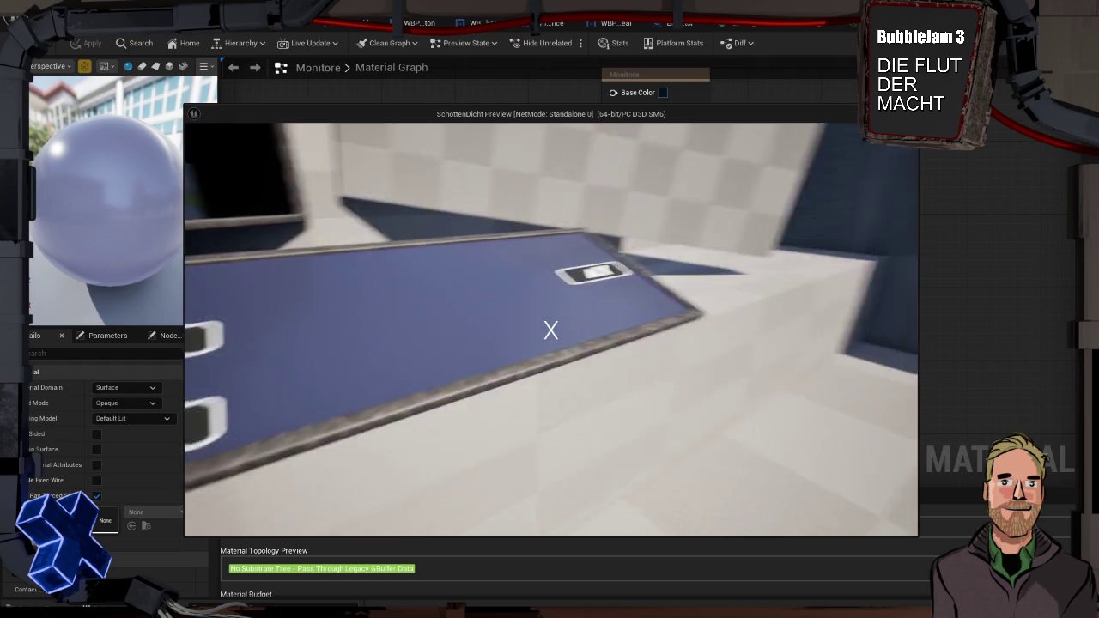
pyautogui.press('w')
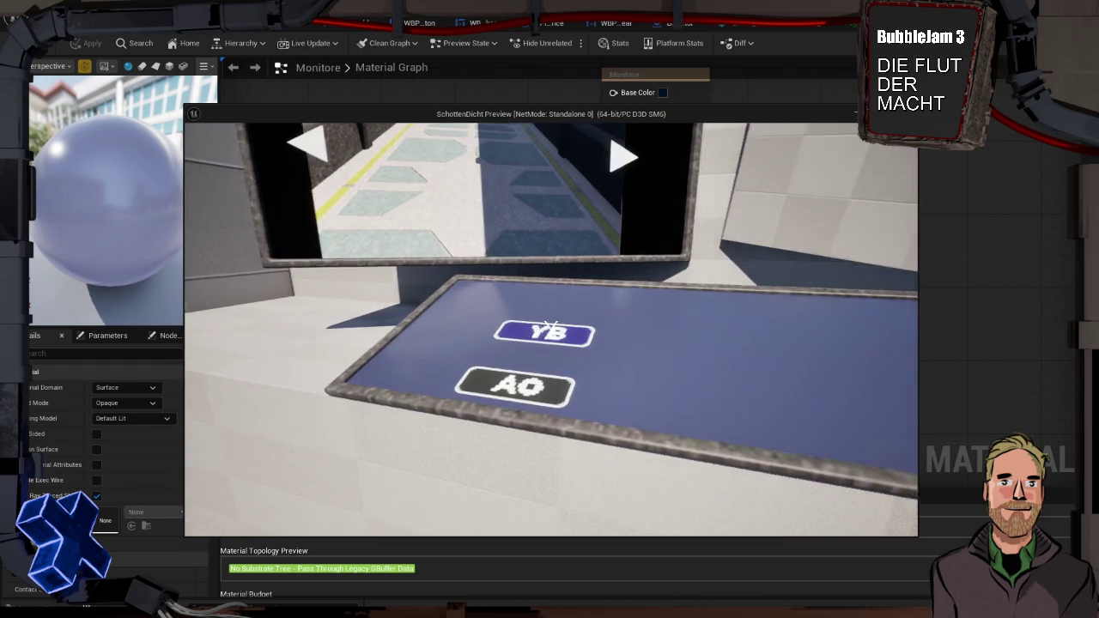
pyautogui.press('w')
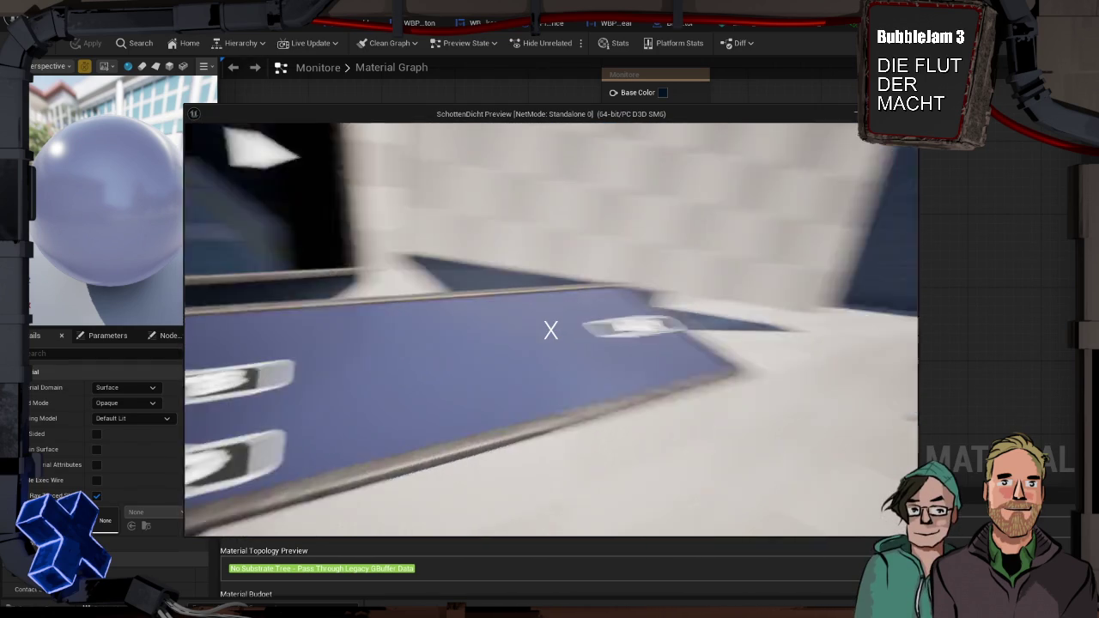
pyautogui.press('Escape')
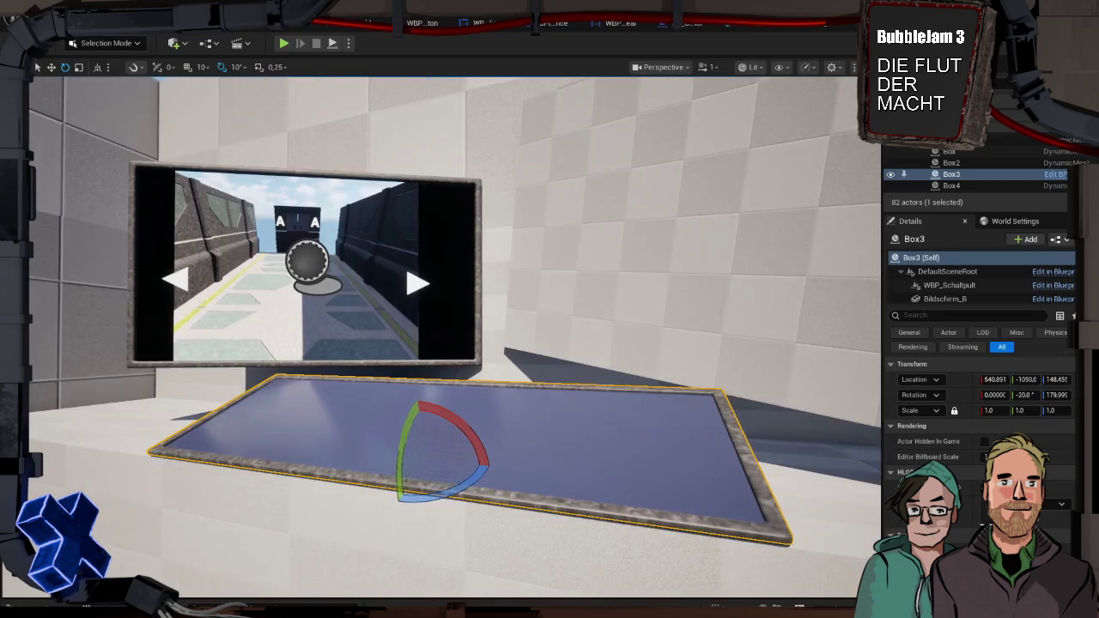
# Place the Decke ceiling piece from the Content Browser into the level
pyautogui.scroll(-10, 595, 288)
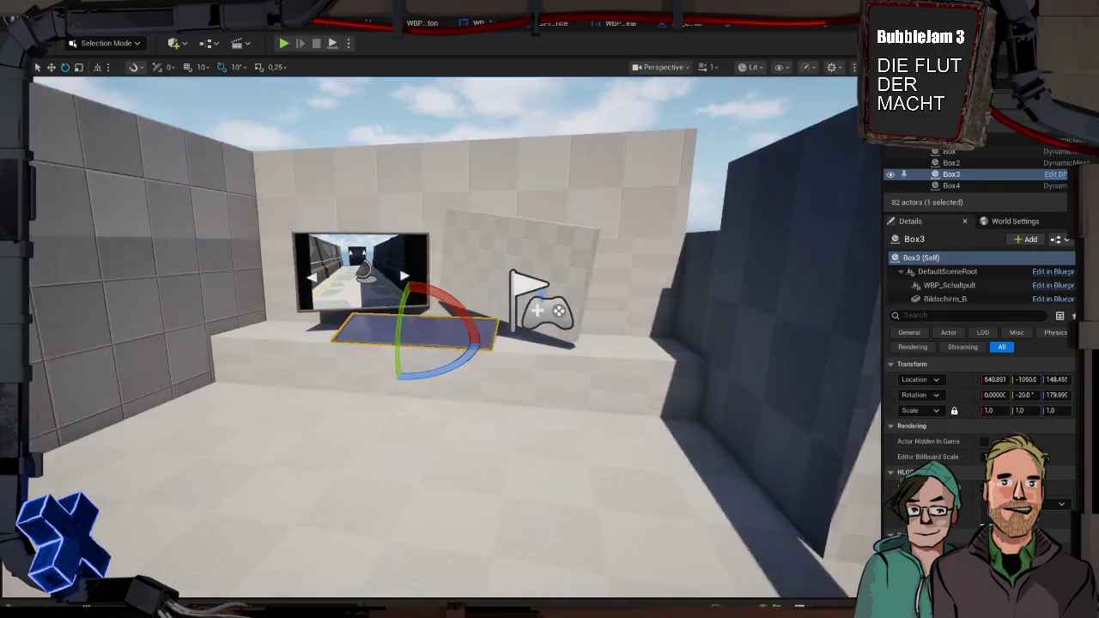
pyautogui.hotkey('ctrl', 'space')
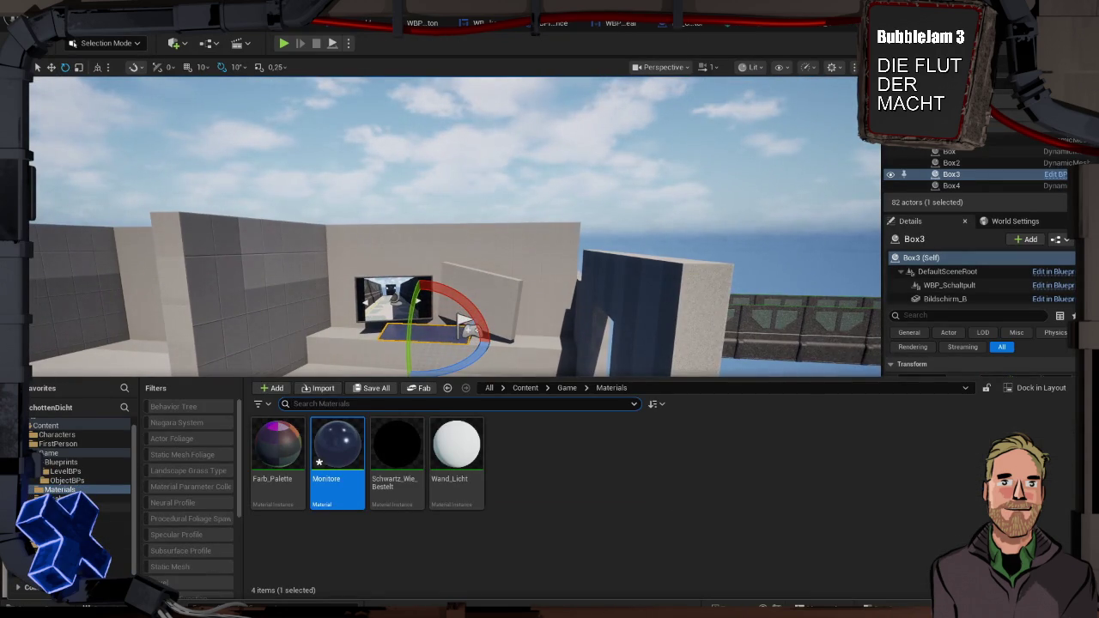
pyautogui.click(86, 499)
pyautogui.moveTo(574, 447); pyautogui.dragTo(362, 273)
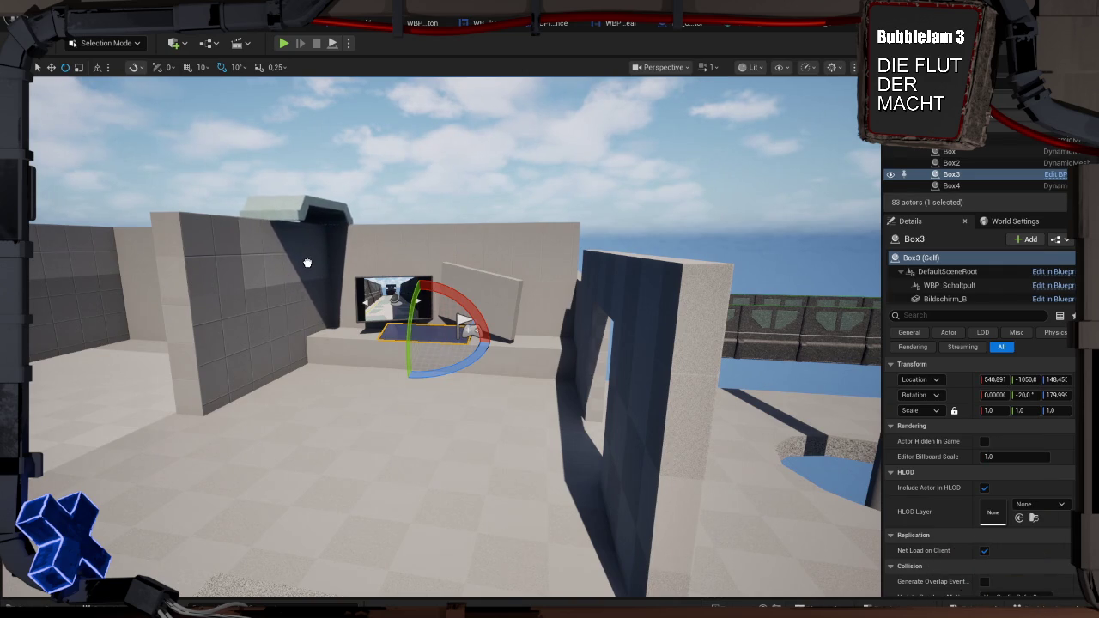
pyautogui.click(308, 263)
# Scale the ceiling to about 3.95 along Y and 8.03 along X, then play-test
pyautogui.press('r')
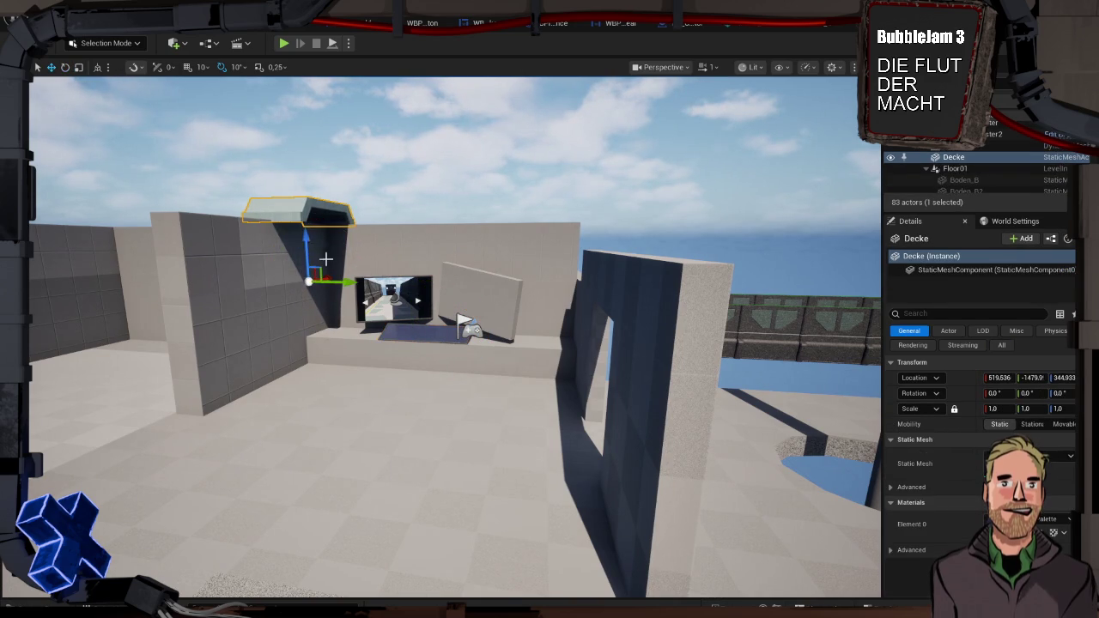
pyautogui.moveTo(341, 281)
pyautogui.mouseDown()
pyautogui.moveTo(324, 279)
pyautogui.moveTo(442, 305)
pyautogui.mouseUp()
pyautogui.scroll(-10, 441, 306)
pyautogui.press('e')
pyautogui.press('r')
pyautogui.moveTo(543, 295); pyautogui.dragTo(584, 298)
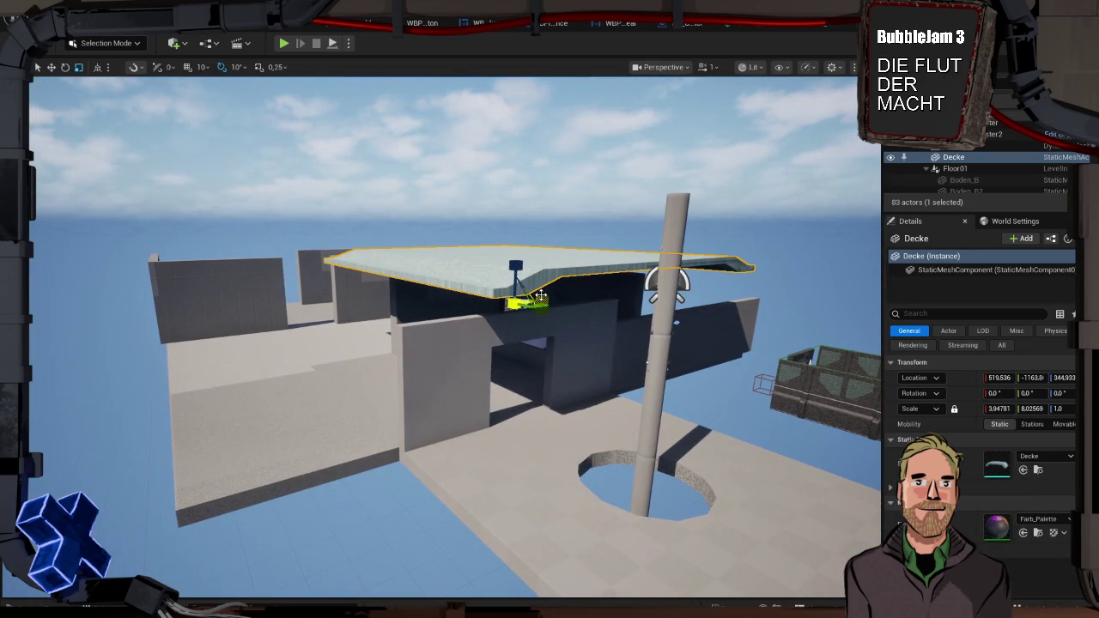
pyautogui.hotkey('alt', 'p')
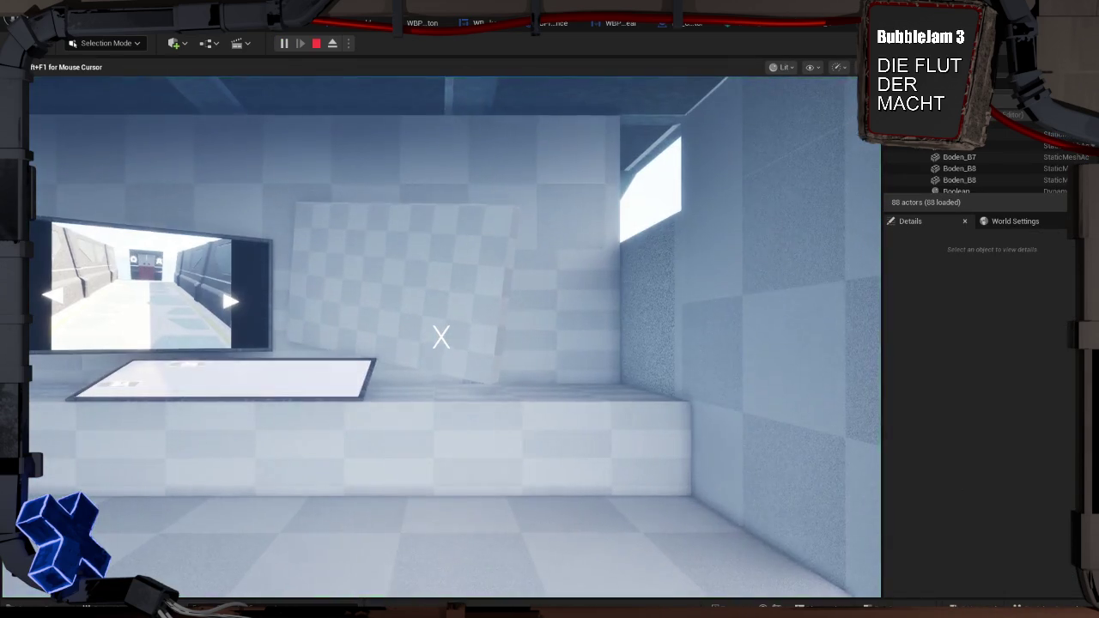
pyautogui.press('w')
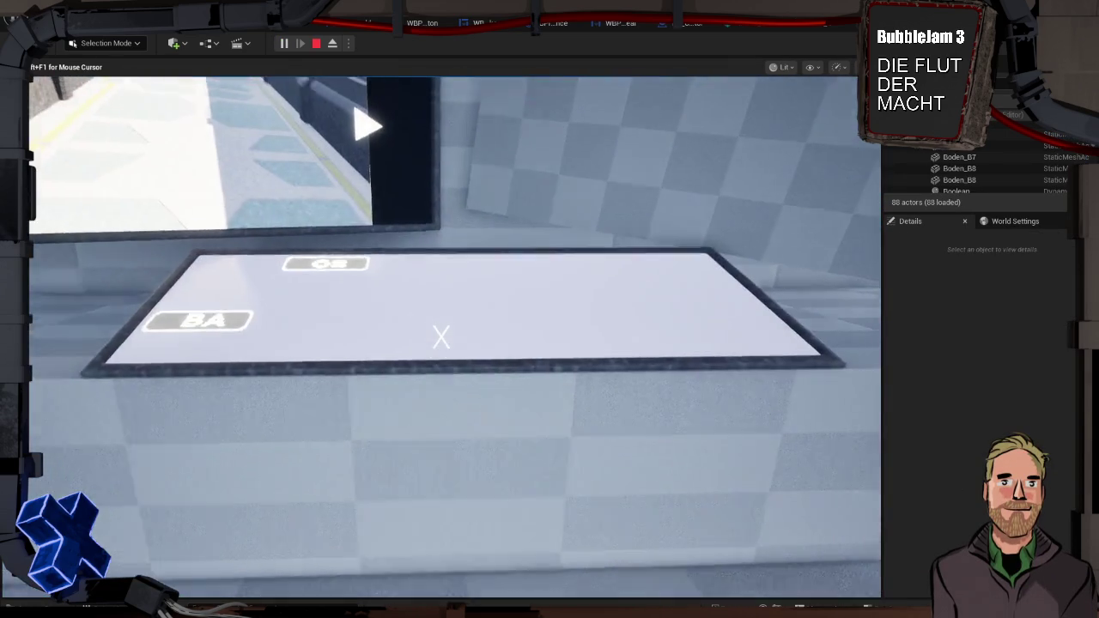
pyautogui.press('s')
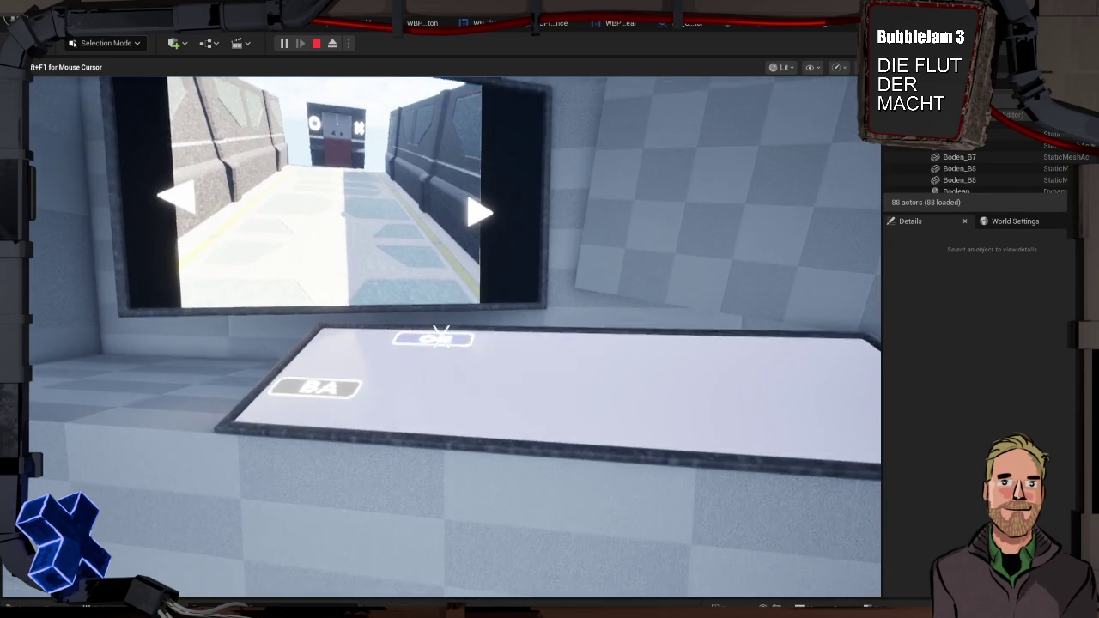
pyautogui.moveTo(441, 336)
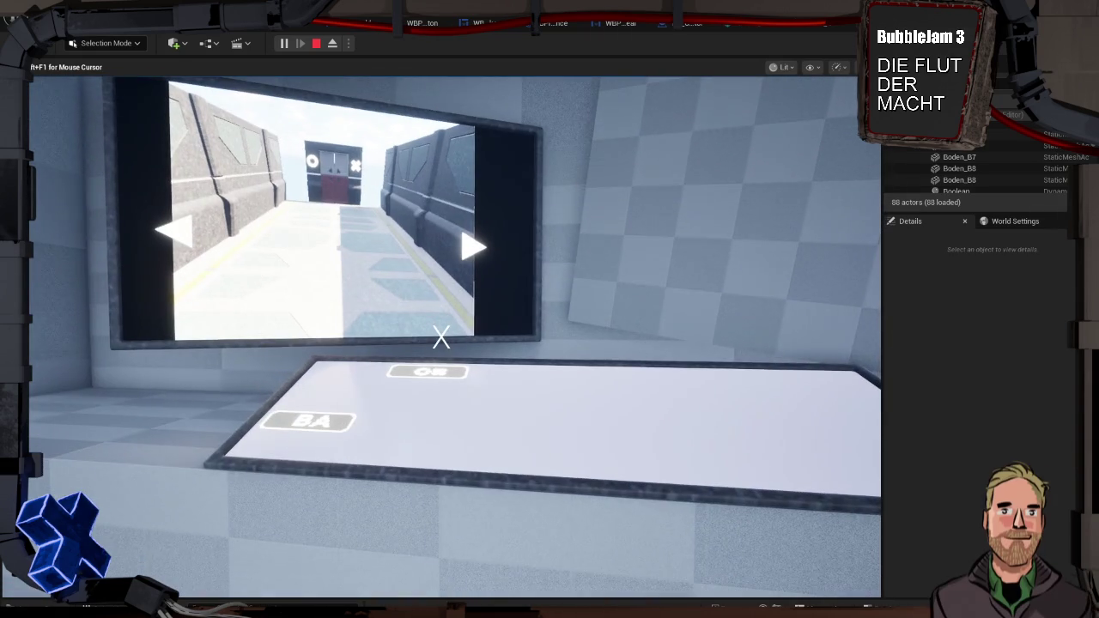
pyautogui.press('Escape')
pyautogui.moveTo(309, 456)
pyautogui.mouseDown()
pyautogui.moveTo(258, 438)
pyautogui.moveTo(258, 464)
pyautogui.moveTo(232, 464)
pyautogui.moveTo(231, 425)
pyautogui.moveTo(417, 466)
pyautogui.mouseUp()
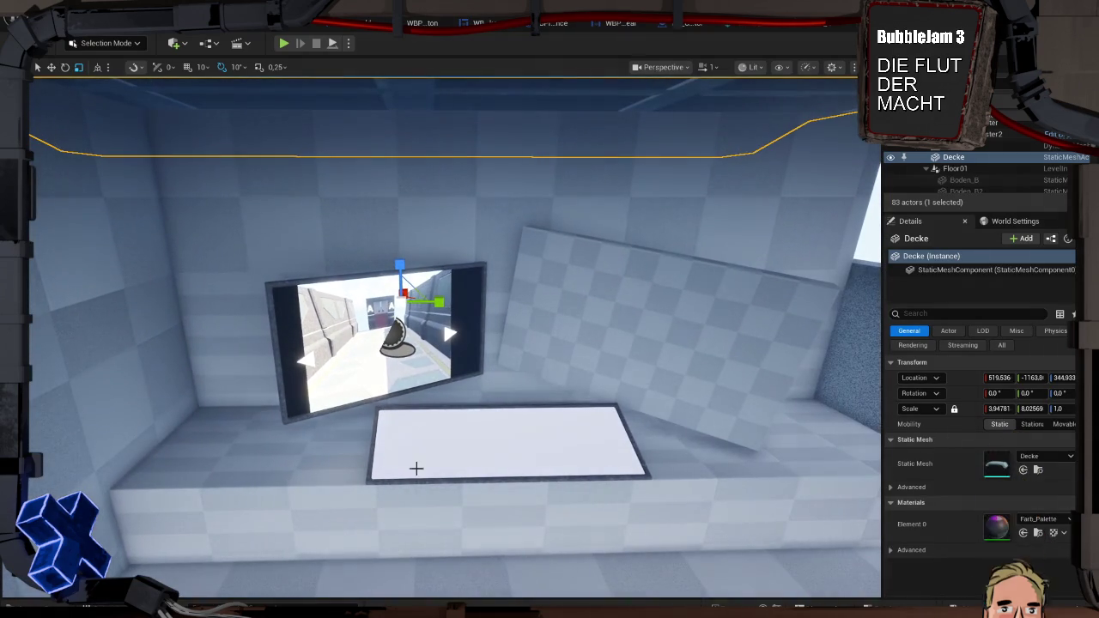
pyautogui.click(432, 439)
pyautogui.hotkey('ctrl', 'space')
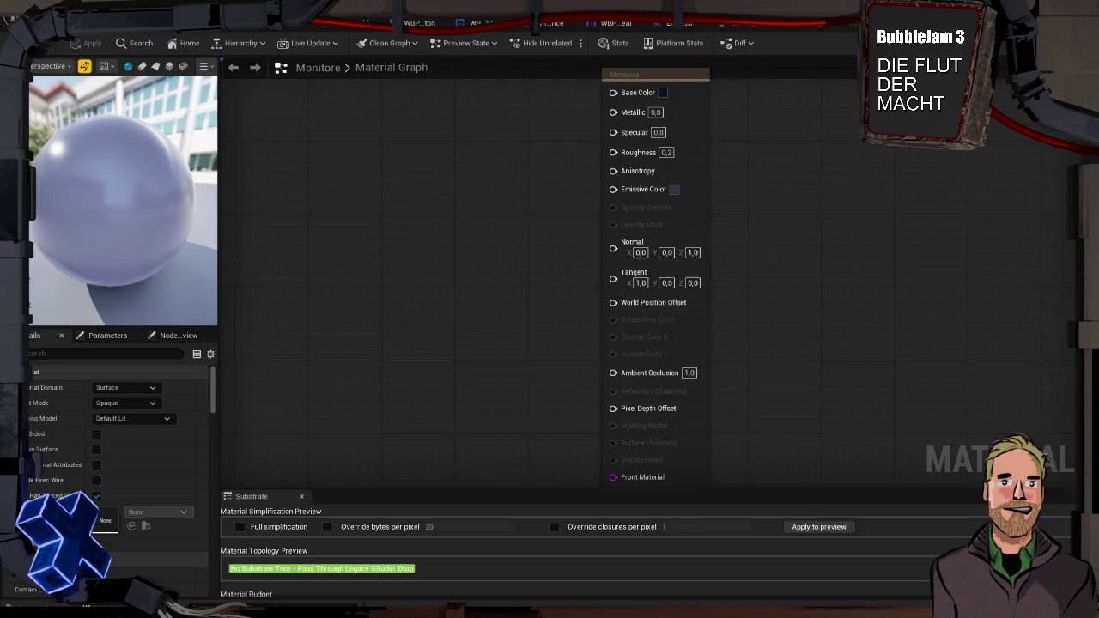
# Lower the Monitore emissive colour's alpha to 0.296
pyautogui.click(673, 190)
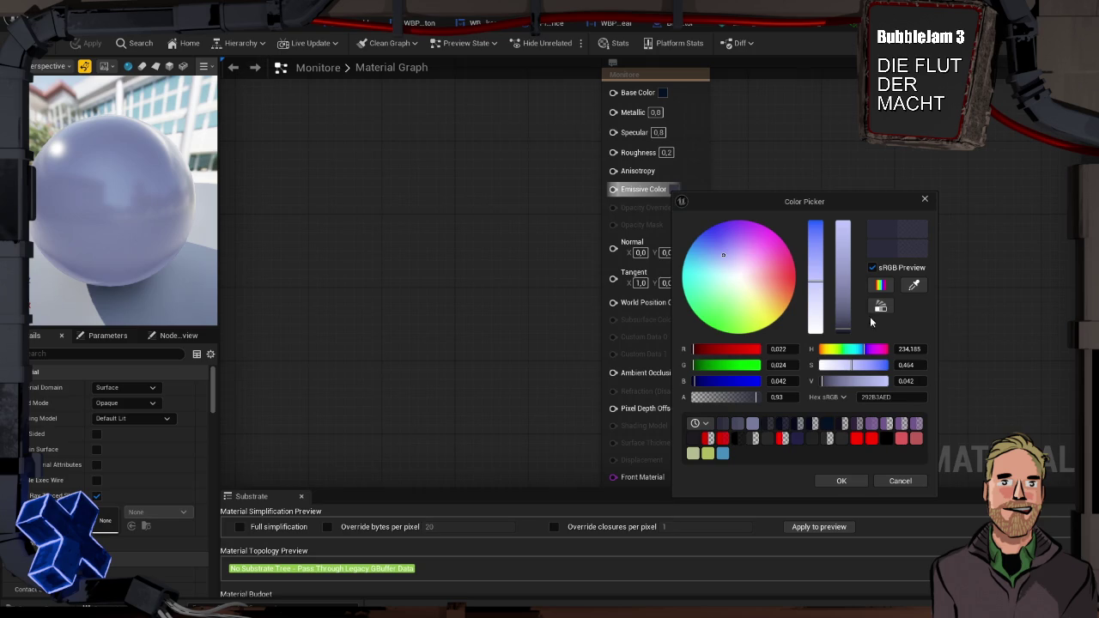
pyautogui.click(728, 396)
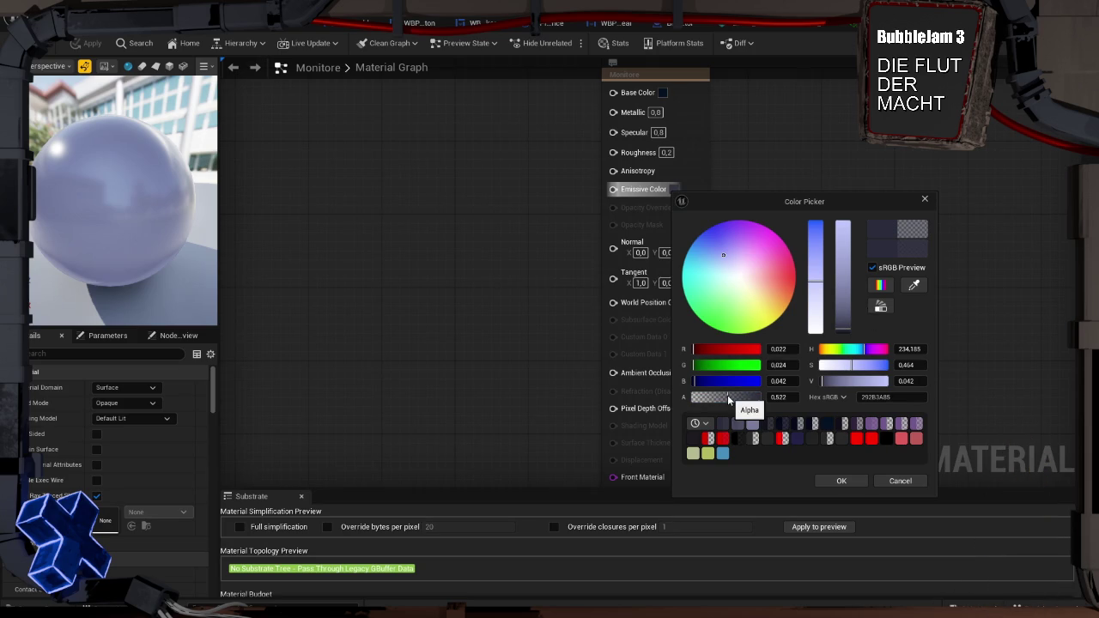
pyautogui.click(714, 398)
pyautogui.click(841, 482)
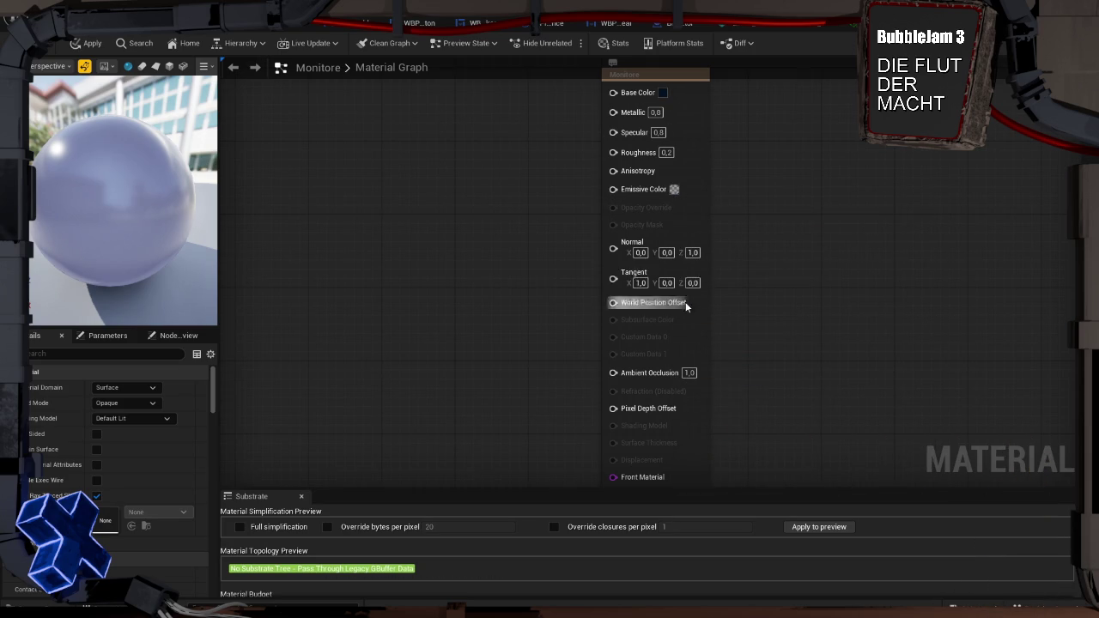
# Raise emissive saturation to about 0.69, then search for a node to feed Emissive Color
pyautogui.click(675, 188)
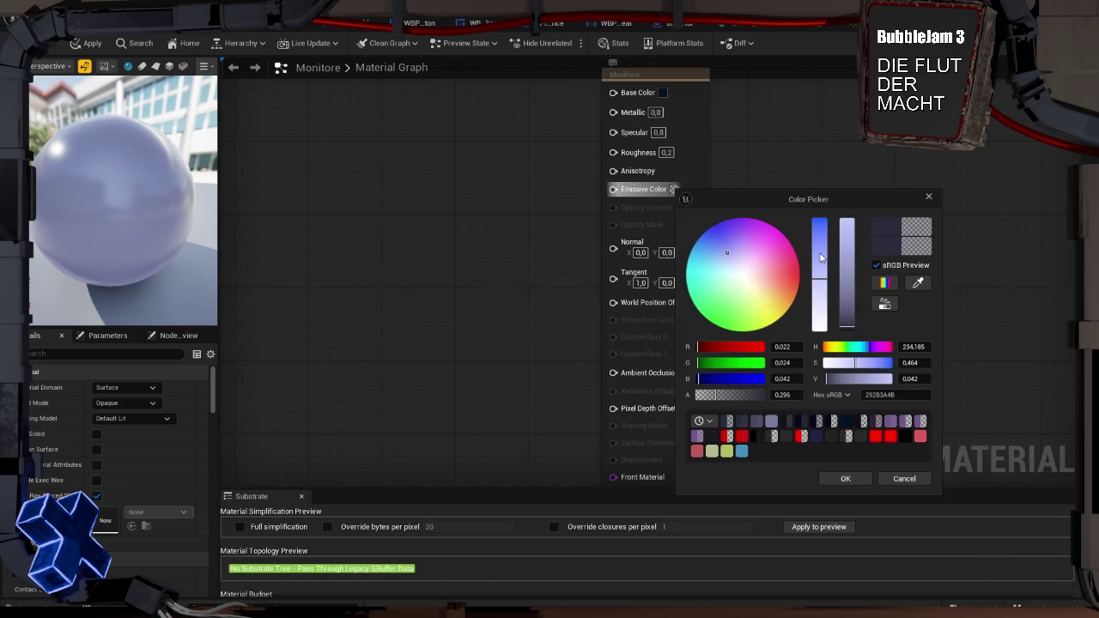
pyautogui.click(820, 257)
pyautogui.click(847, 479)
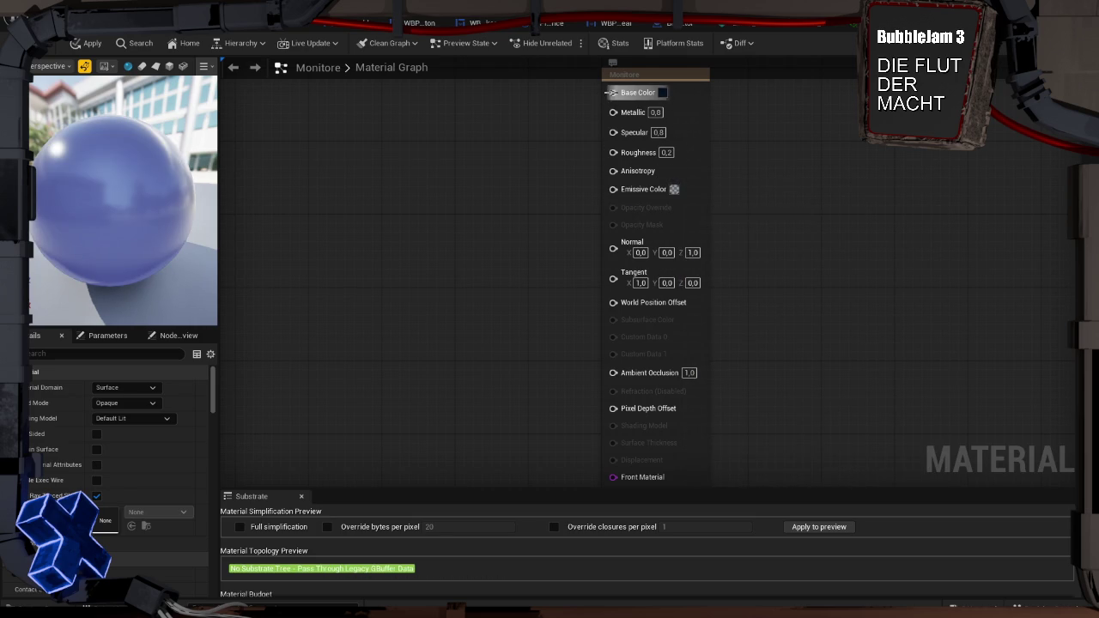
pyautogui.moveTo(612, 189); pyautogui.dragTo(506, 184)
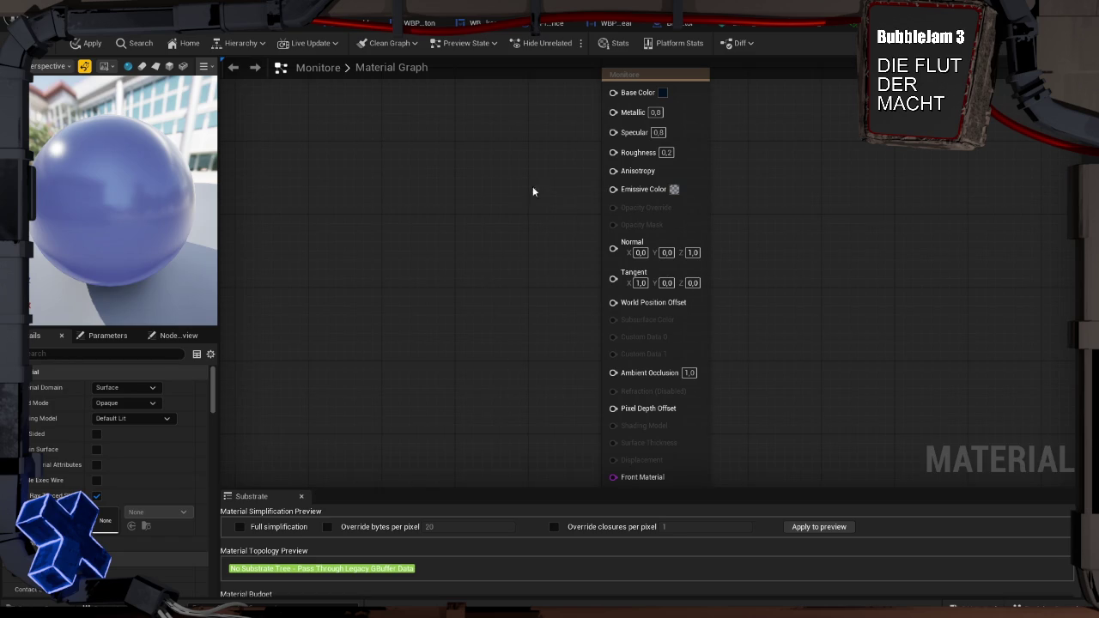
pyautogui.rightClick(450, 167)
# Add a Constant4Vector node to the Monitore graph and delete the extra Constant nodes
pyautogui.write('tex')
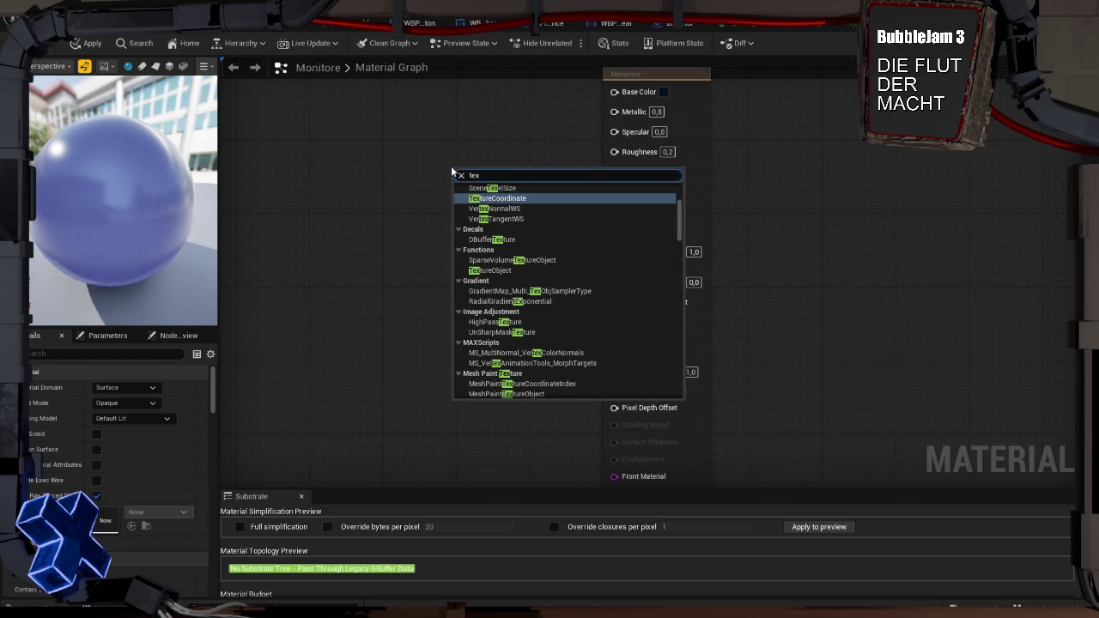
pyautogui.write(' v')
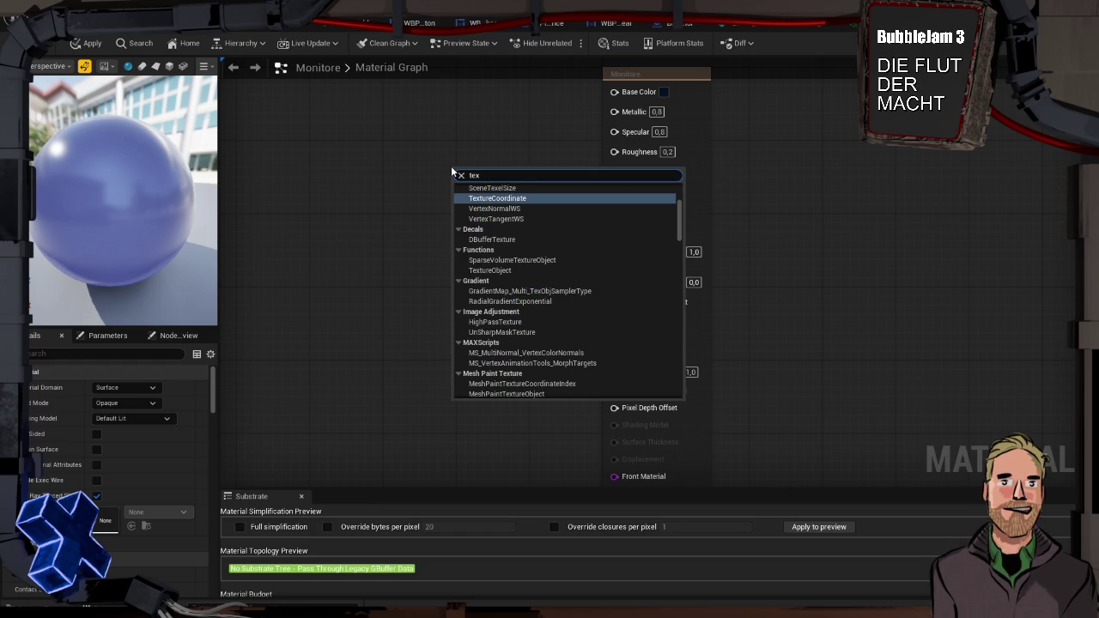
pyautogui.press('BackSpace')
pyautogui.press('BackSpace')
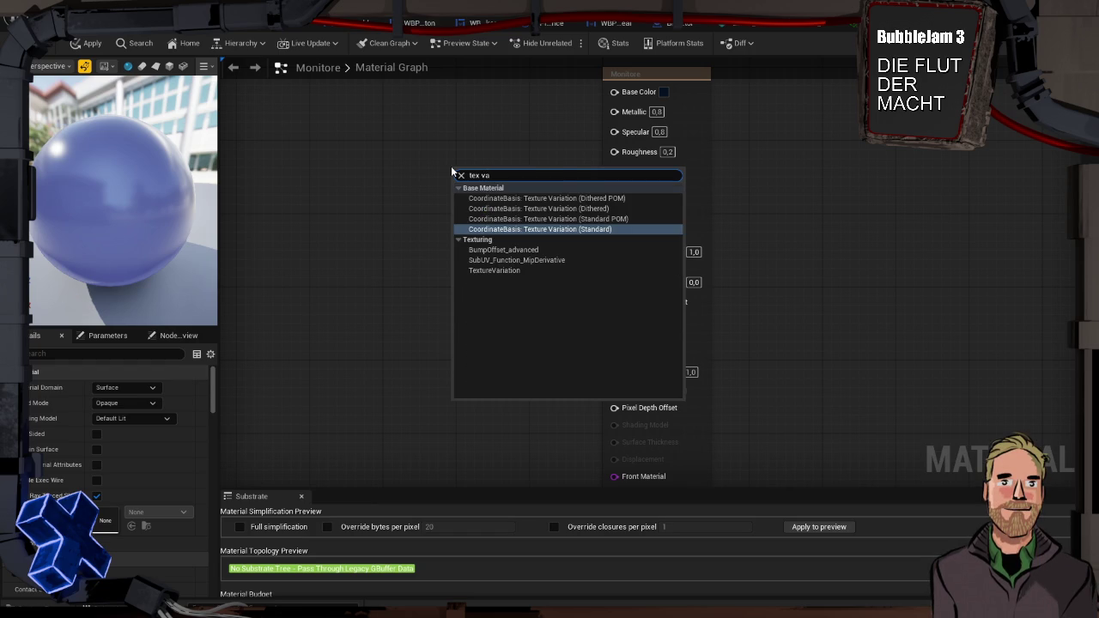
pyautogui.press('BackSpace')
pyautogui.press('BackSpace')
pyautogui.press('BackSpace')
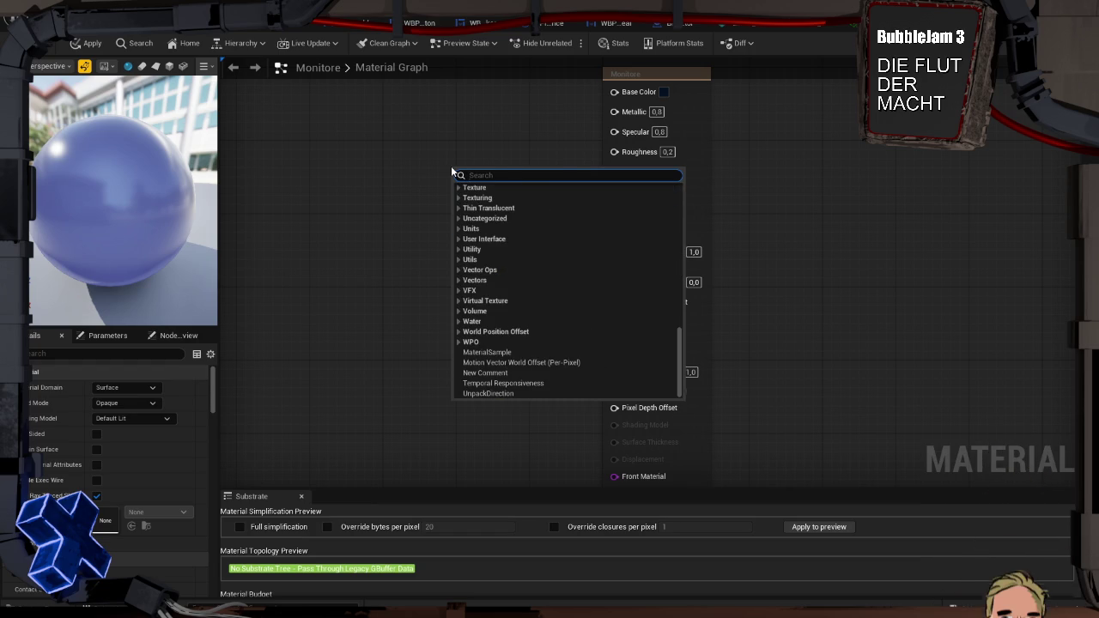
pyautogui.click(432, 164)
pyautogui.click(433, 164)
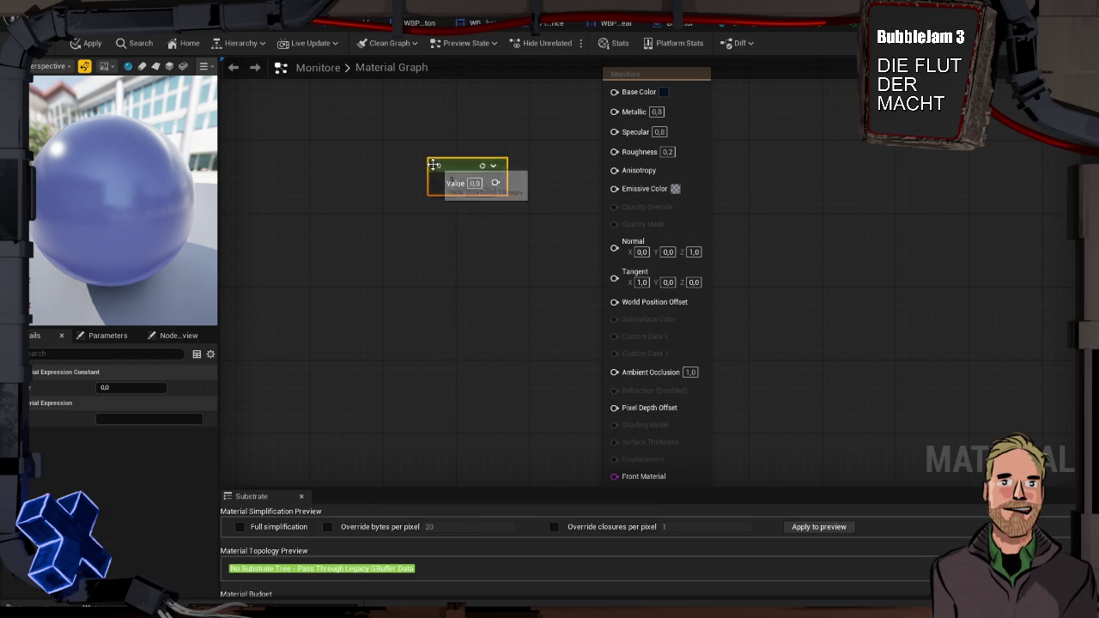
pyautogui.click(440, 216)
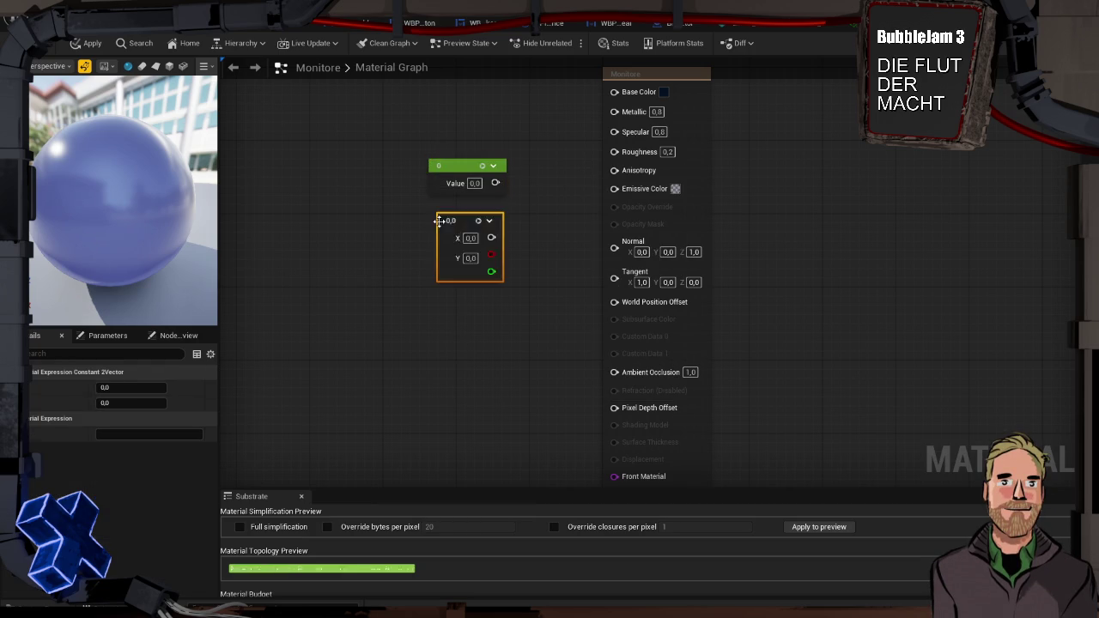
pyautogui.click(444, 325)
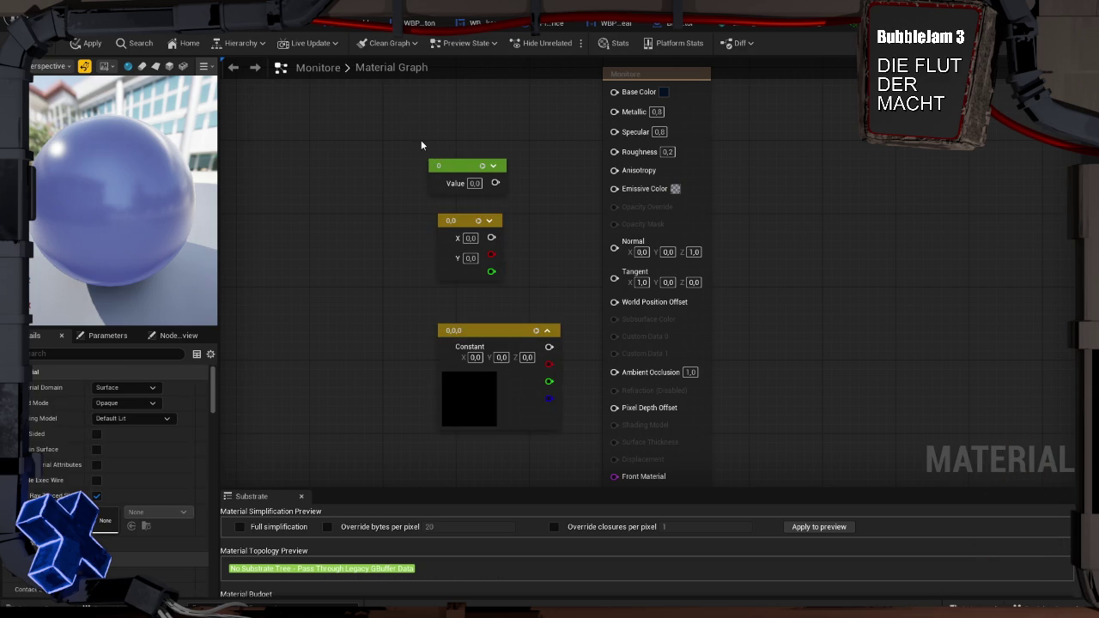
pyautogui.click(394, 429)
pyautogui.moveTo(461, 223); pyautogui.dragTo(507, 378)
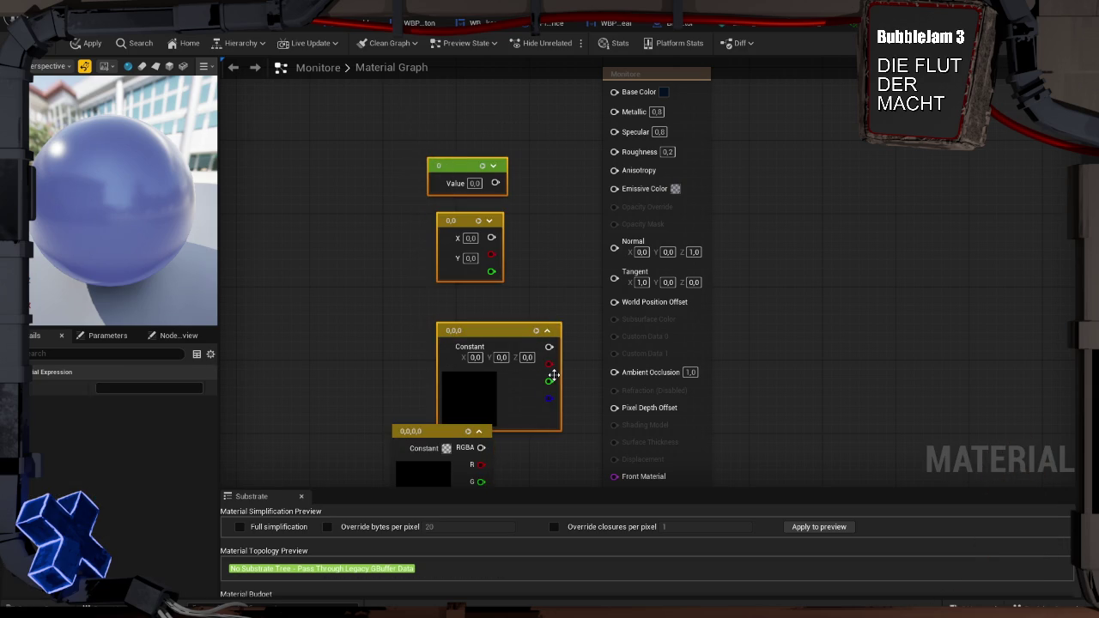
pyautogui.press('Delete')
# Set the Constant4Vector to dark blue (0.016, 0.018, 0.042, 1) and pull a wire from its output
pyautogui.moveTo(449, 426); pyautogui.dragTo(457, 161)
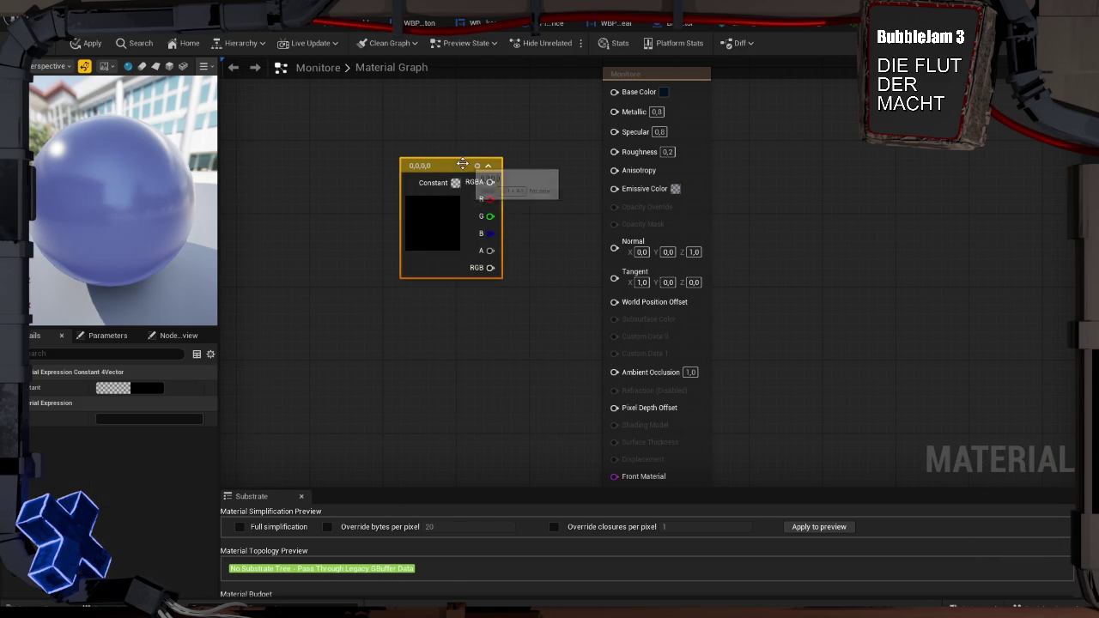
pyautogui.doubleClick(424, 221)
pyautogui.press('Escape')
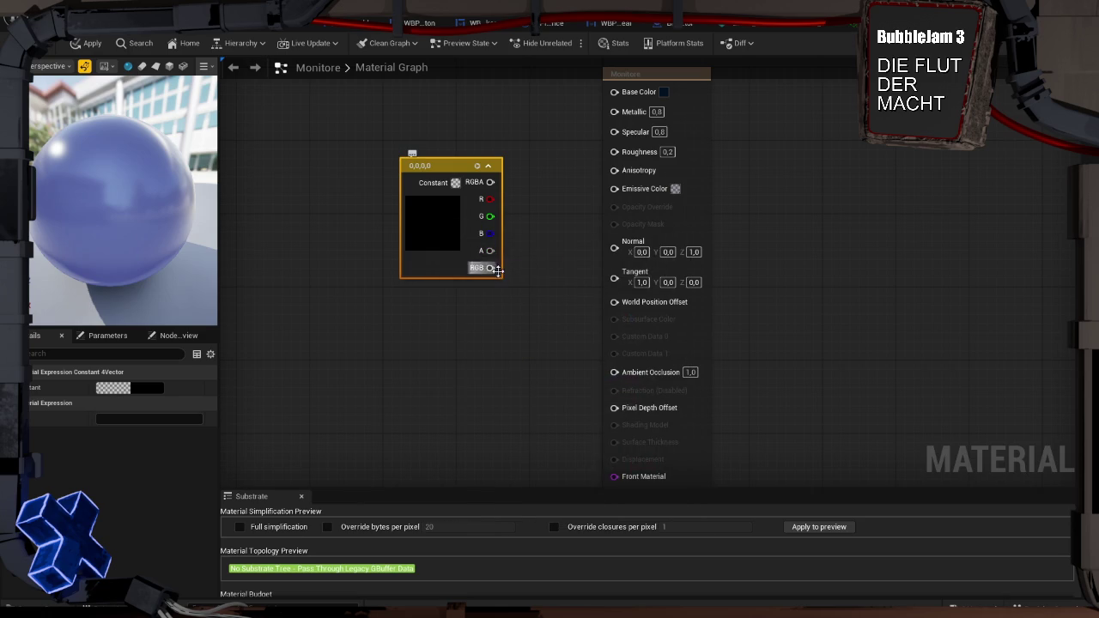
pyautogui.doubleClick(446, 211)
pyautogui.click(492, 268)
pyautogui.moveTo(617, 244); pyautogui.dragTo(618, 349)
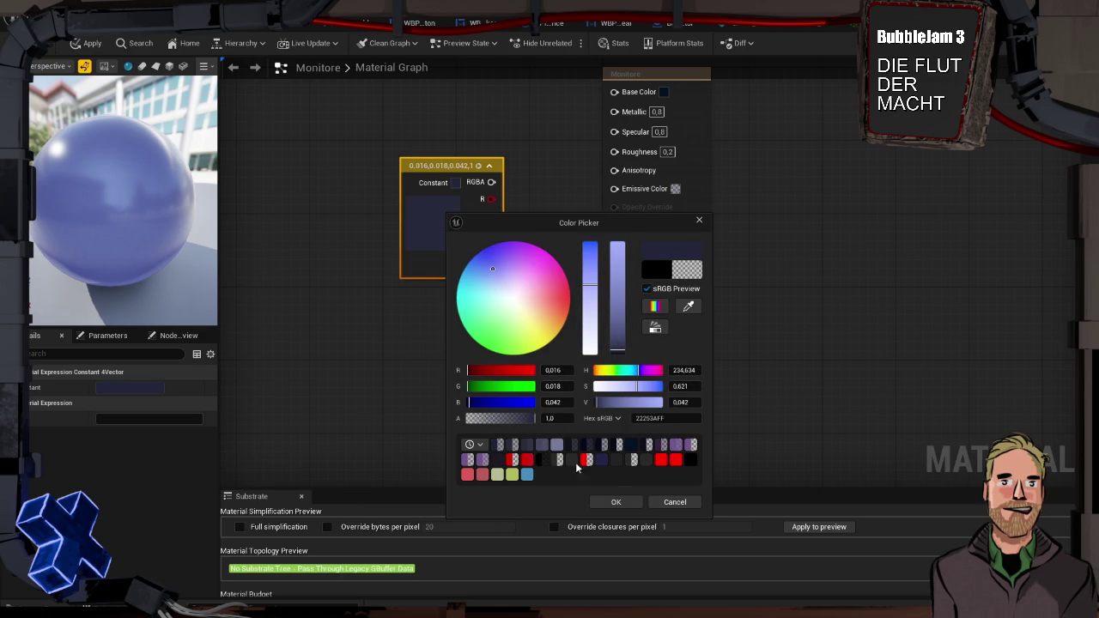
pyautogui.click(616, 503)
pyautogui.moveTo(452, 169); pyautogui.dragTo(369, 159)
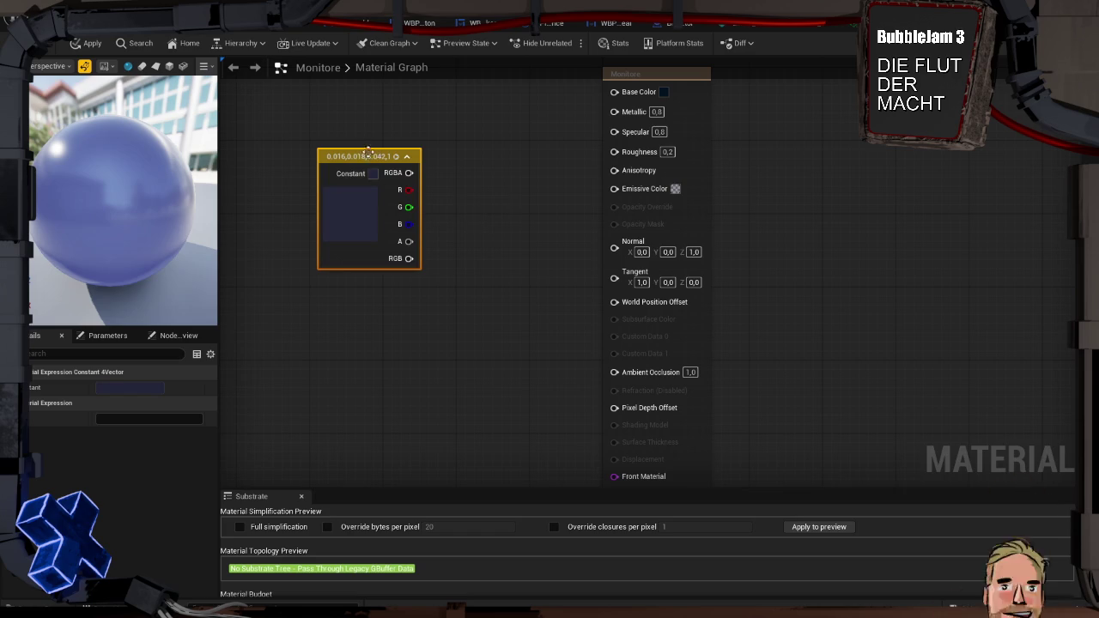
pyautogui.moveTo(409, 260)
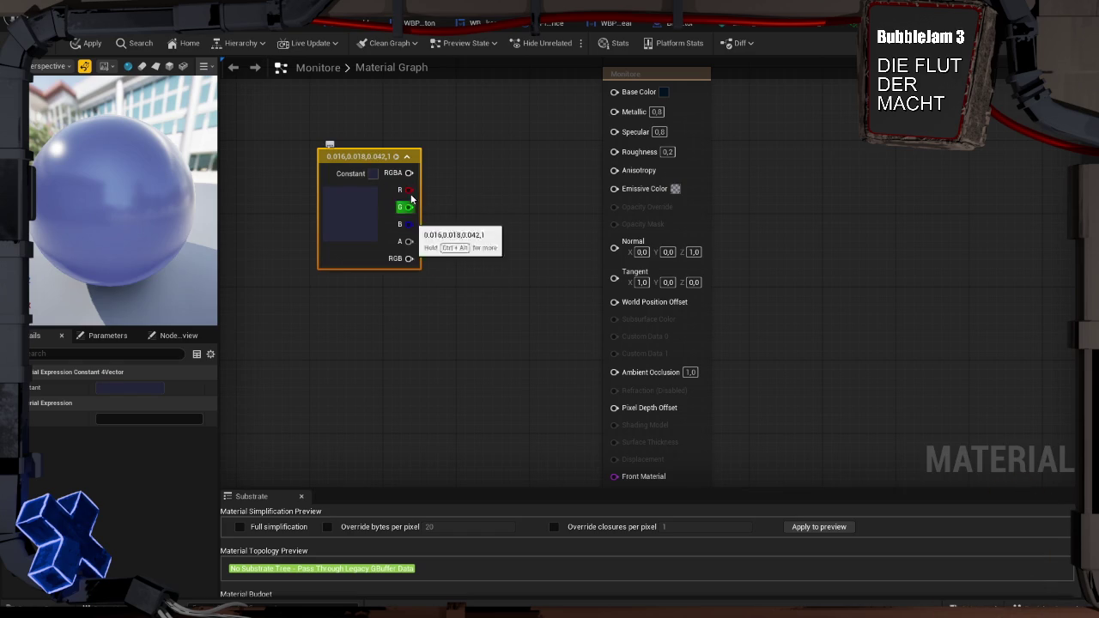
pyautogui.moveTo(410, 172); pyautogui.dragTo(508, 197)
# Add a Multiply node on the colour with B set to 0,5, feeding Emissive Color
pyautogui.write('multiply')
pyautogui.press('Return')
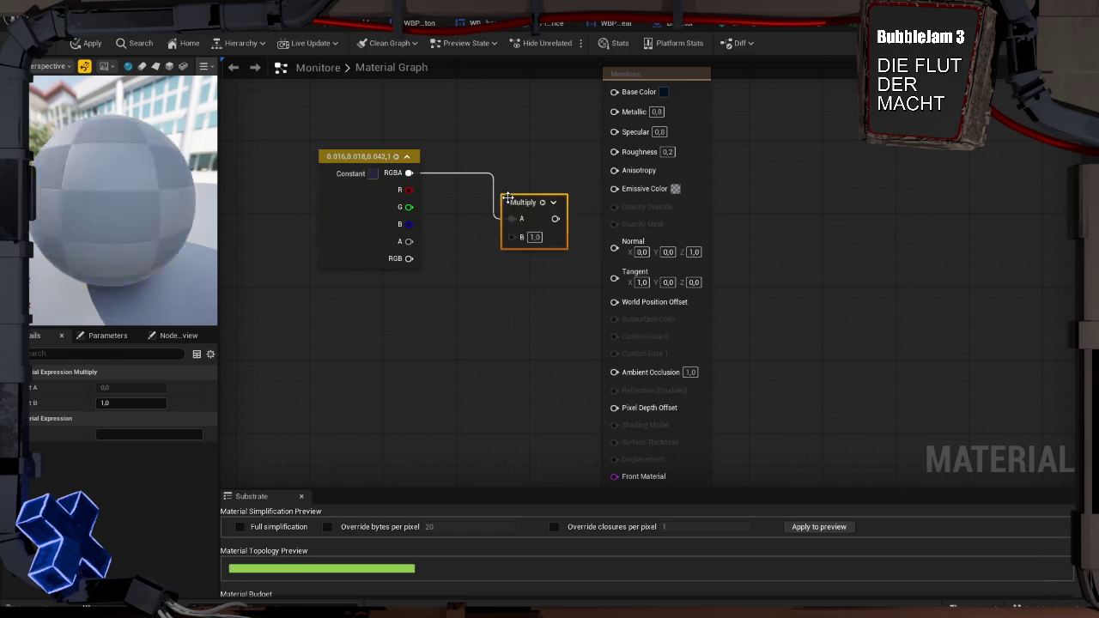
pyautogui.write('0,2')
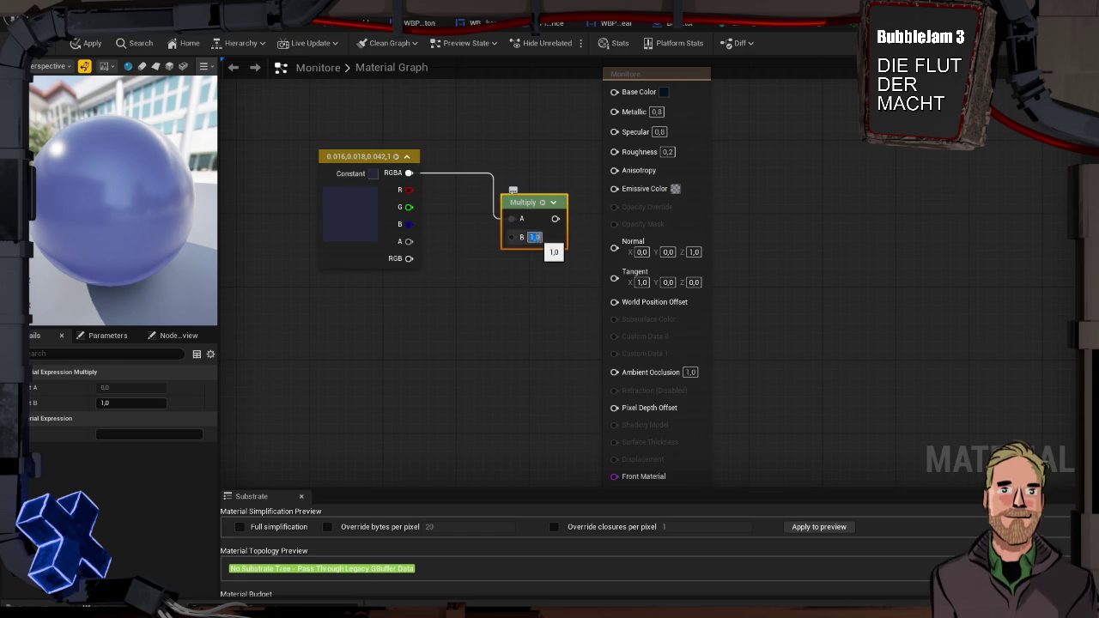
pyautogui.press('Return')
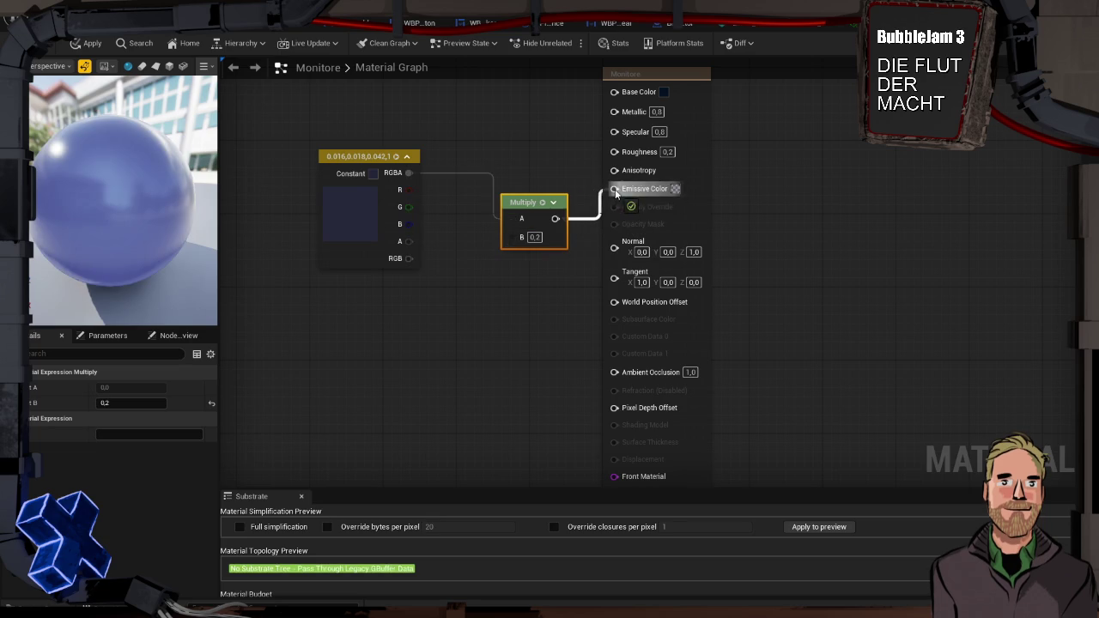
pyautogui.moveTo(615, 193); pyautogui.dragTo(615, 191)
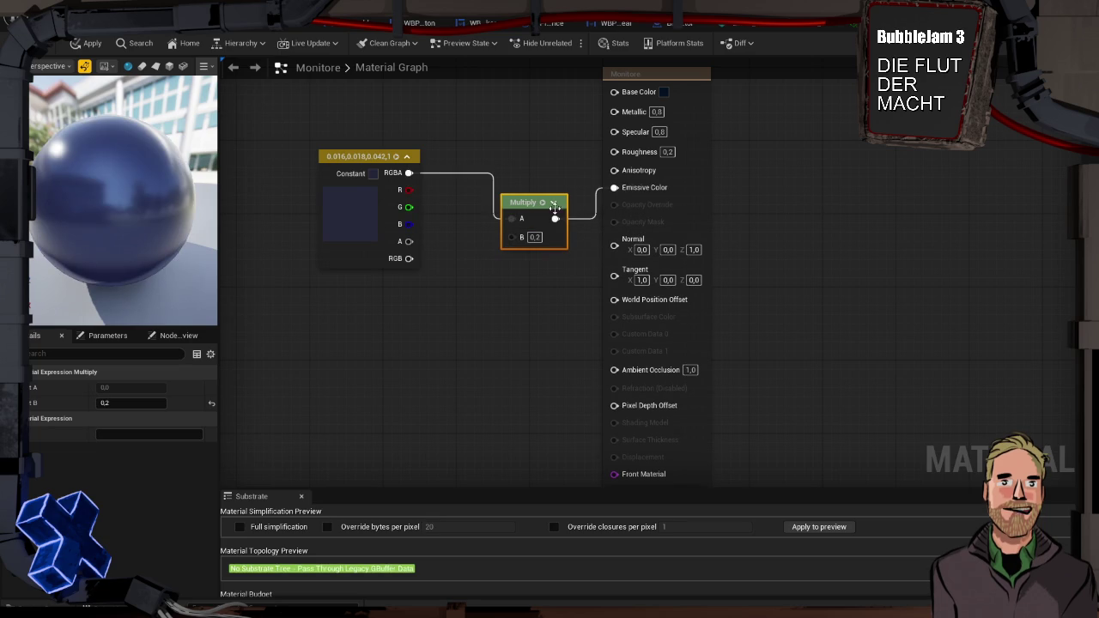
pyautogui.click(534, 237)
pyautogui.write('0,5')
pyautogui.press('Return')
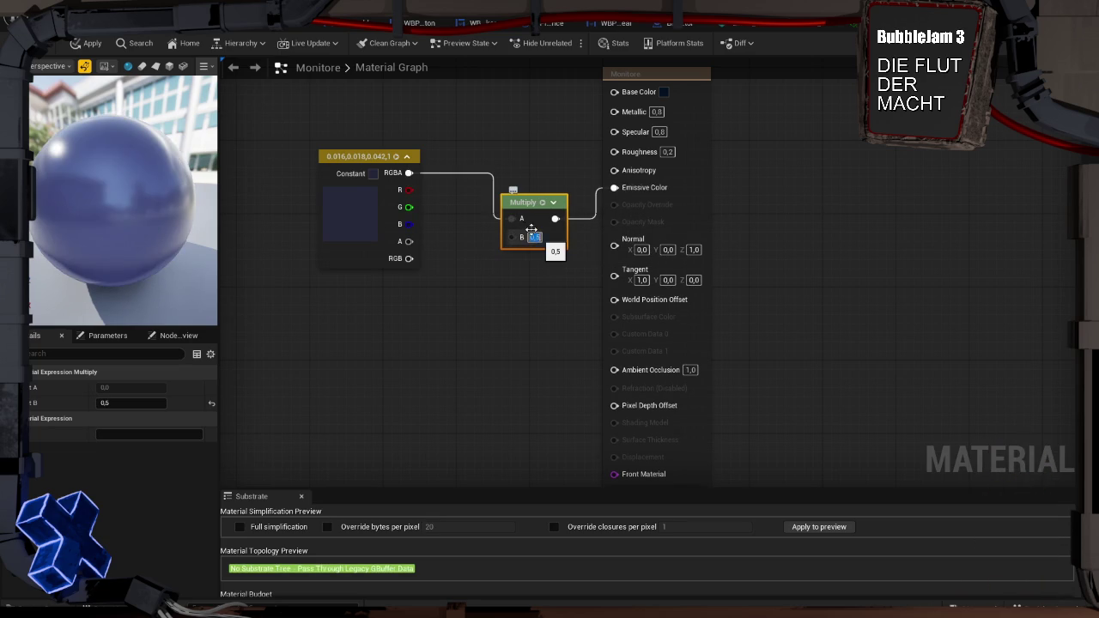
# Darken the constant to (0.0099, 0.011, 0.026, 1) and apply the material
pyautogui.click(342, 203)
pyautogui.doubleClick(327, 207)
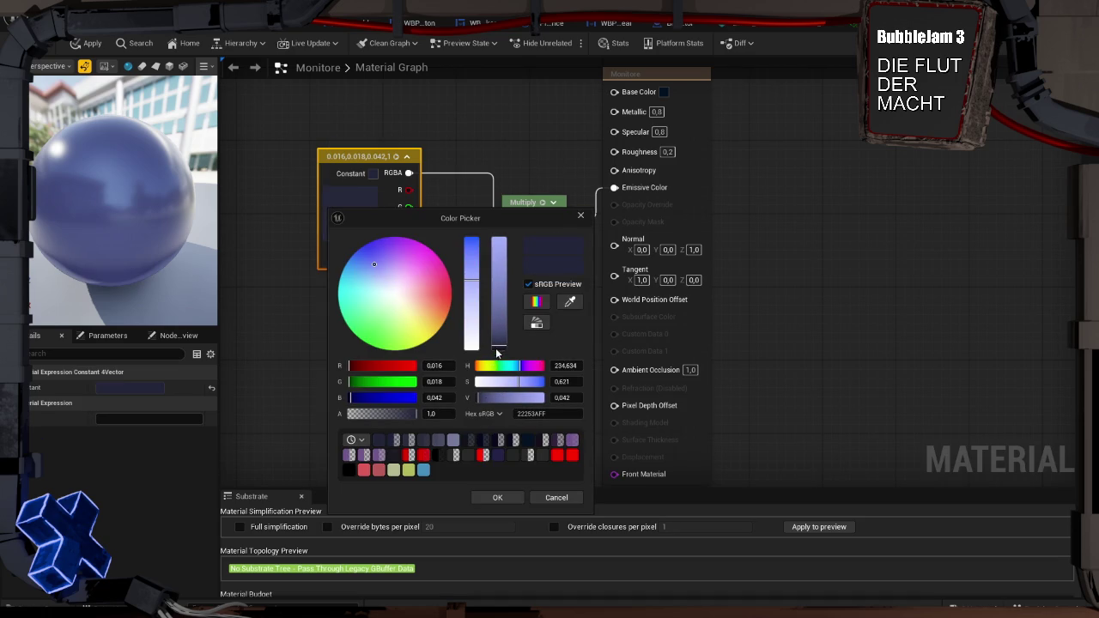
pyautogui.click(503, 498)
pyautogui.click(148, 46)
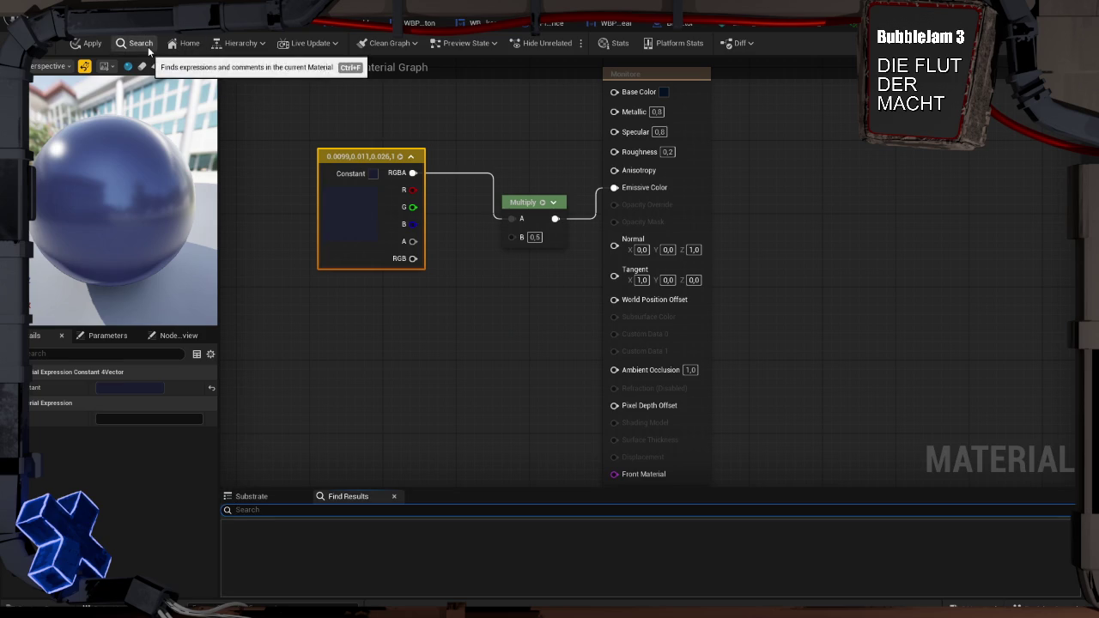
pyautogui.click(87, 43)
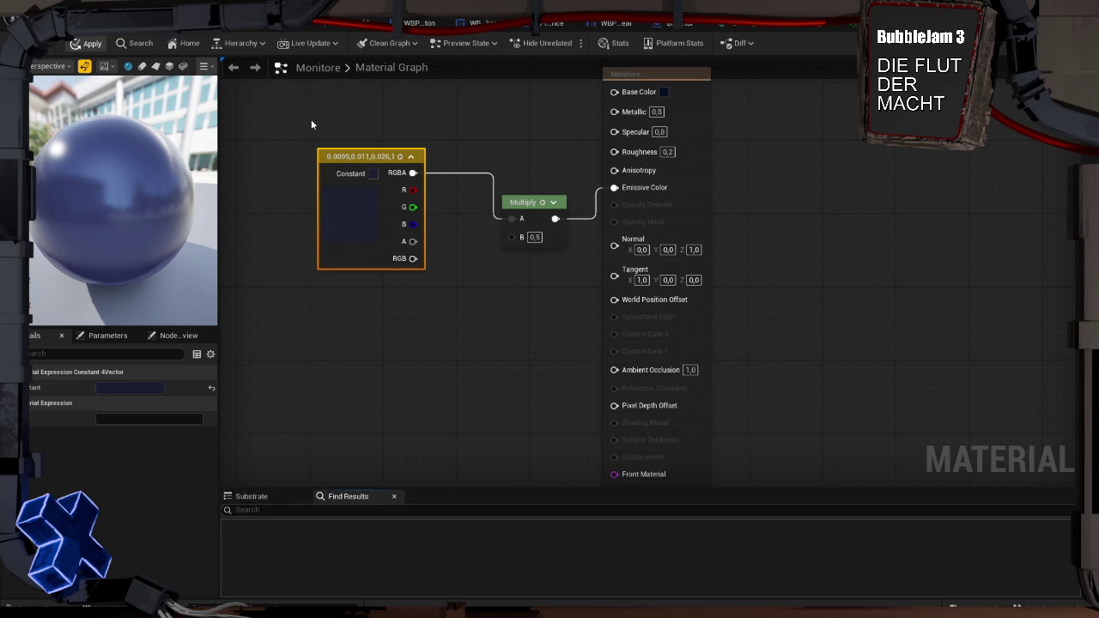
# Run the SchottenDicht play preview and walk toward the desk tray to check its blue material
pyautogui.hotkey('alt', 'Tab')
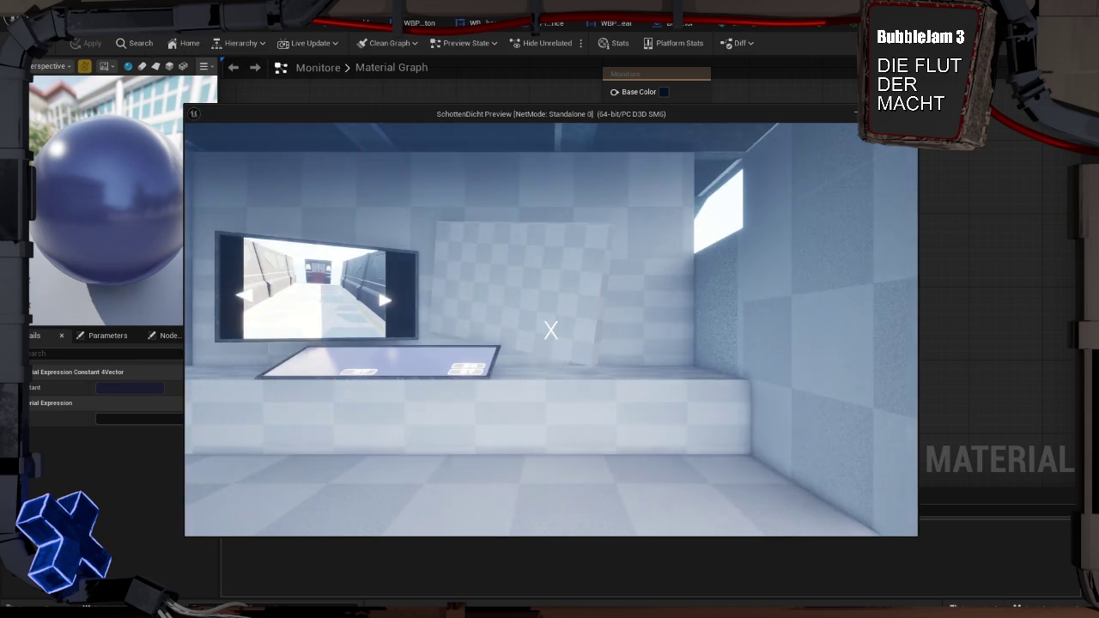
pyautogui.press('w')
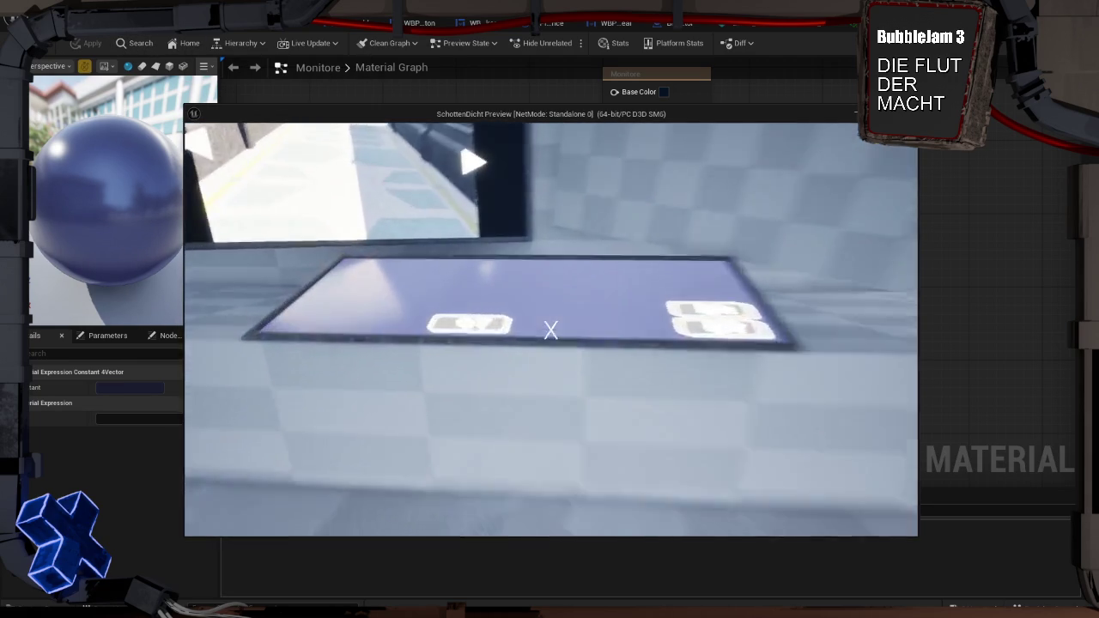
pyautogui.press('w')
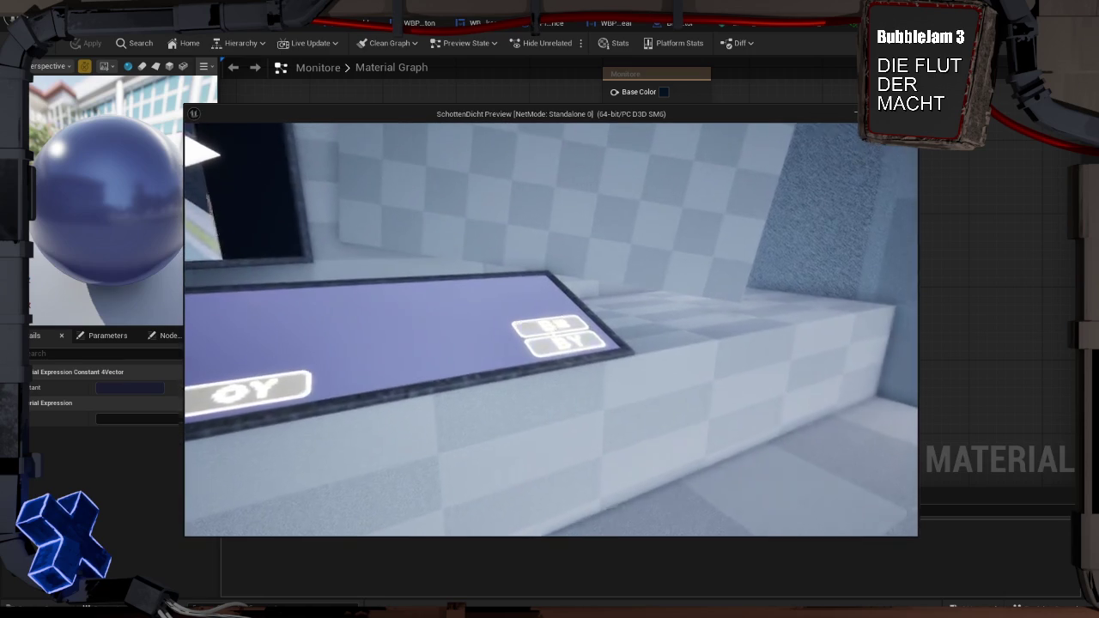
pyautogui.moveTo(552, 331)
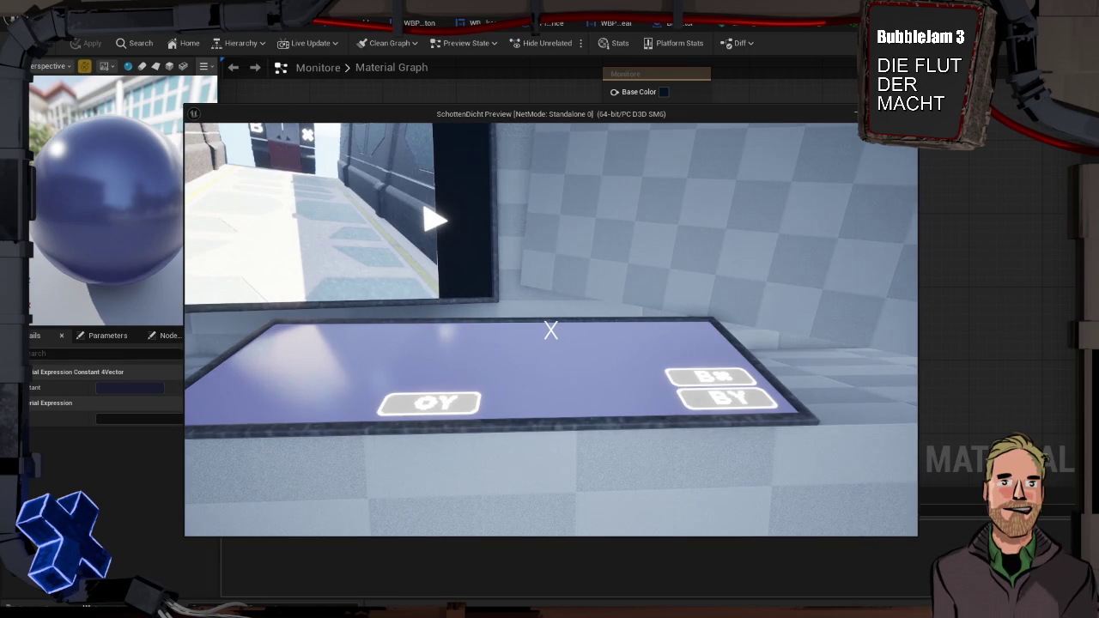
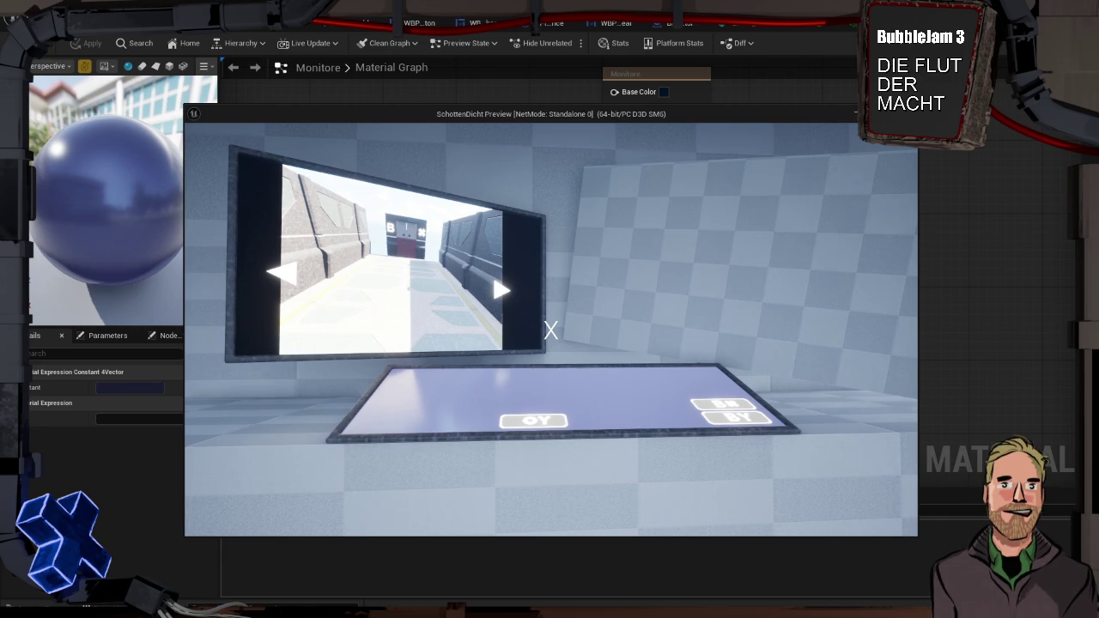
# Stop the play test and assign the Monitore material to Bildschirm_A's Element 1 slot
pyautogui.press('Escape')
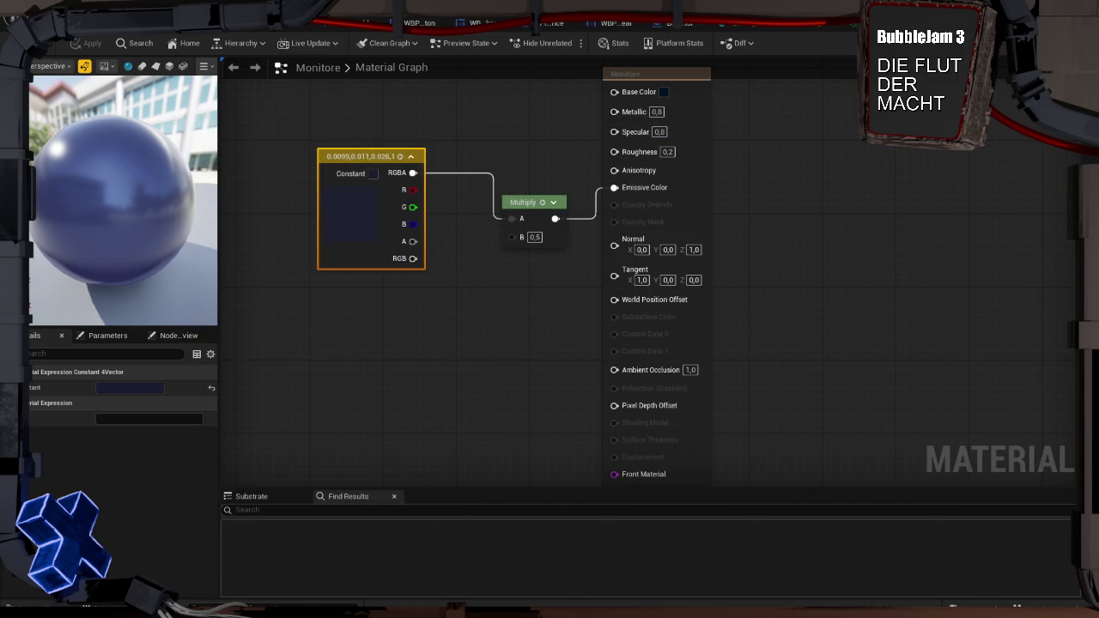
pyautogui.hotkey('ctrl', 'space')
pyautogui.doubleClick(286, 481)
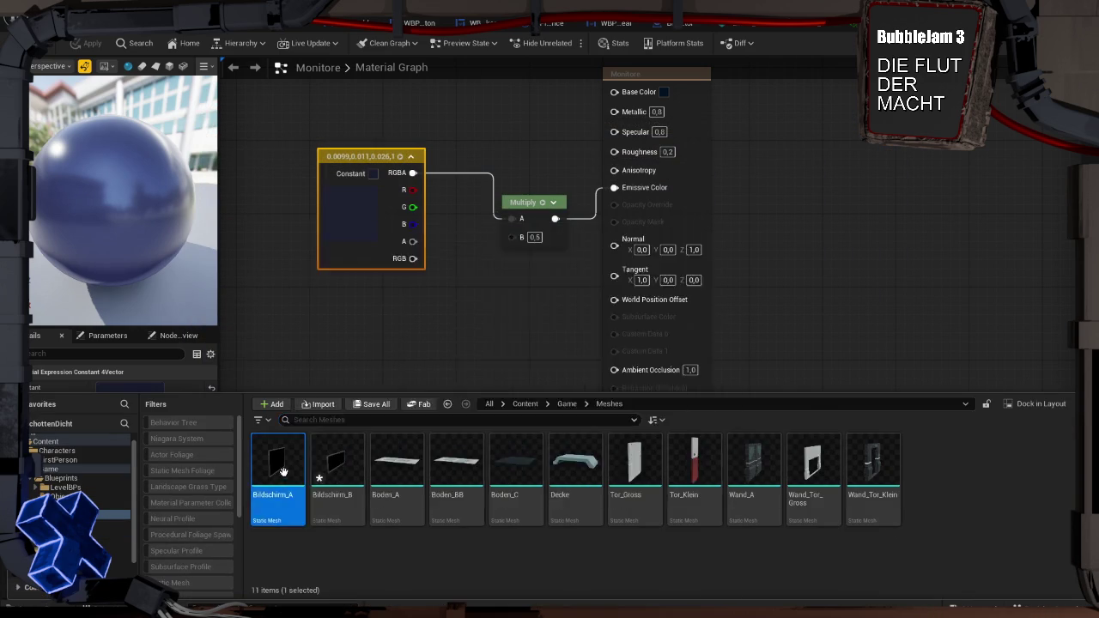
pyautogui.click(878, 167)
pyautogui.write('moni')
pyautogui.click(900, 285)
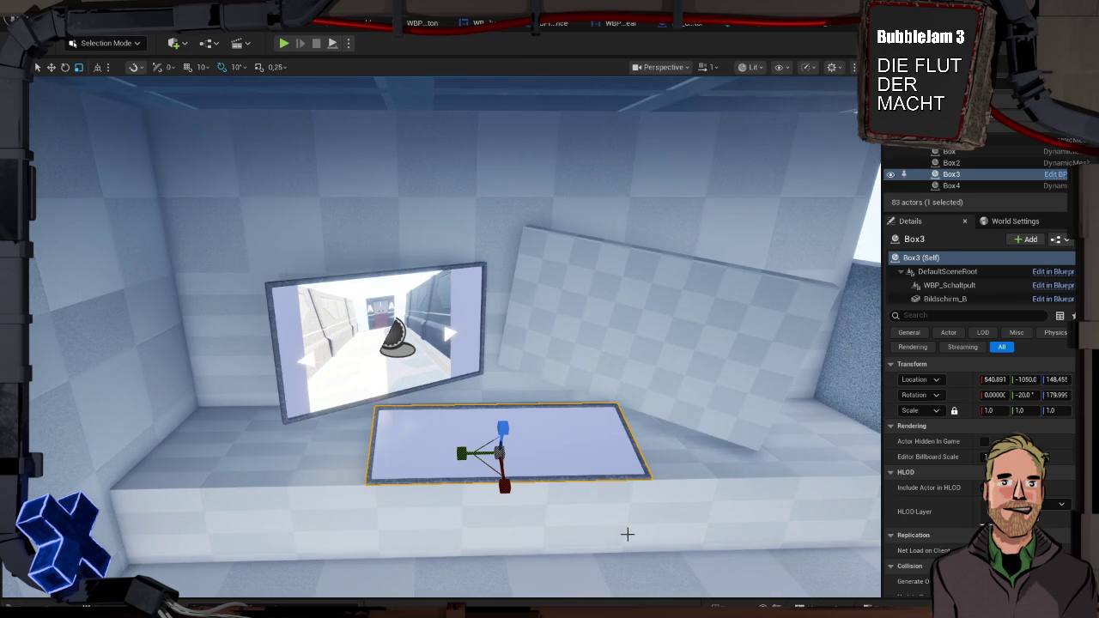
# In the BP_CameraMonitor Blueprint, frame the monitor head-on and select its Widget component
pyautogui.click(627, 534)
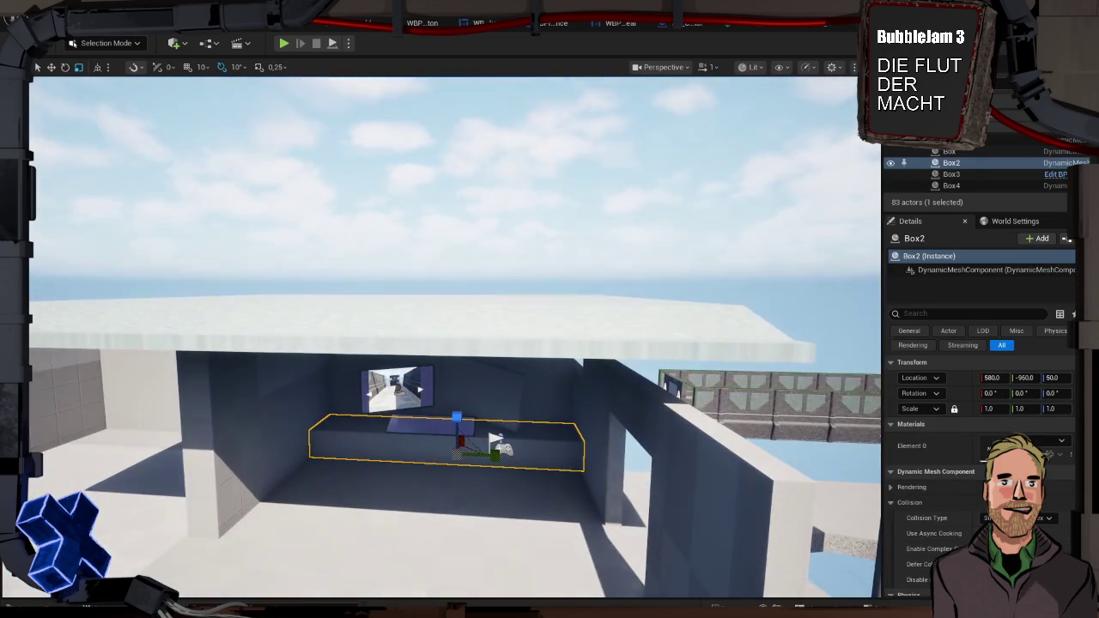
pyautogui.click(496, 245)
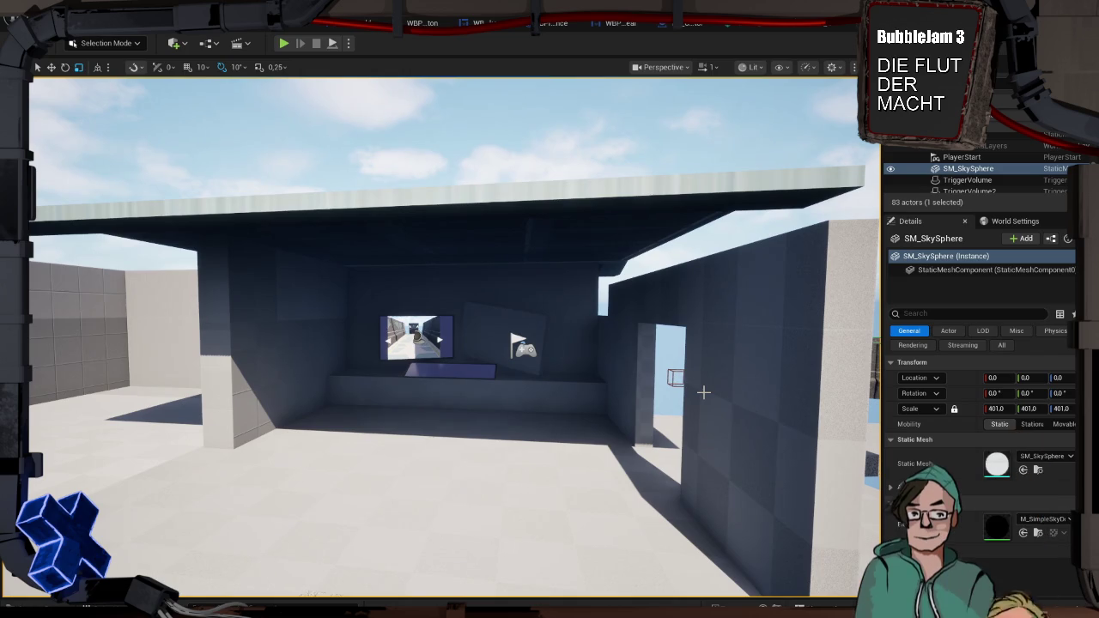
pyautogui.scroll(5, 703, 393)
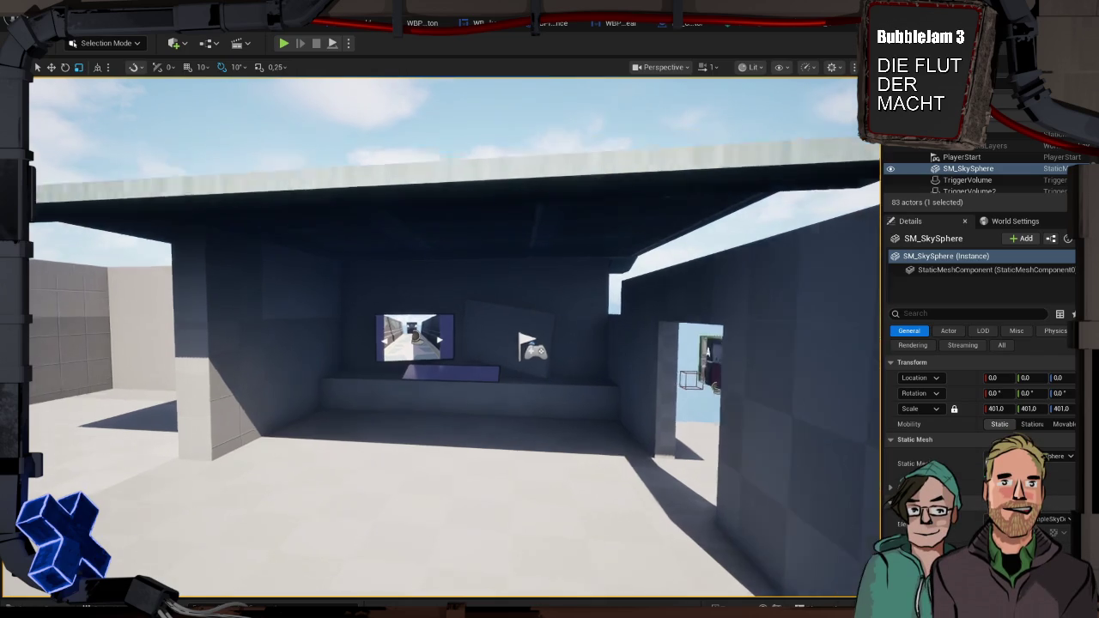
pyautogui.press('d')
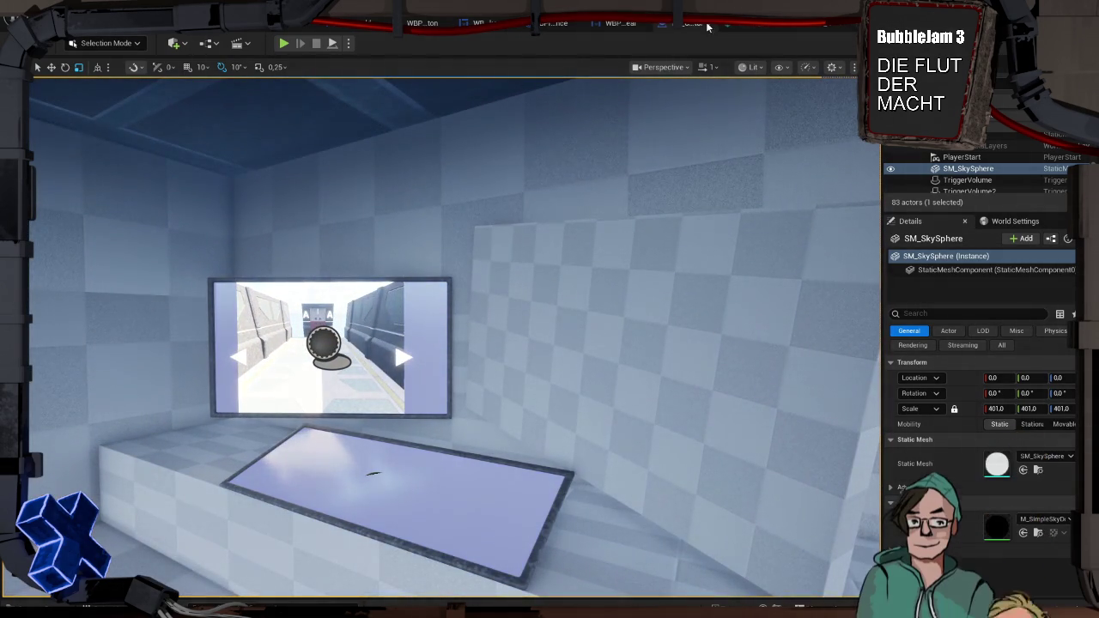
pyautogui.click(683, 26)
pyautogui.moveTo(584, 152); pyautogui.dragTo(656, 129)
pyautogui.click(50, 140)
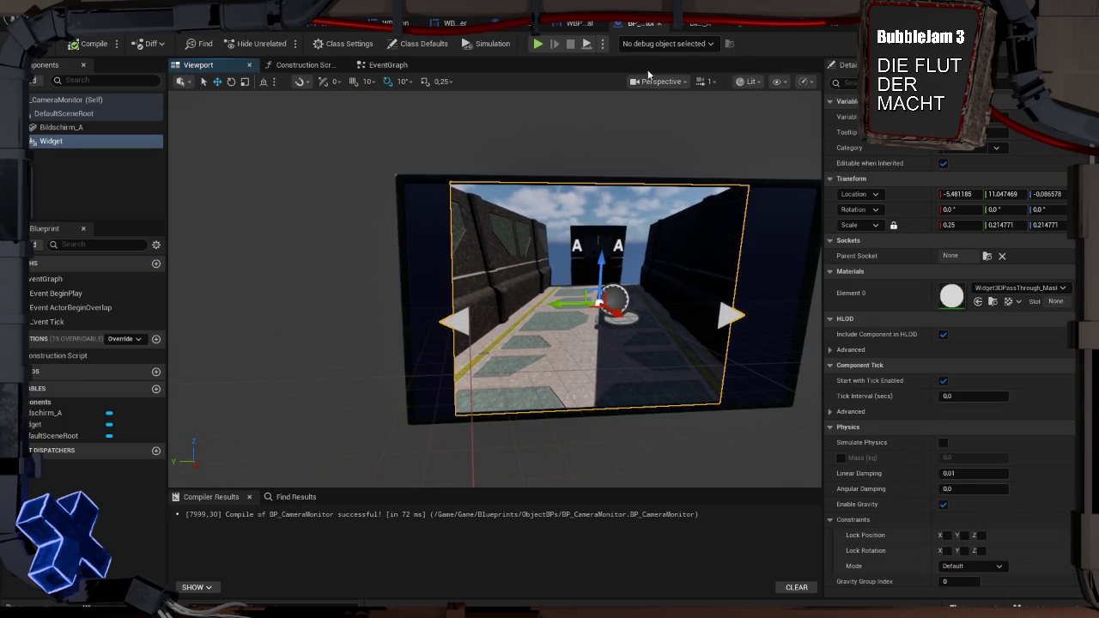
# Switch the Blueprint viewport to the Front orthographic view and slide the widget toward the monitor centre
pyautogui.click(660, 81)
pyautogui.click(673, 152)
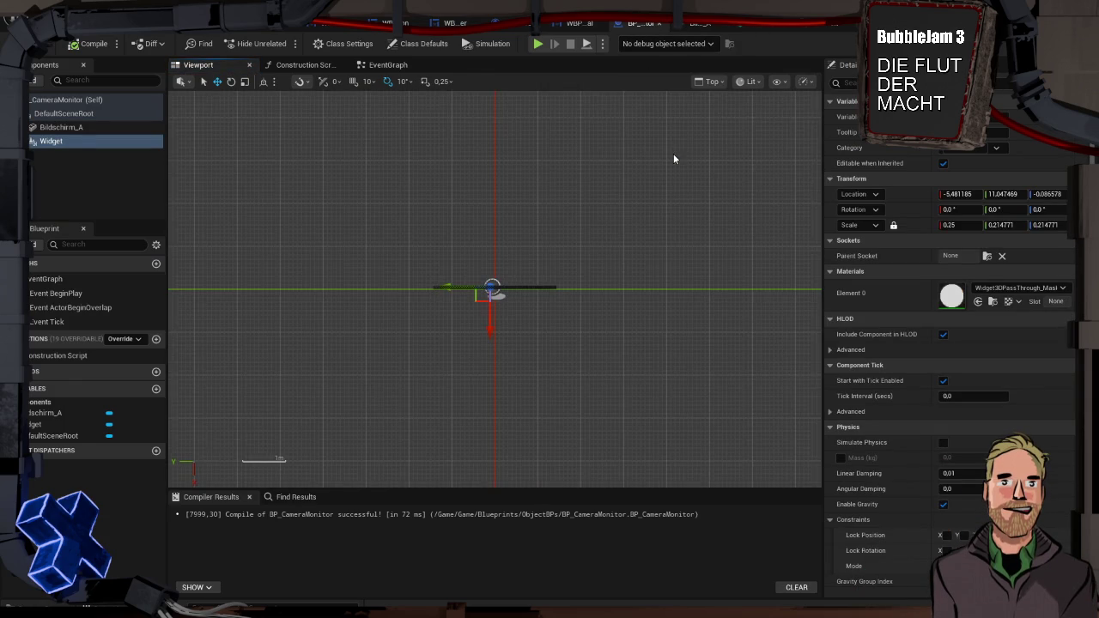
pyautogui.click(712, 82)
pyautogui.click(716, 160)
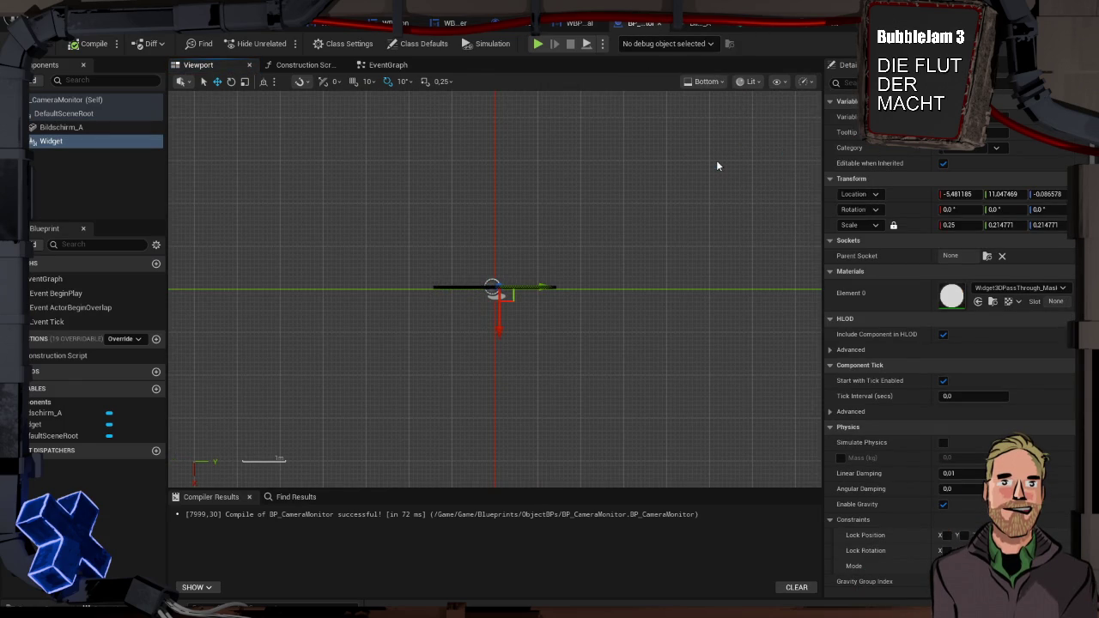
pyautogui.click(706, 82)
pyautogui.click(723, 175)
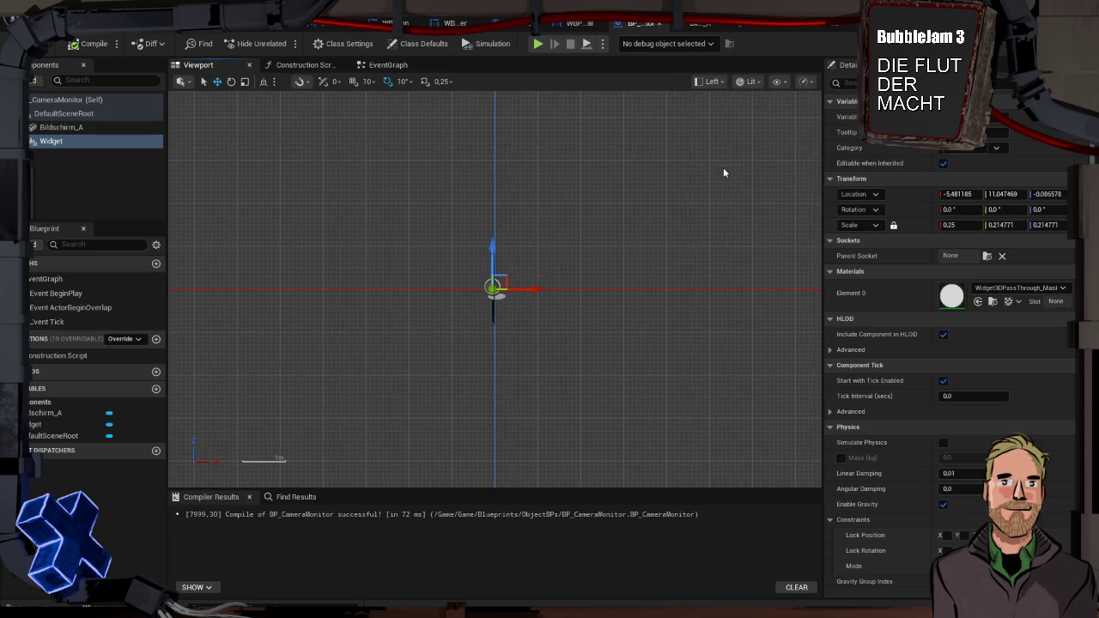
pyautogui.click(706, 82)
pyautogui.click(724, 198)
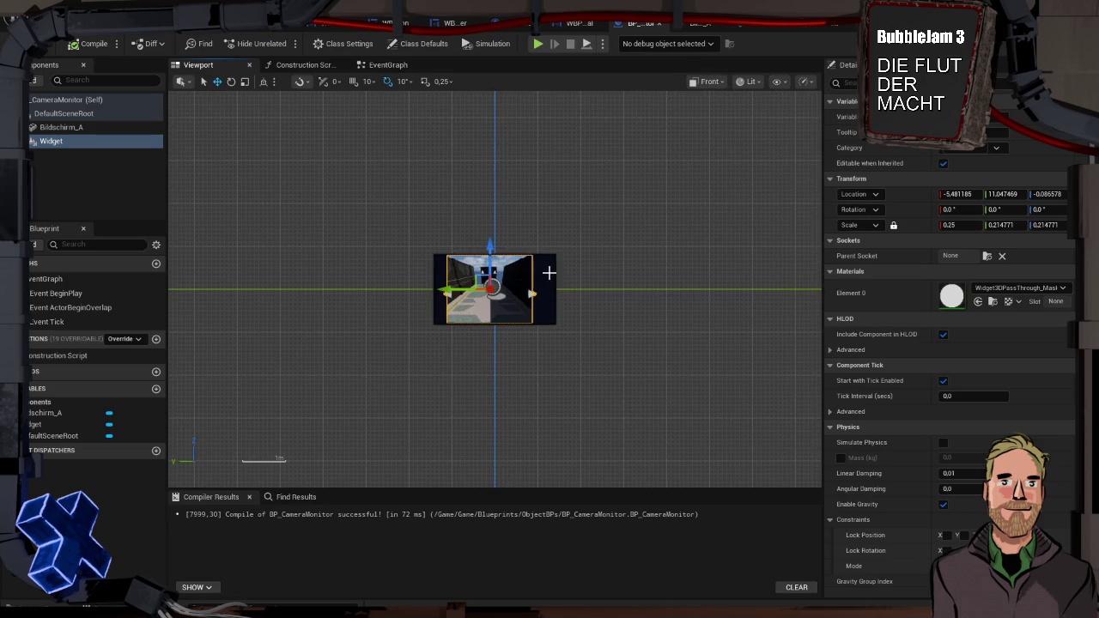
pyautogui.scroll(3, 521, 273)
pyautogui.moveTo(392, 318); pyautogui.dragTo(401, 320)
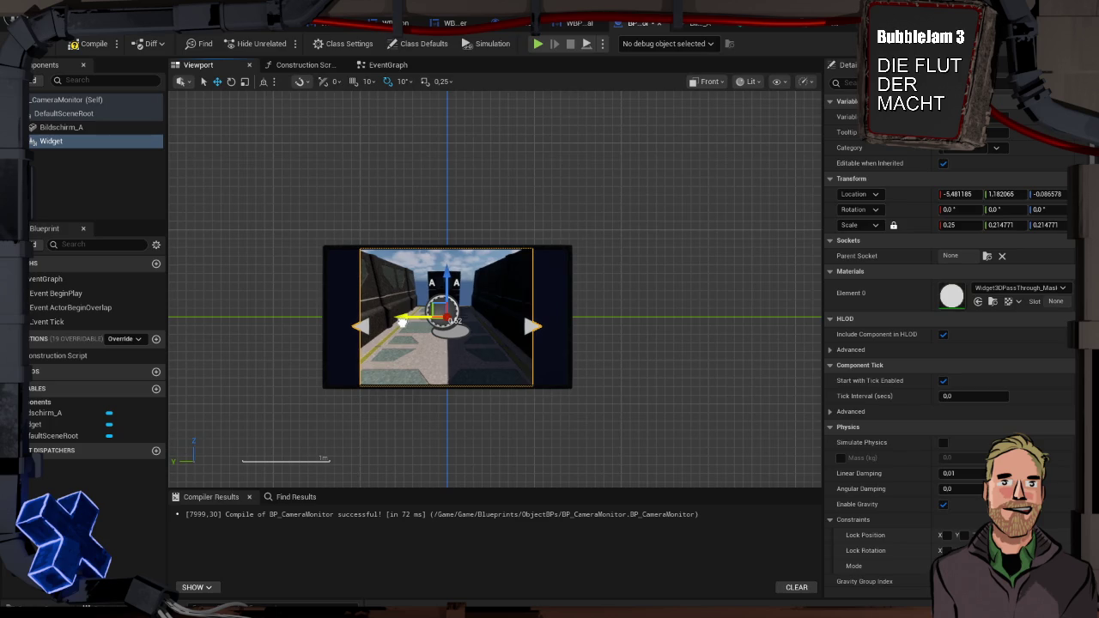
# Set the widget's Location Z and Y to 0 and compile BP_CameraMonitor
pyautogui.click(1048, 194)
pyautogui.write('0')
pyautogui.press('Return')
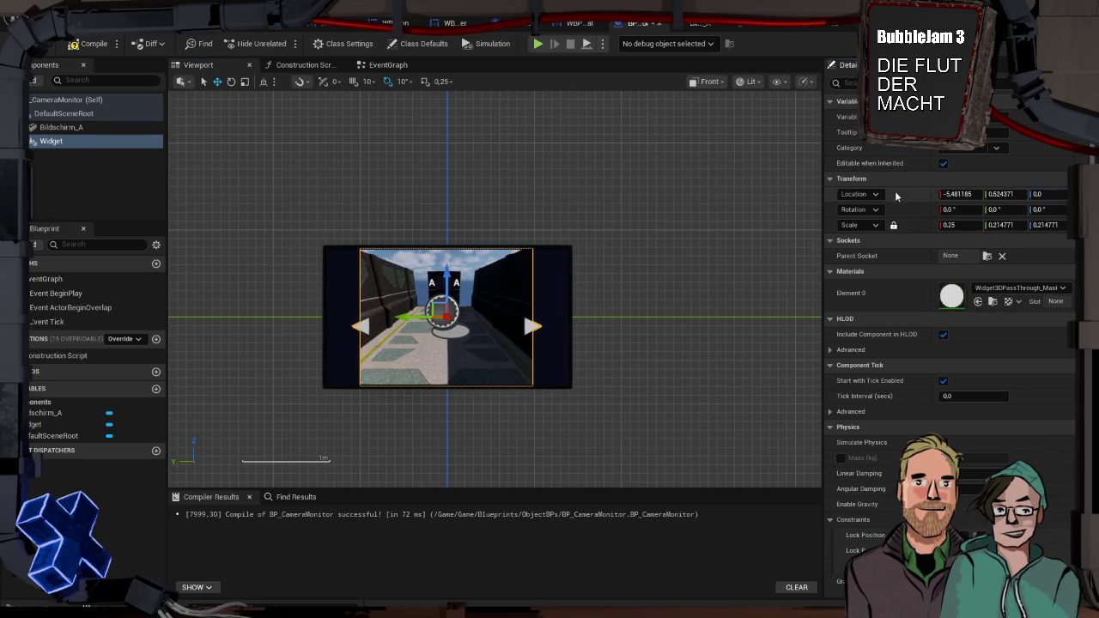
pyautogui.click(1005, 194)
pyautogui.write('0')
pyautogui.press('Return')
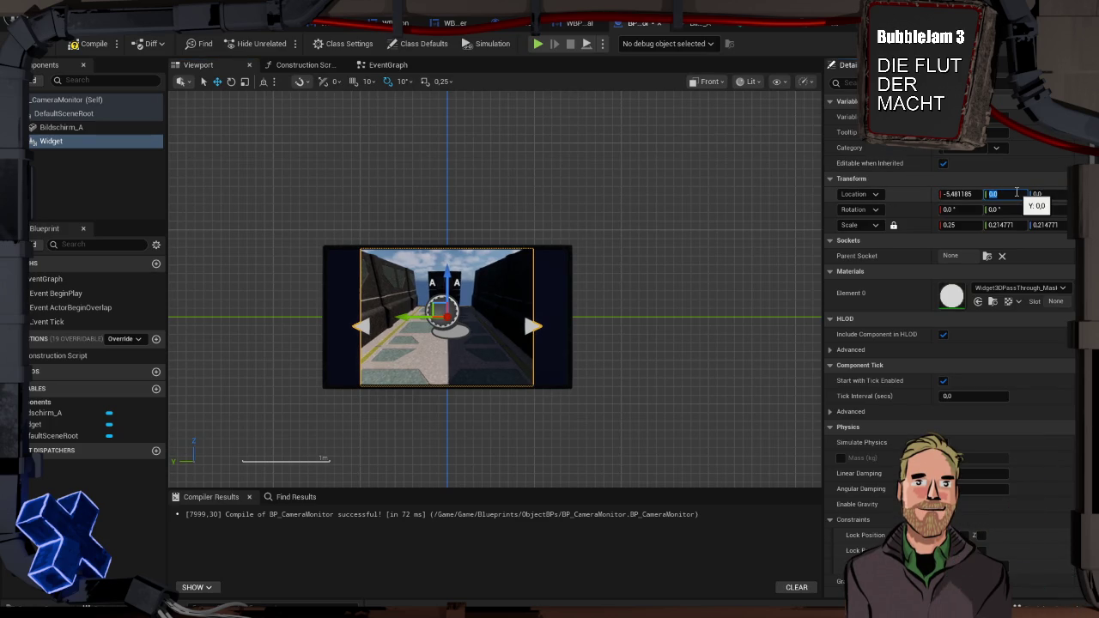
pyautogui.click(90, 45)
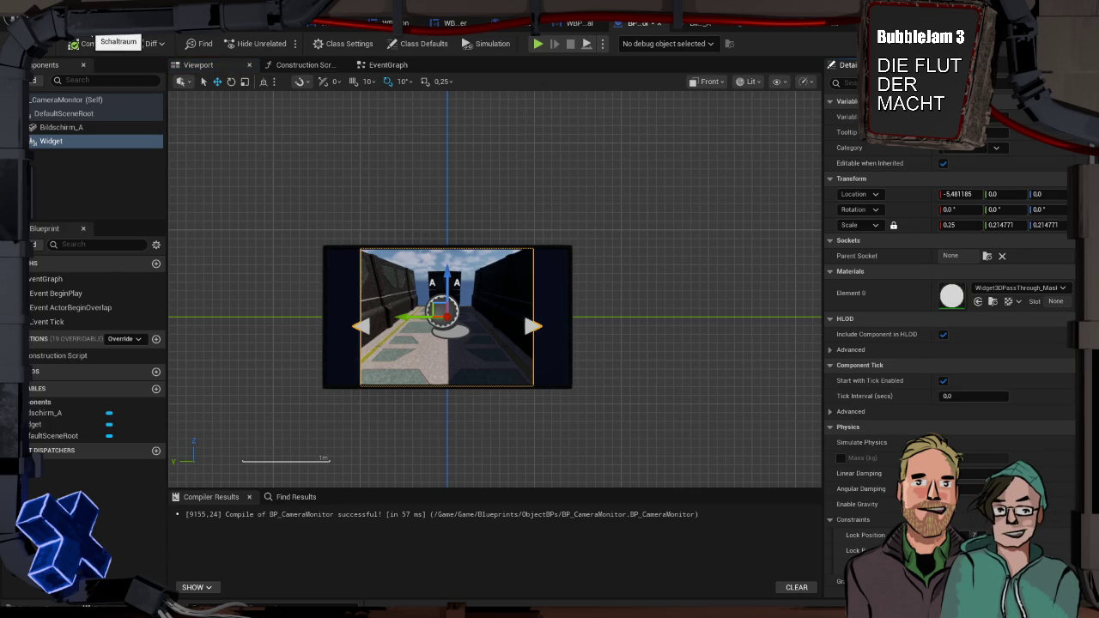
# Play-test the level, walking past the monitors to check the camera feed, then stop
pyautogui.hotkey('alt', 'p')
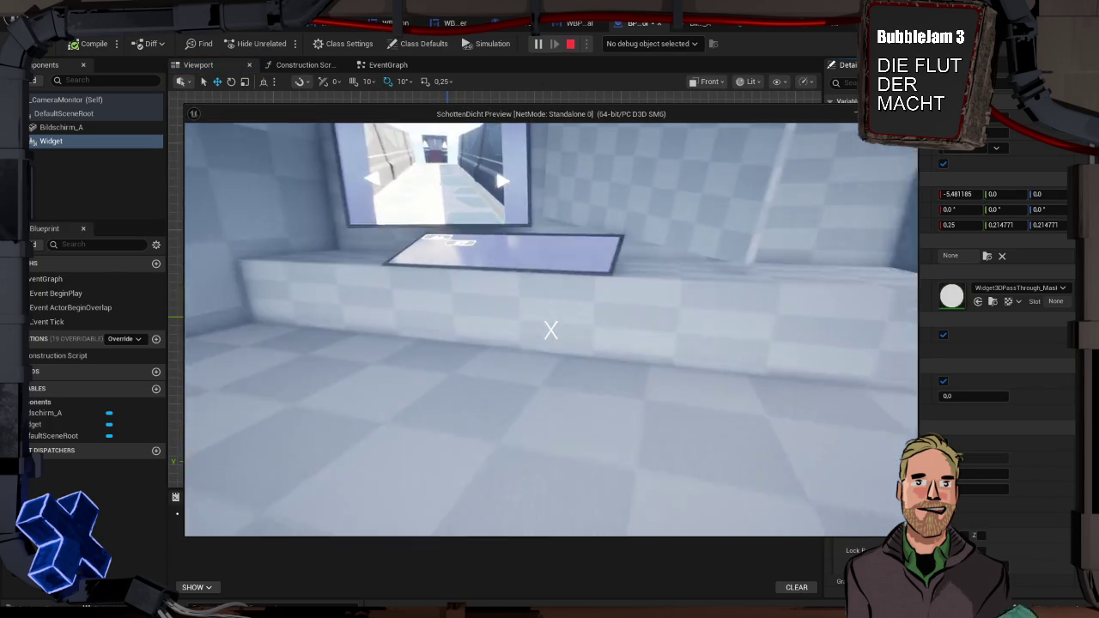
pyautogui.press('w')
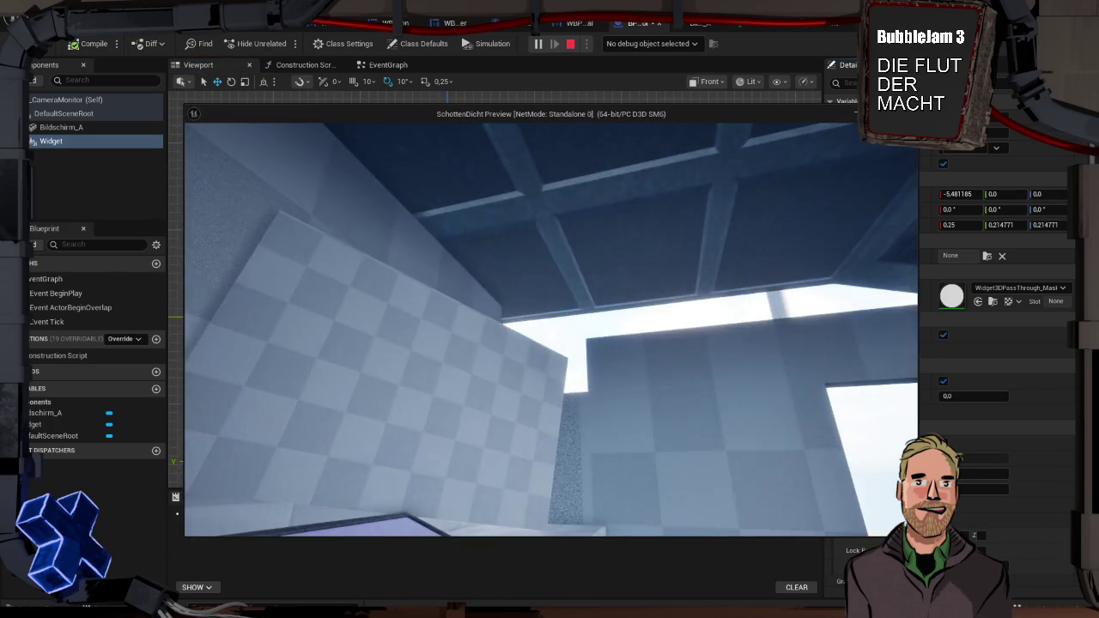
pyautogui.press('w')
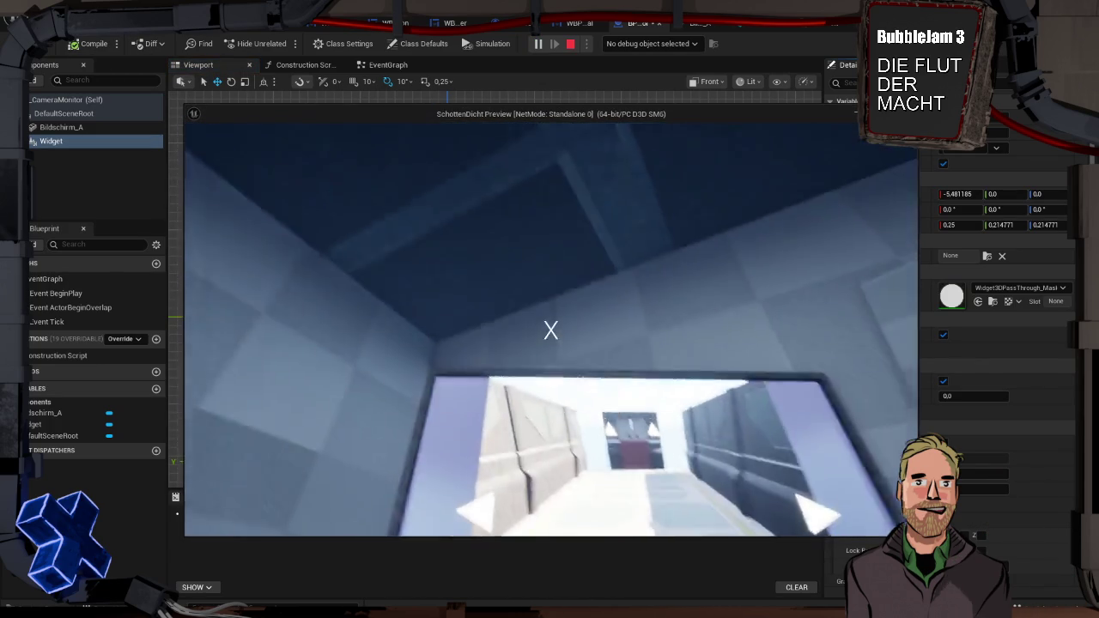
pyautogui.press('w')
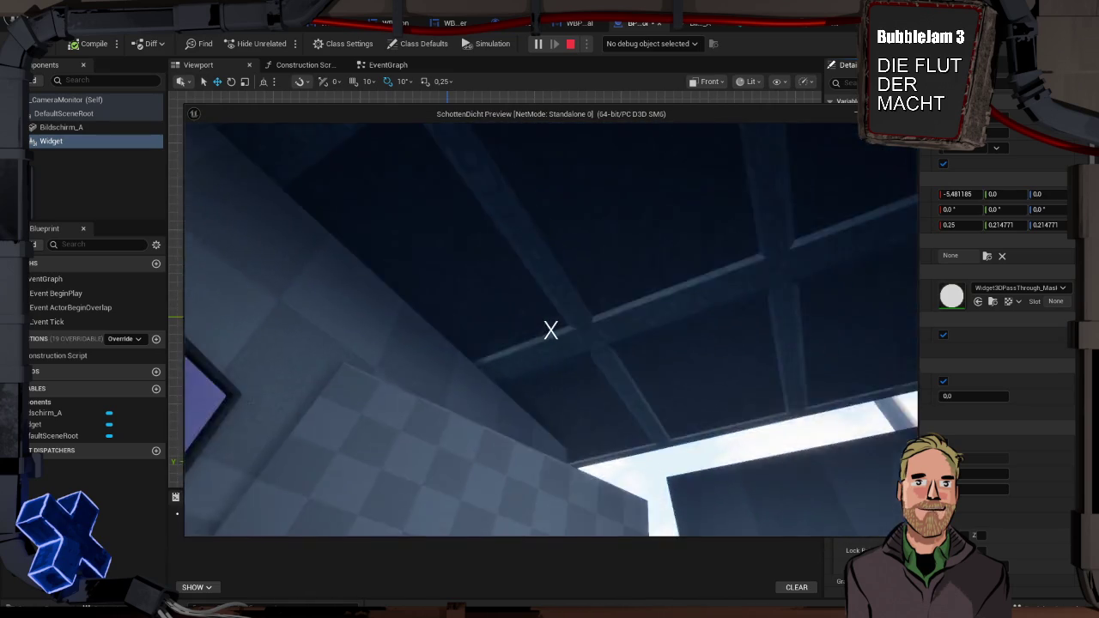
pyautogui.press('w')
pyautogui.press('w')
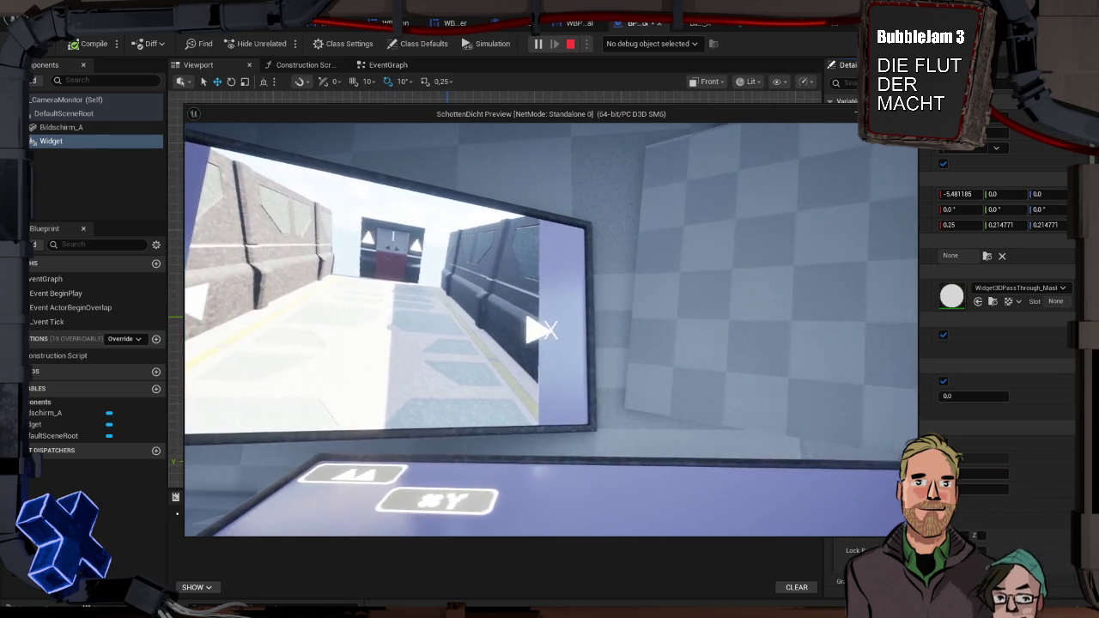
pyautogui.press('Escape')
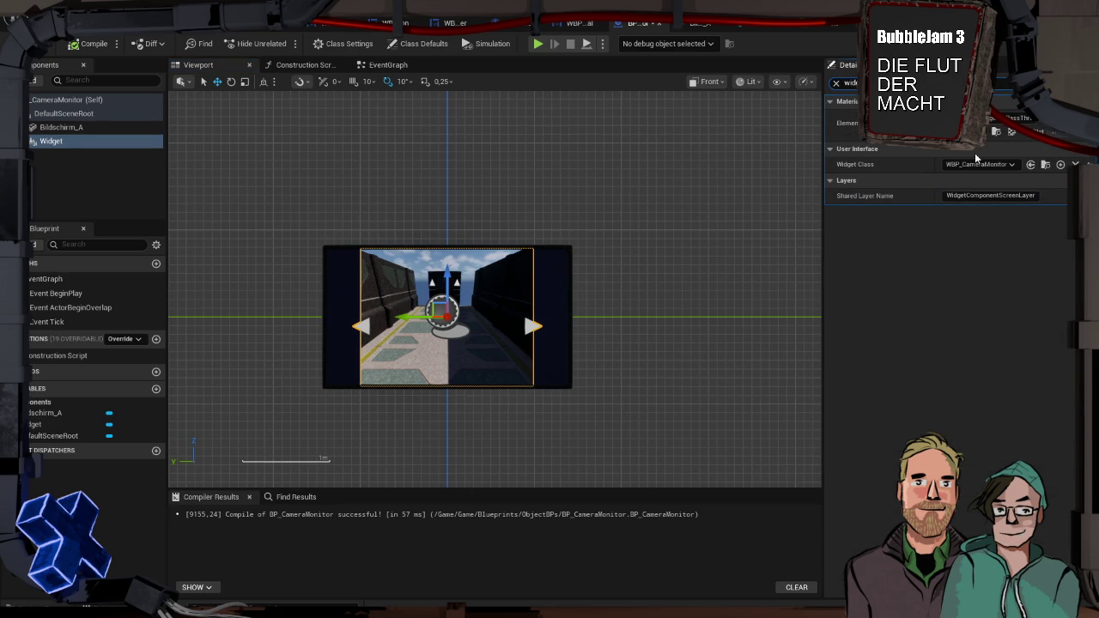
# Open WBP_CameraMonitor from the Widget Class and select its Image_0 camera image
pyautogui.click(1045, 165)
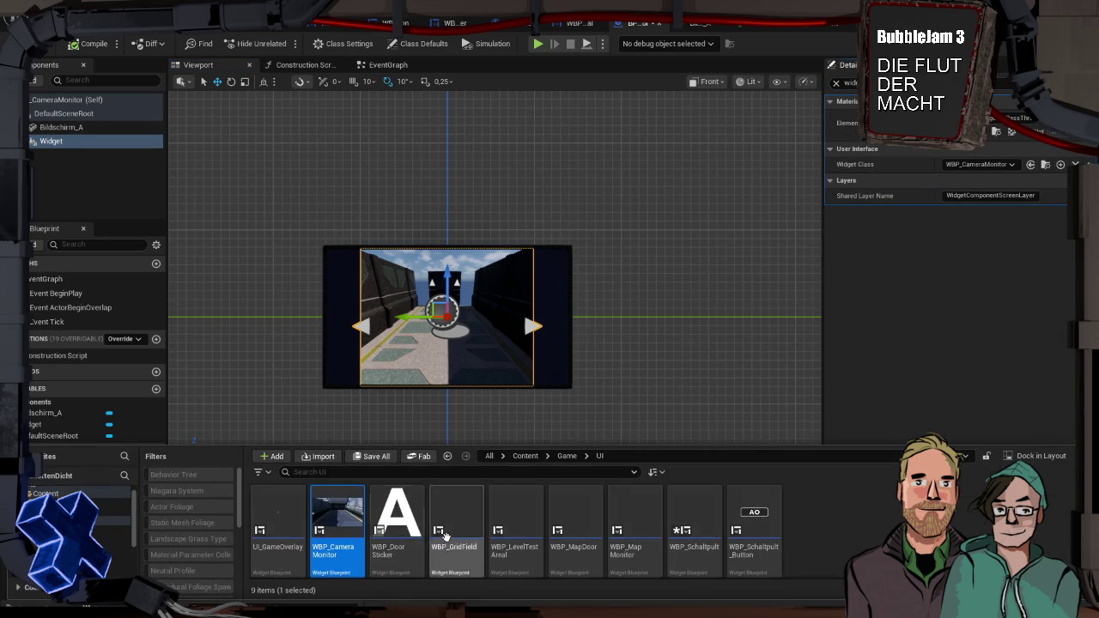
pyautogui.doubleClick(338, 520)
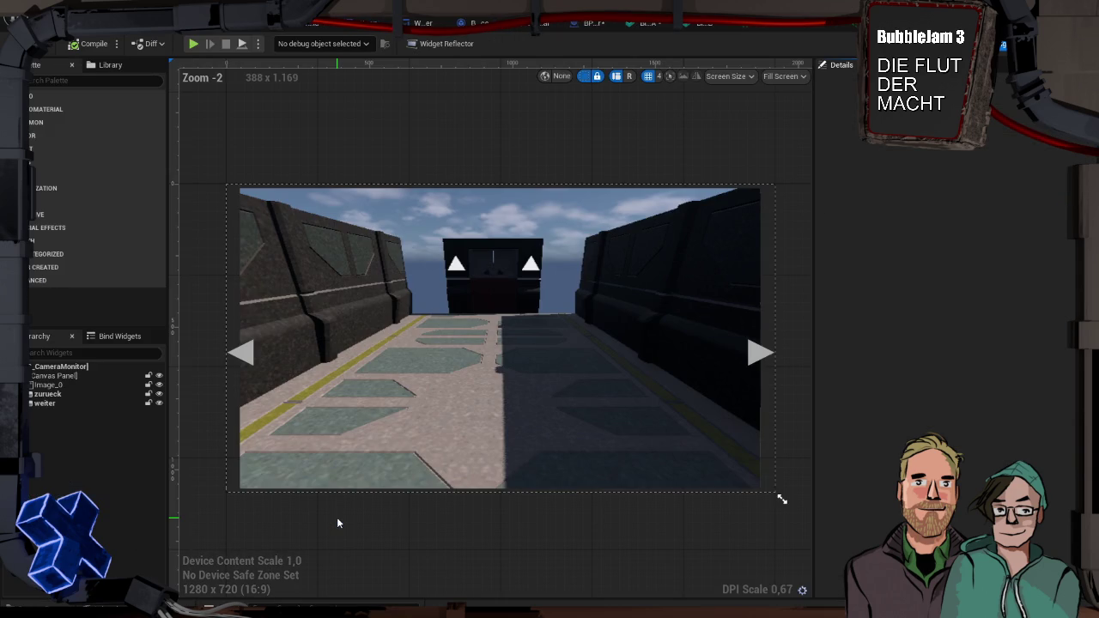
pyautogui.click(643, 334)
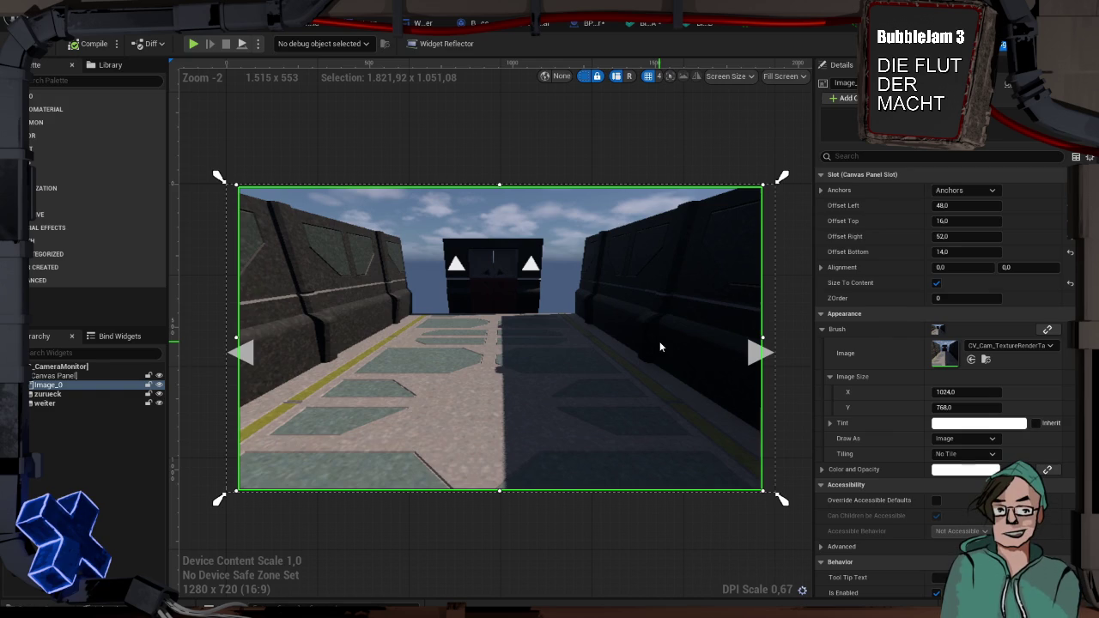
# Shift the Image_0 camera image slightly right, undoing an accidental weiter arrow move
pyautogui.click(764, 359)
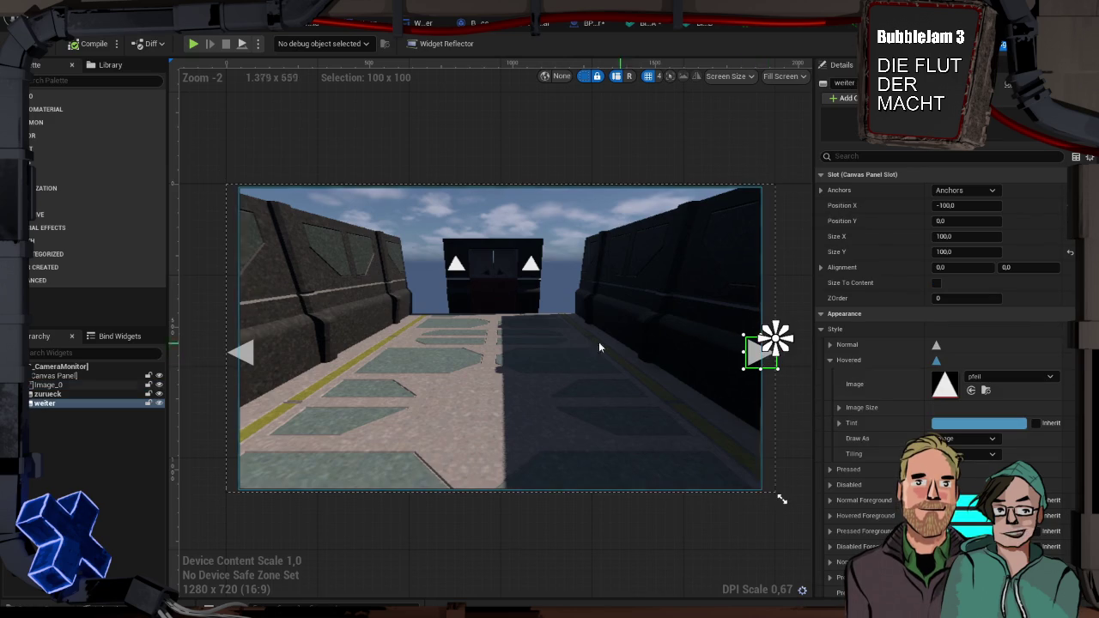
pyautogui.click(240, 357)
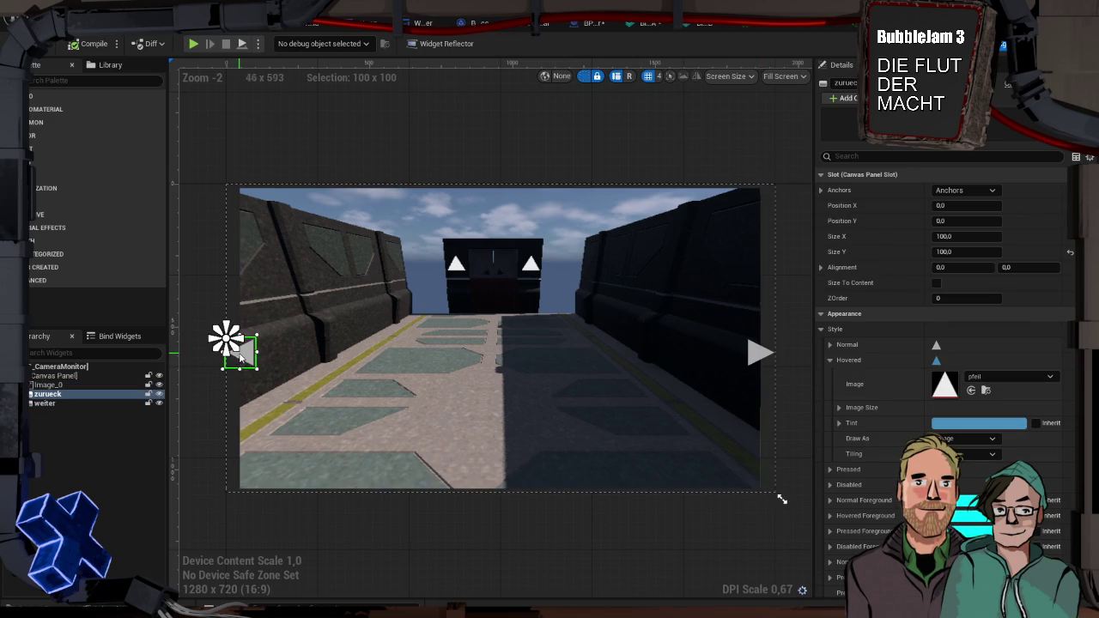
pyautogui.click(378, 352)
pyautogui.moveTo(378, 355); pyautogui.dragTo(400, 357)
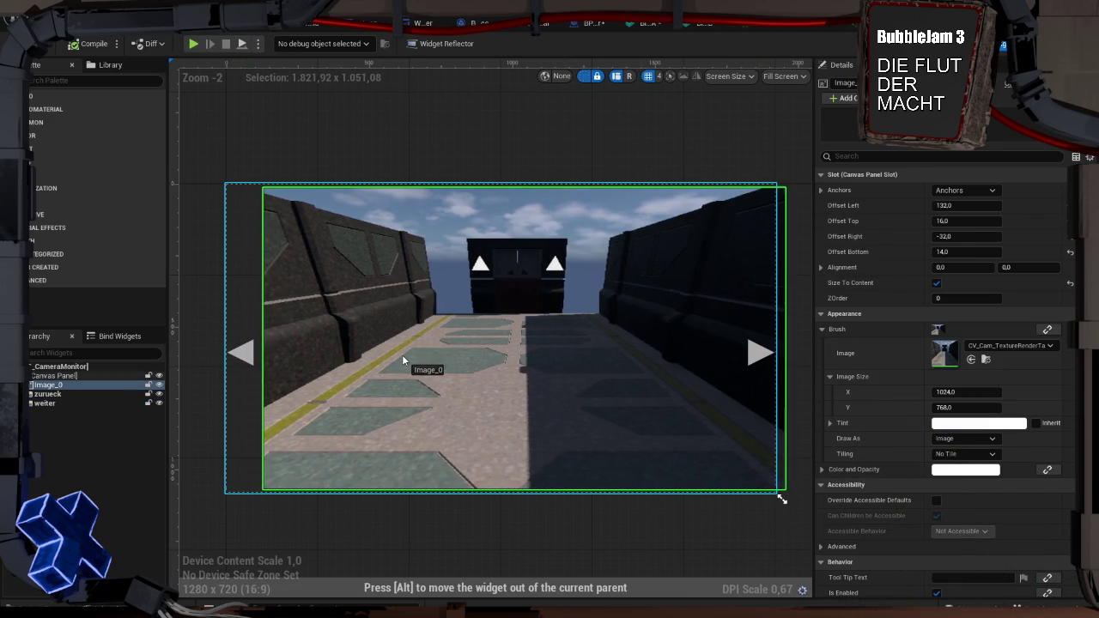
pyautogui.click(401, 354)
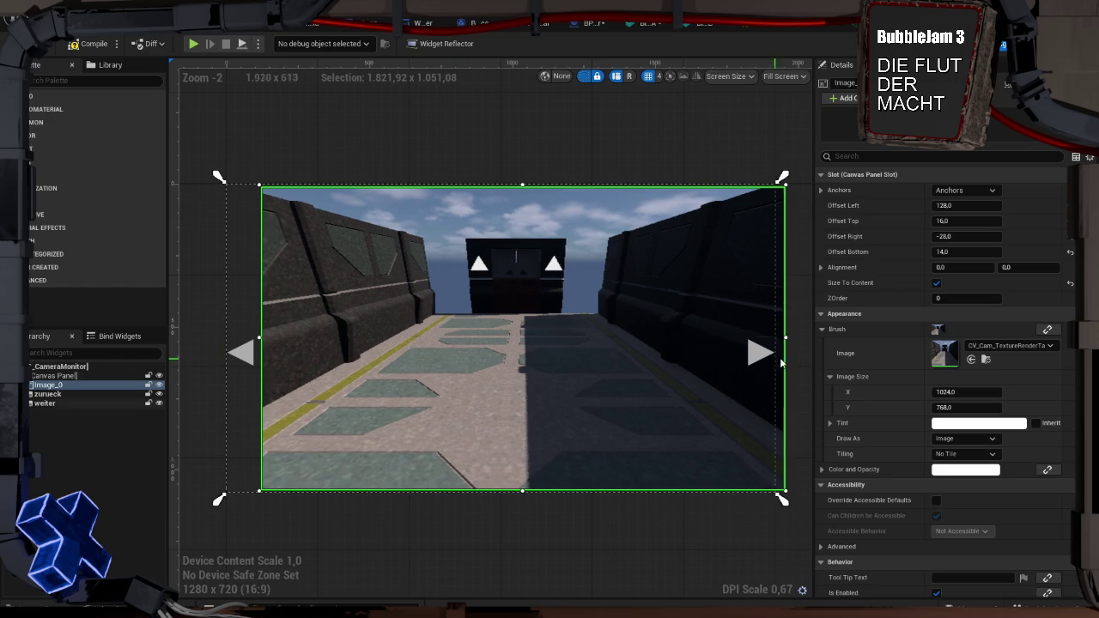
pyautogui.click(748, 356)
pyautogui.moveTo(775, 345); pyautogui.dragTo(792, 358)
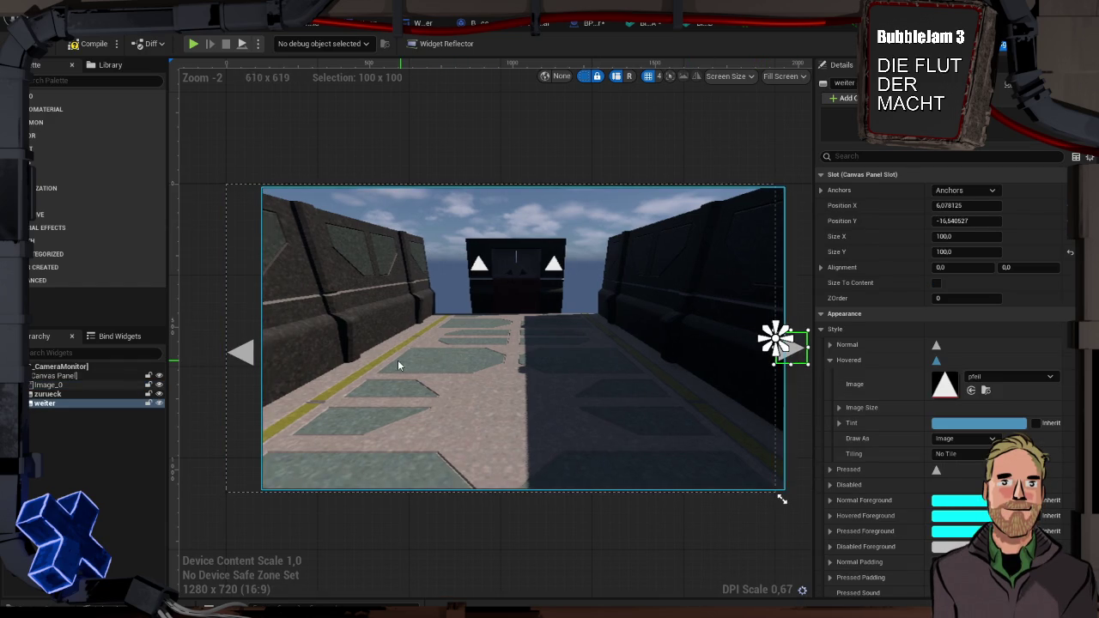
pyautogui.hotkey('ctrl', 'z')
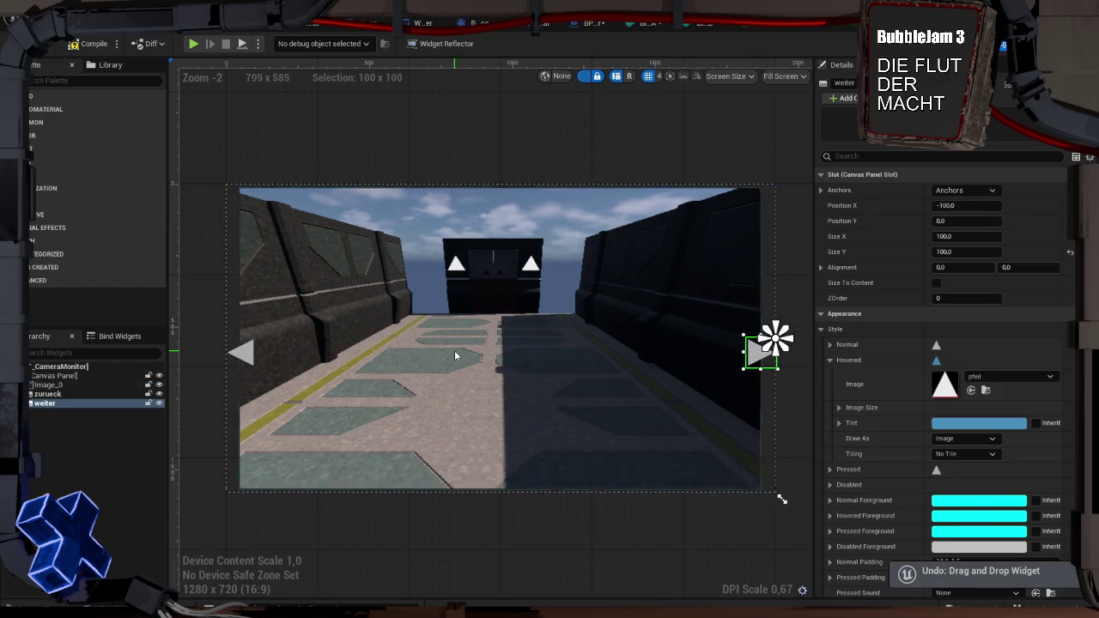
pyautogui.click(544, 367)
pyautogui.moveTo(374, 354); pyautogui.dragTo(392, 355)
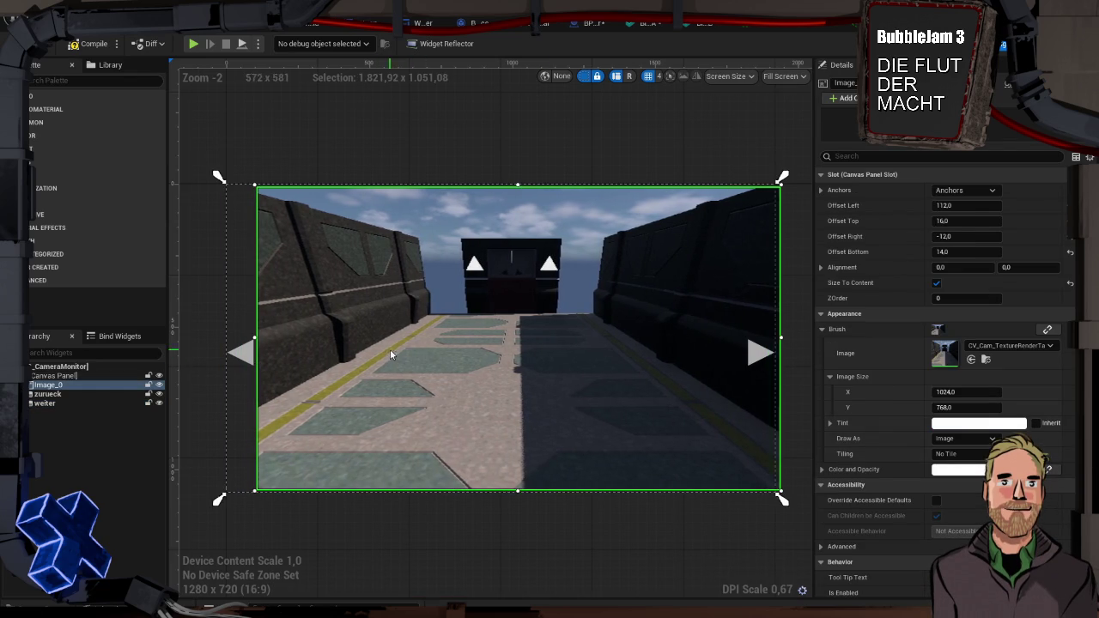
# Set Position X to 0 for the weiter and zurueck arrow buttons
pyautogui.click(773, 344)
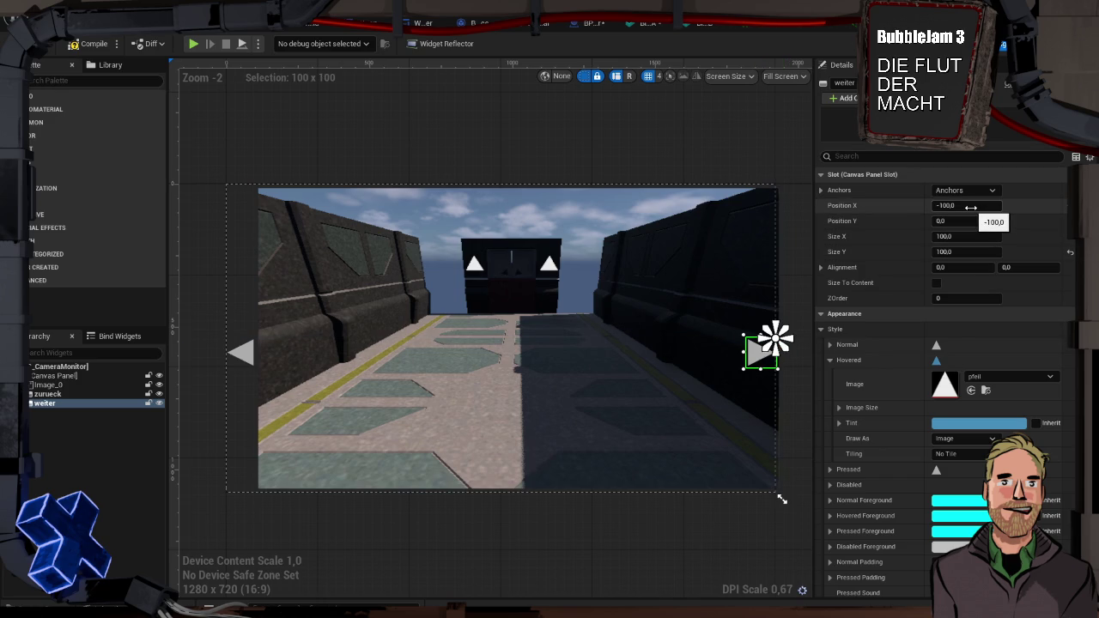
pyautogui.moveTo(971, 207); pyautogui.dragTo(981, 206)
pyautogui.click(722, 182)
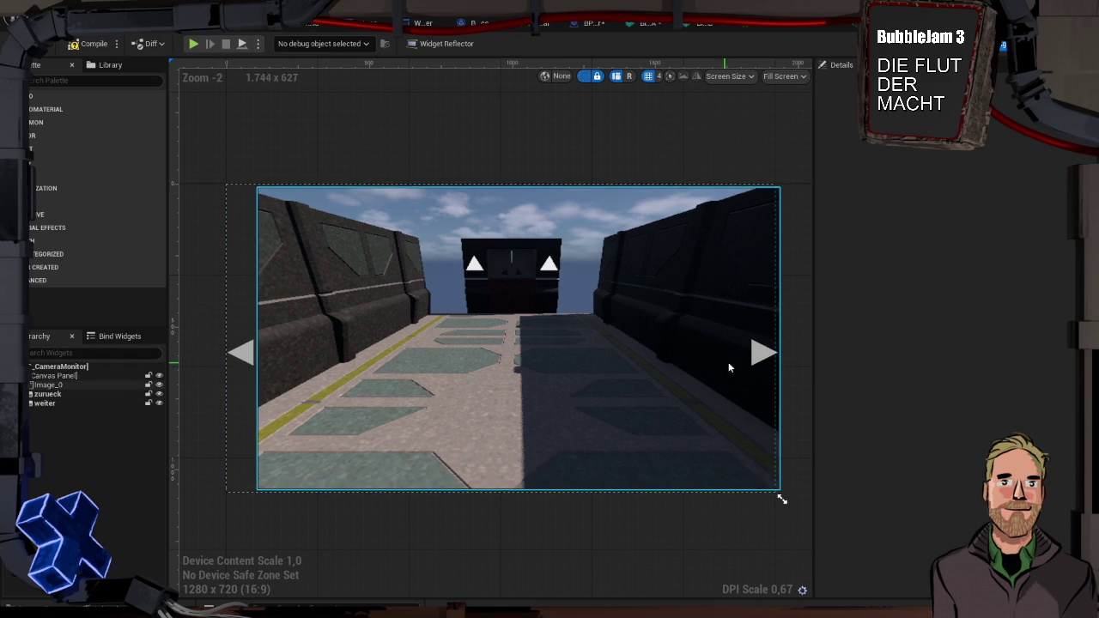
pyautogui.click(761, 360)
pyautogui.moveTo(953, 206); pyautogui.dragTo(996, 205)
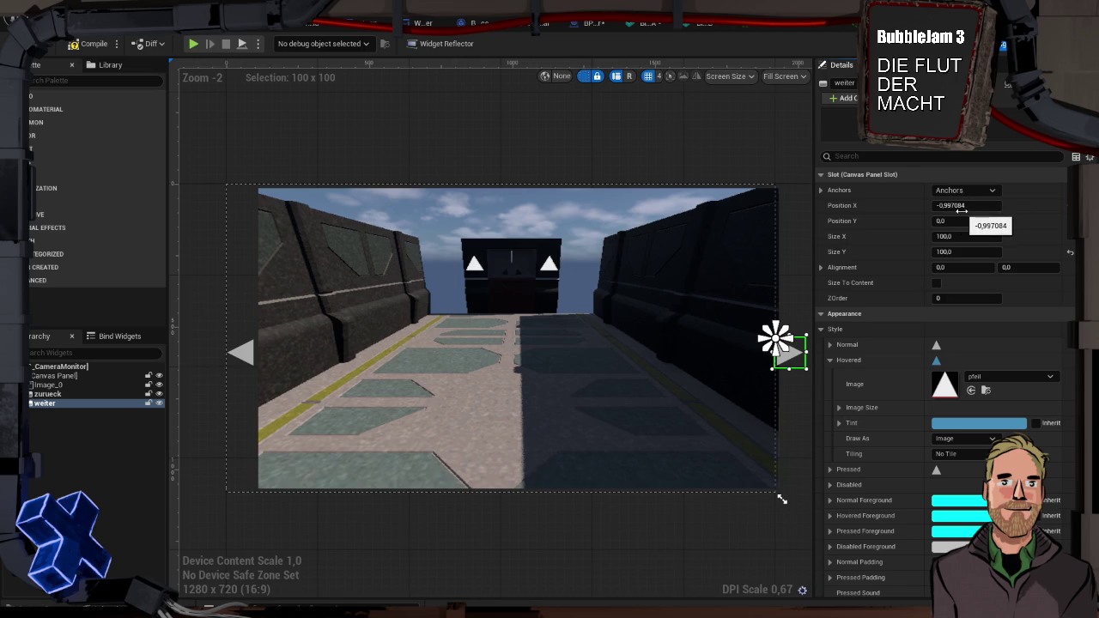
pyautogui.click(963, 205)
pyautogui.write('0')
pyautogui.press('Return')
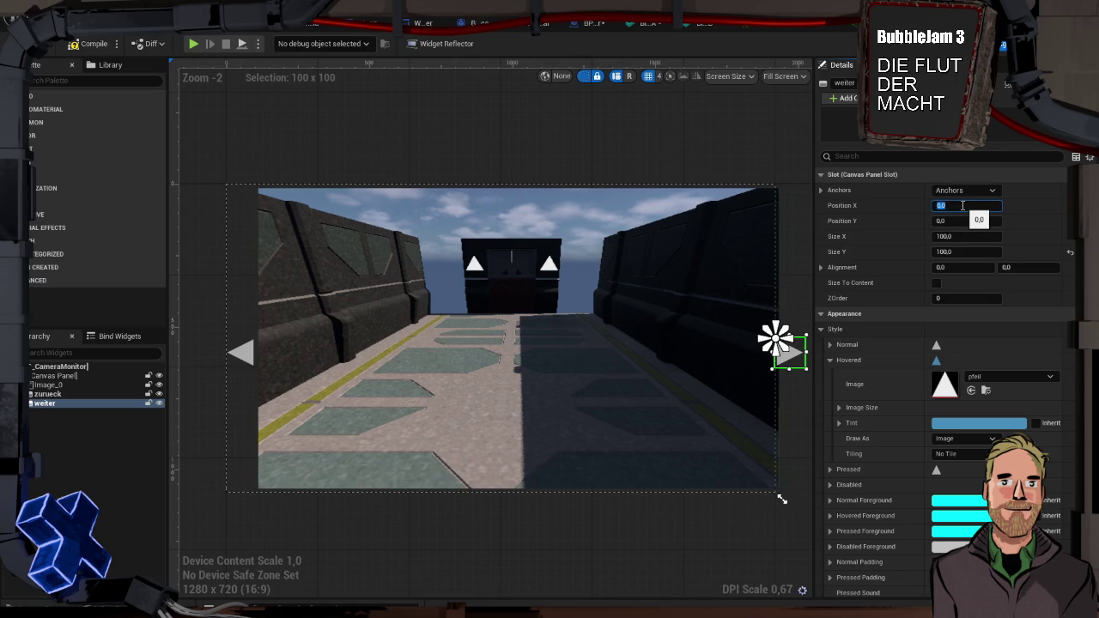
pyautogui.click(242, 357)
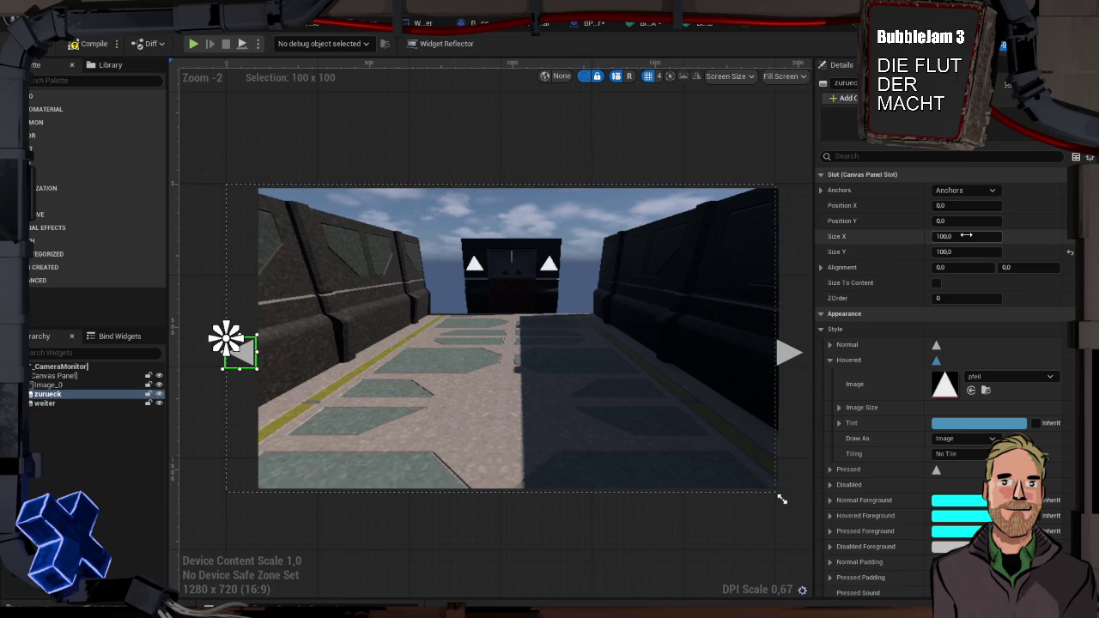
pyautogui.click(970, 207)
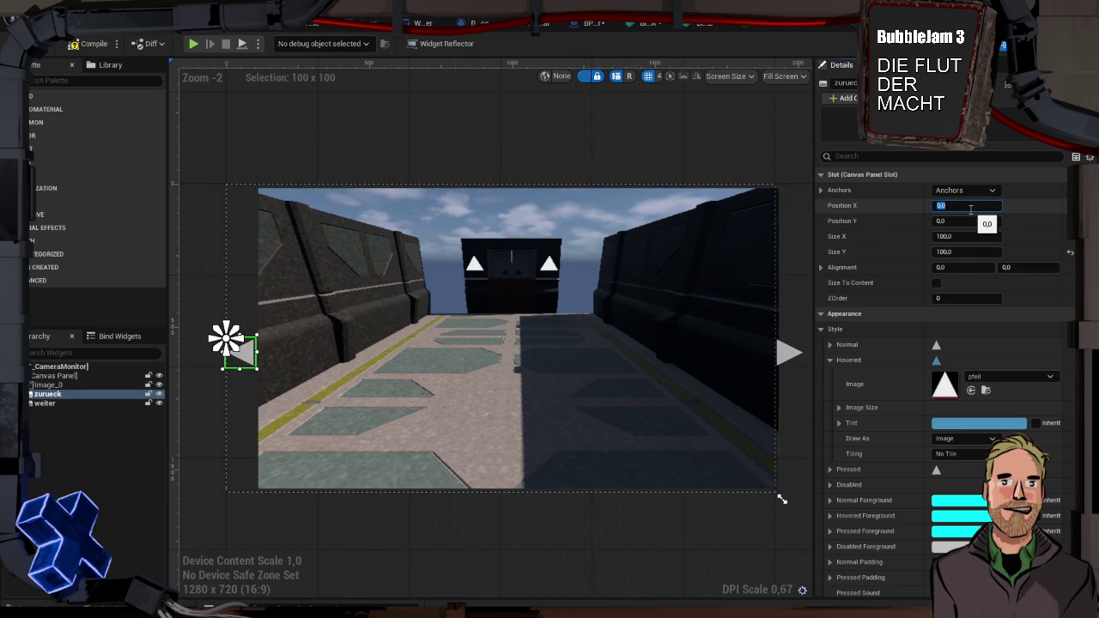
pyautogui.write('-1')
pyautogui.press('Return')
pyautogui.click(654, 273)
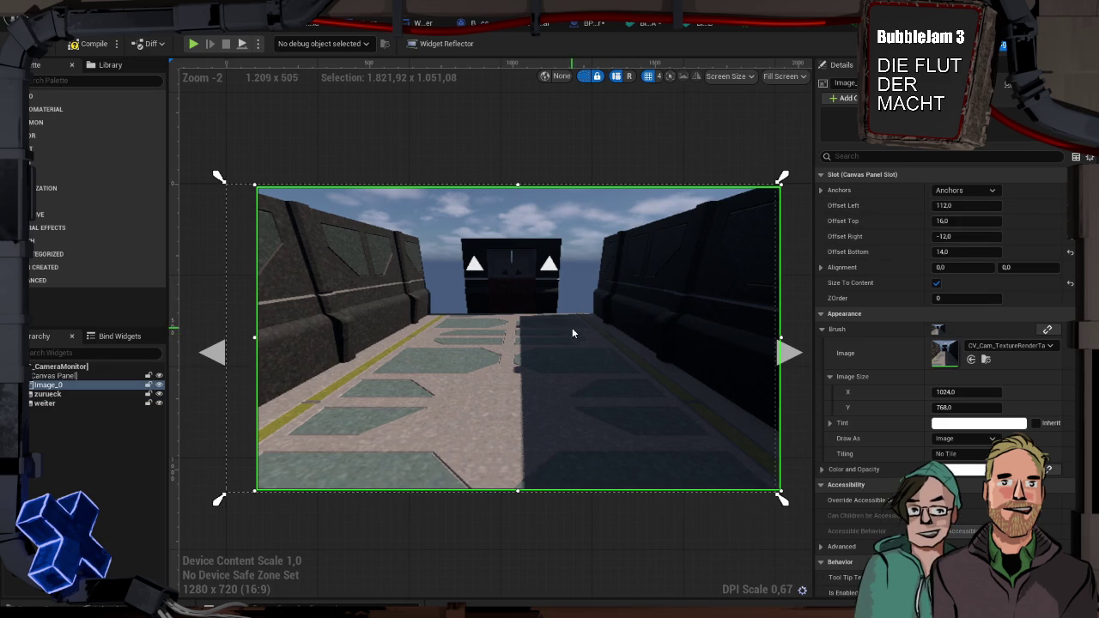
# Set Image_0's Offset Top and Left to 0 and pull its right edge in slightly
pyautogui.click(966, 190)
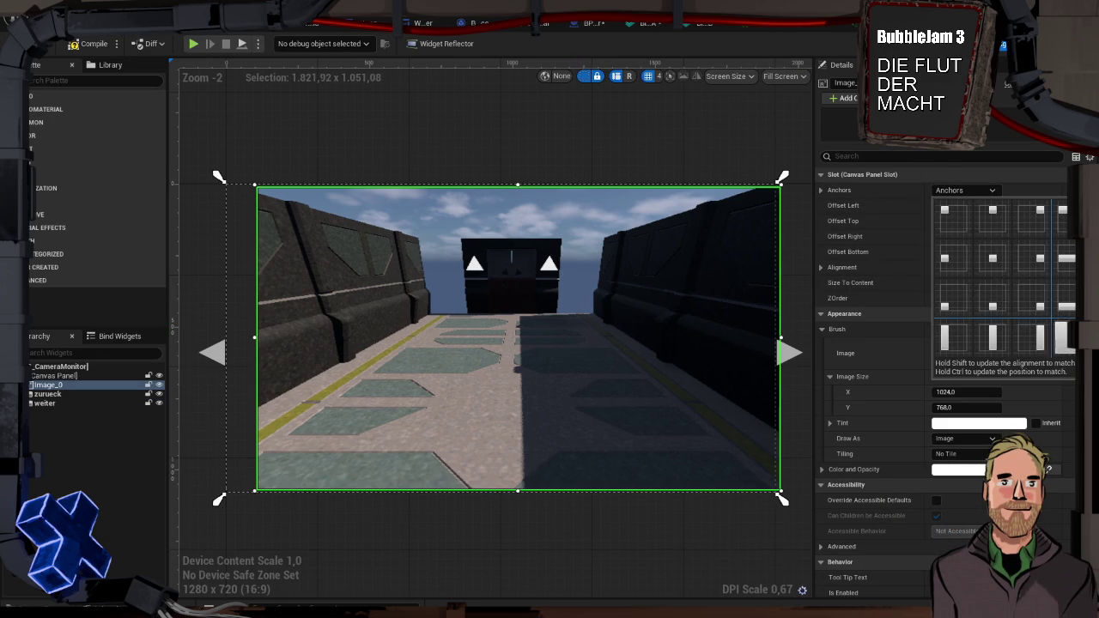
pyautogui.click(1065, 337)
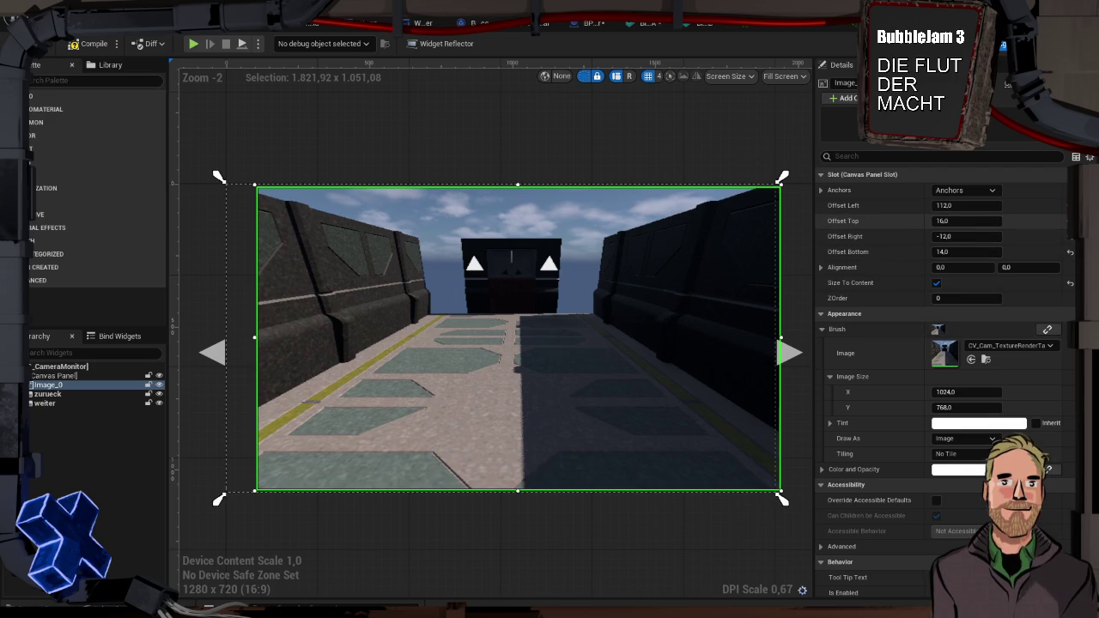
pyautogui.click(967, 221)
pyautogui.write('0')
pyautogui.press('Return')
pyautogui.click(966, 205)
pyautogui.write('0')
pyautogui.press('Return')
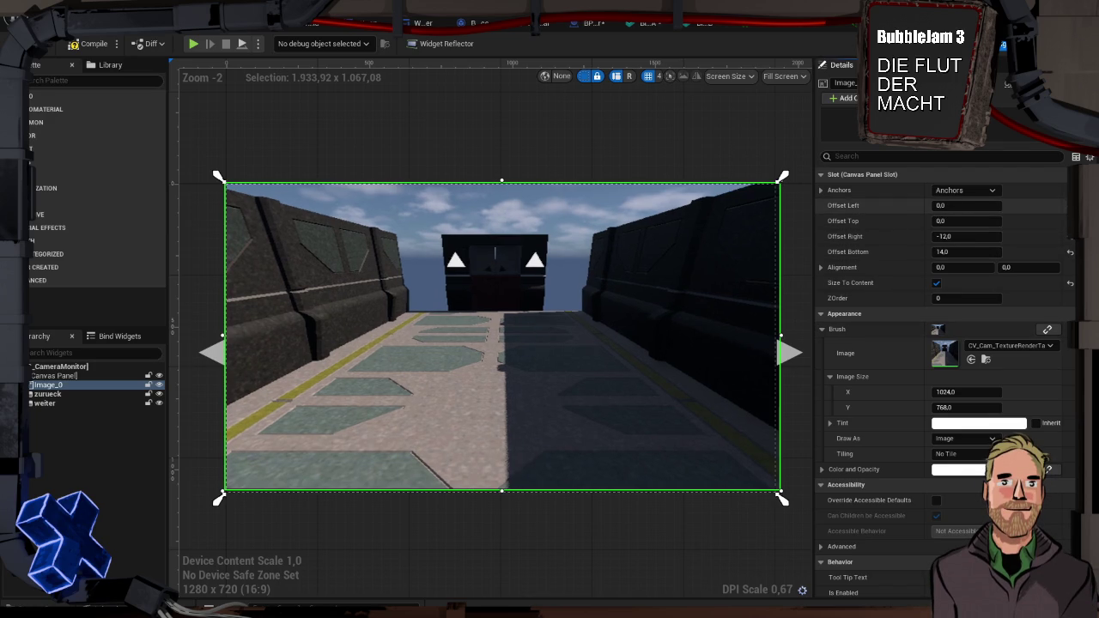
pyautogui.click(593, 168)
pyautogui.click(717, 348)
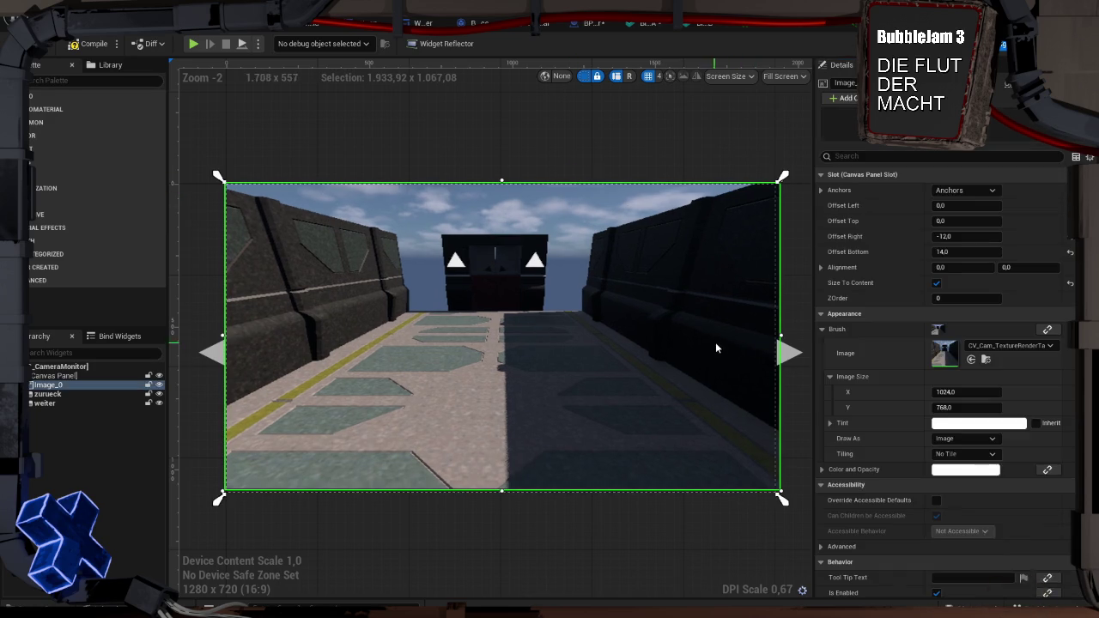
pyautogui.moveTo(780, 335); pyautogui.dragTo(776, 336)
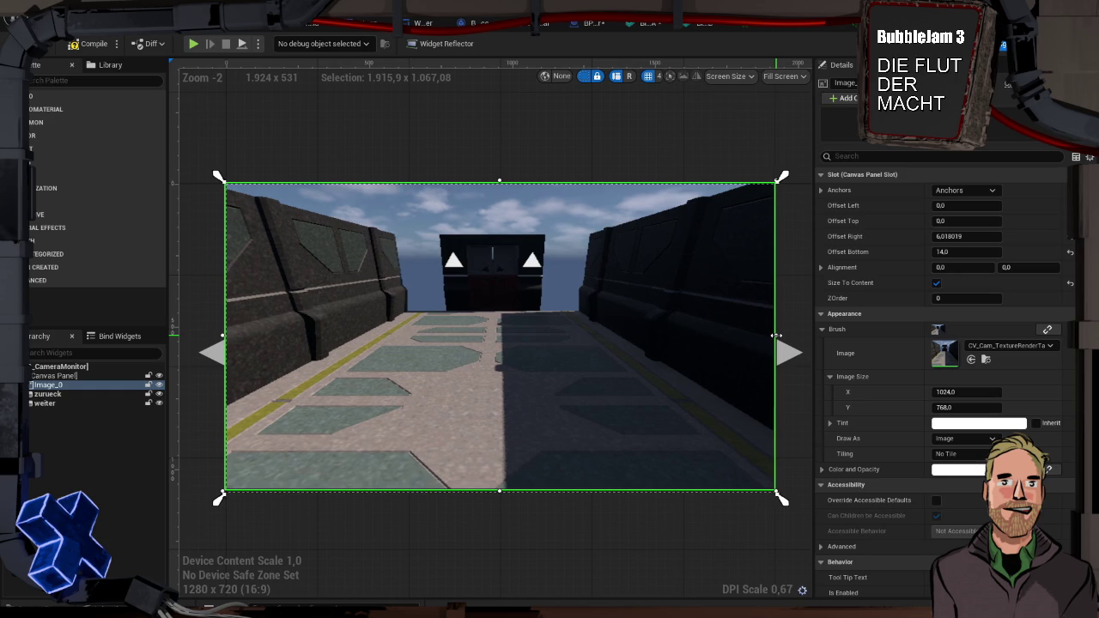
# Give Image_0 Offset Right 100 and Bottom 30, nudge it into place, and play-test
pyautogui.click(213, 354)
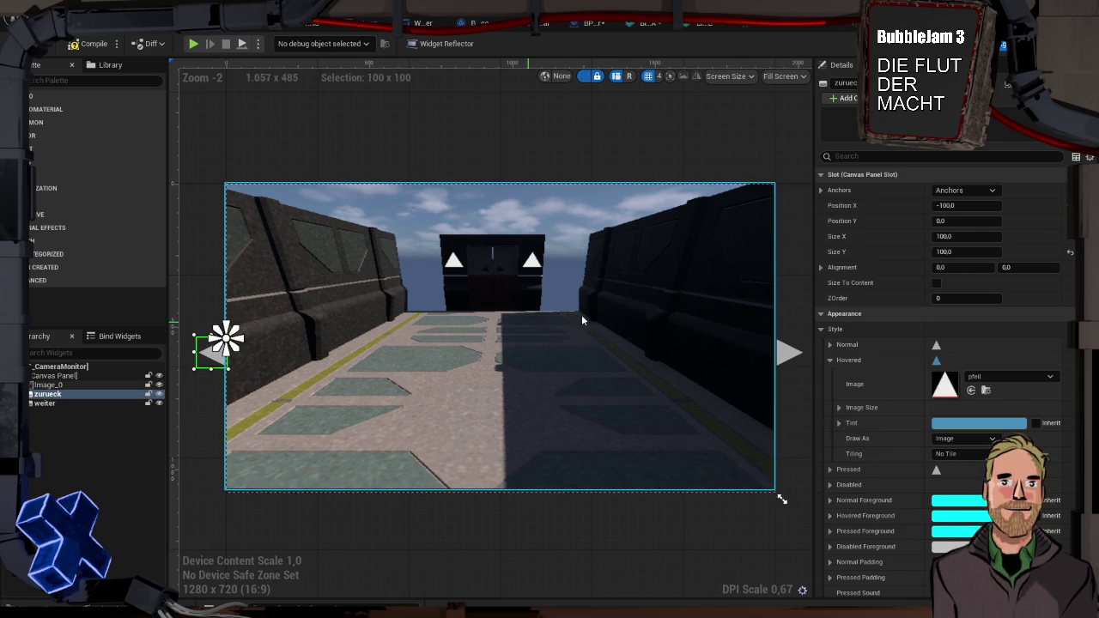
pyautogui.click(747, 335)
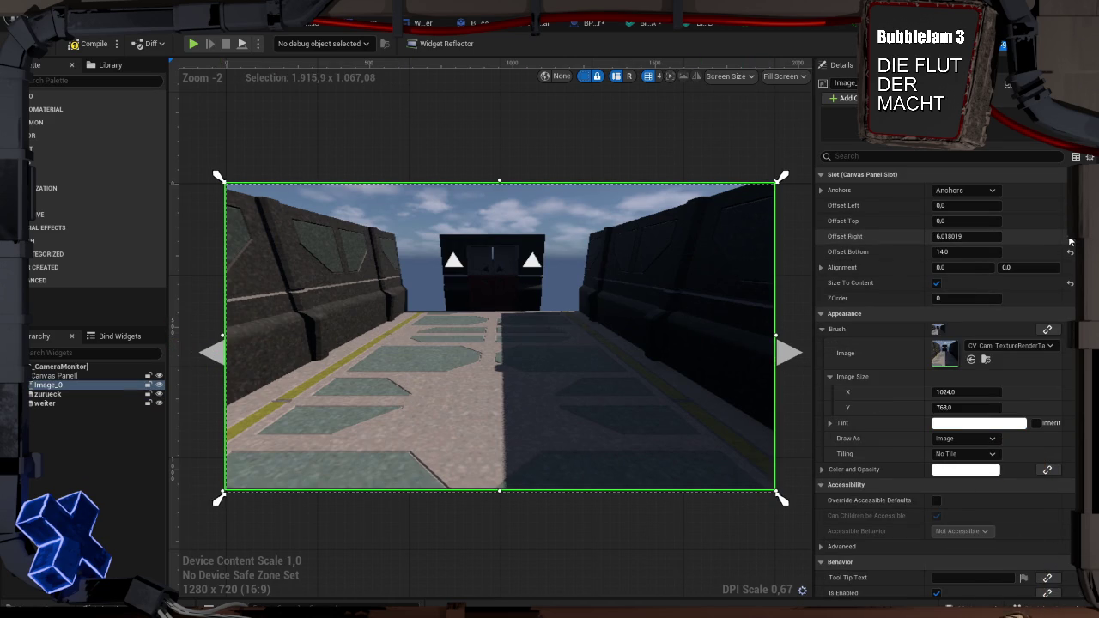
pyautogui.write('100')
pyautogui.press('Return')
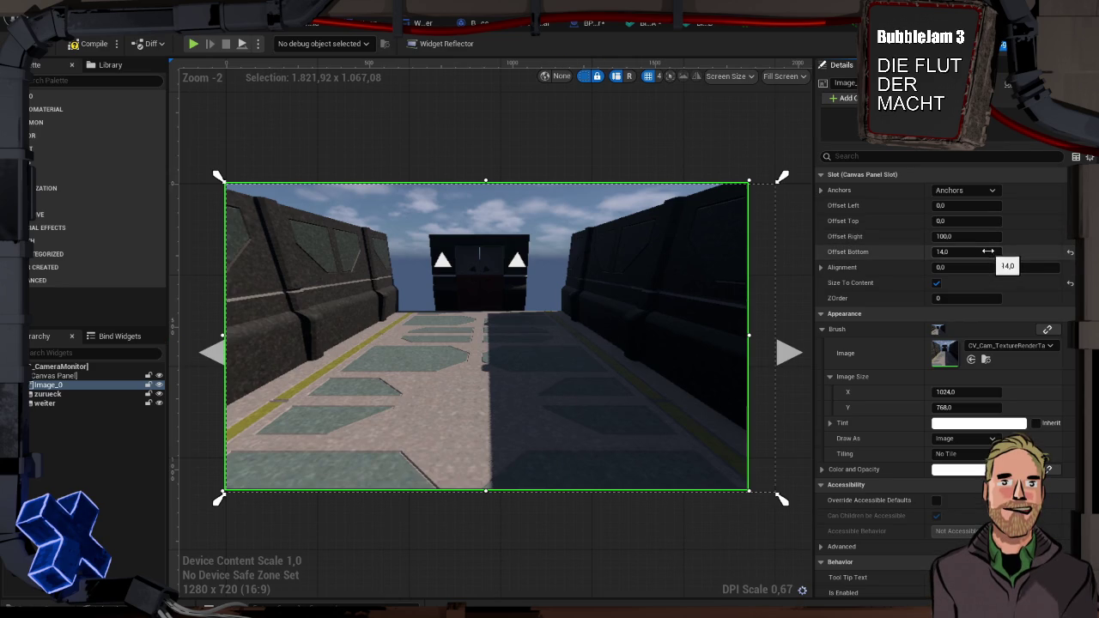
pyautogui.moveTo(1063, 249); pyautogui.dragTo(1070, 254)
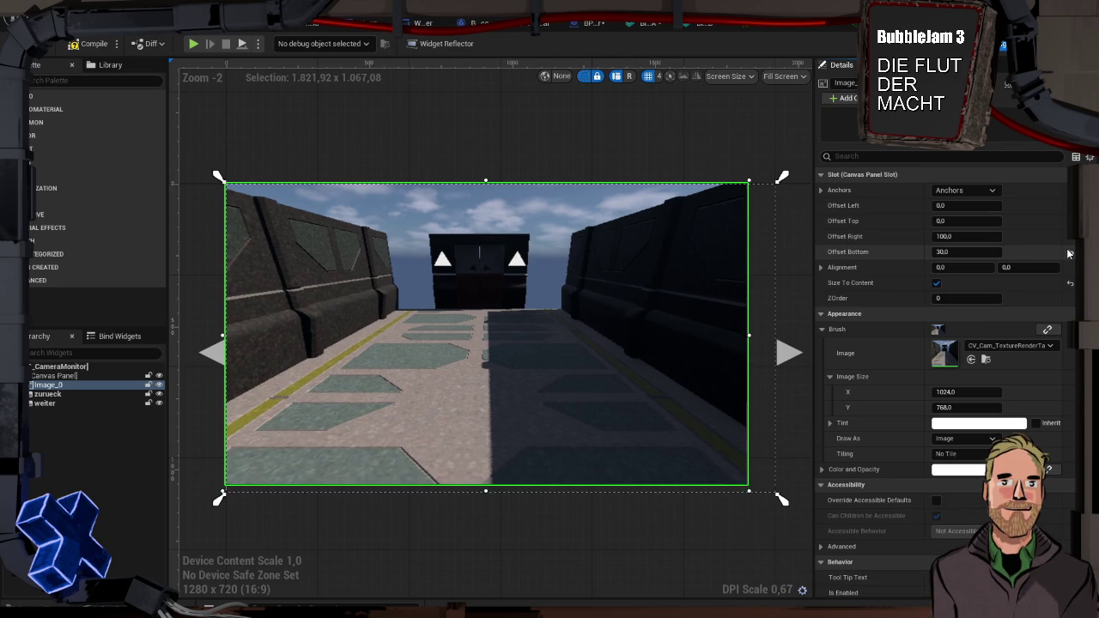
pyautogui.moveTo(494, 319); pyautogui.dragTo(509, 322)
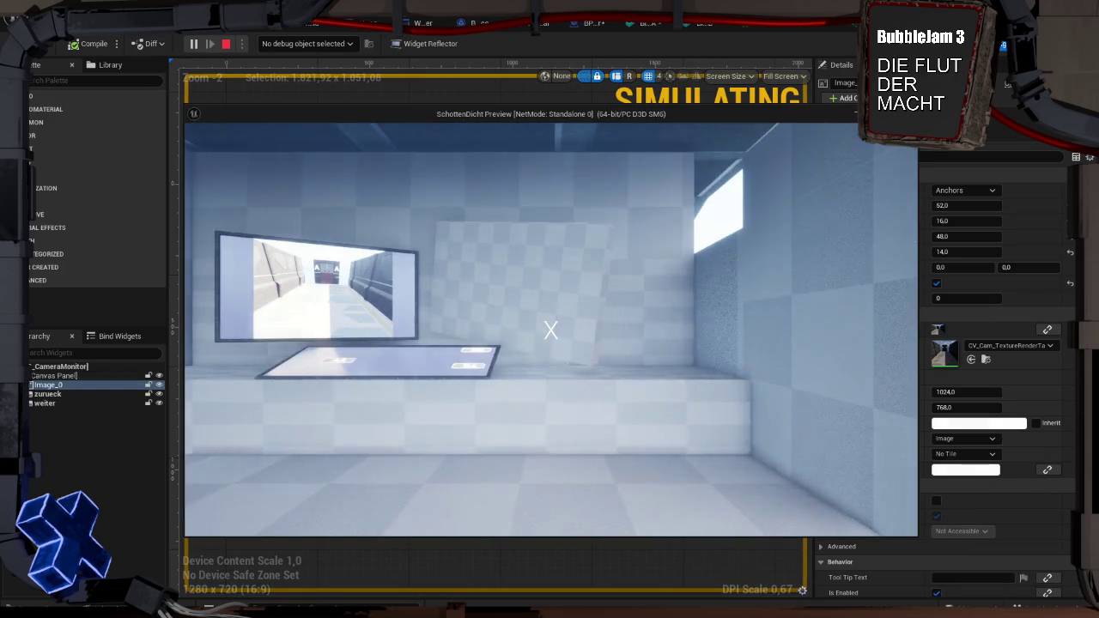
pyautogui.press('Escape')
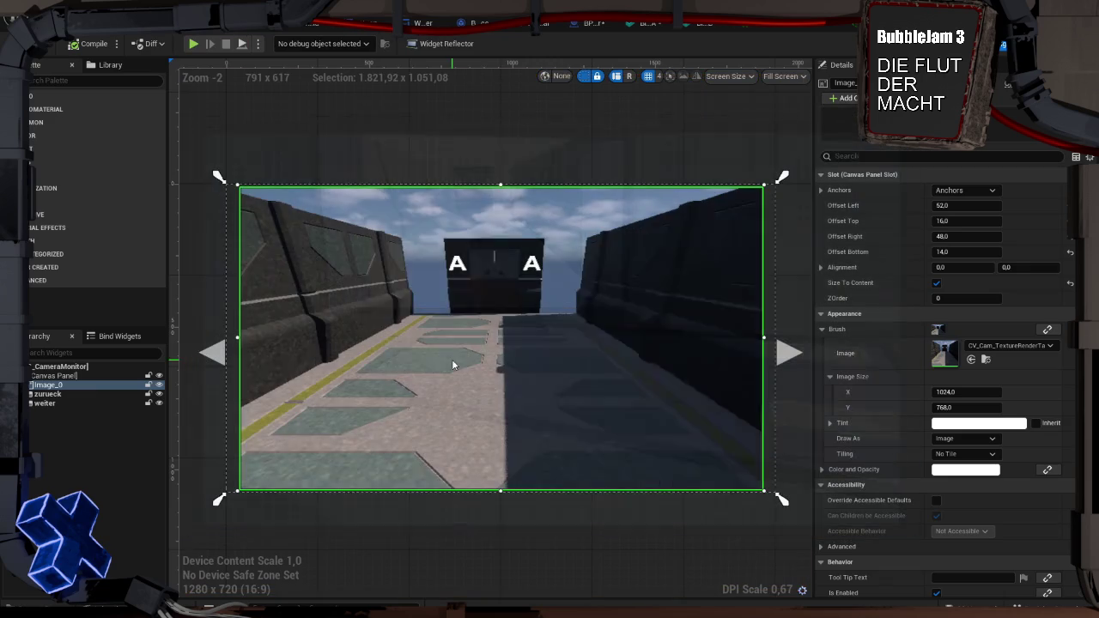
# Select the zurueck arrow, Image_0 and the weiter arrow together
pyautogui.click(224, 338)
pyautogui.click(233, 193)
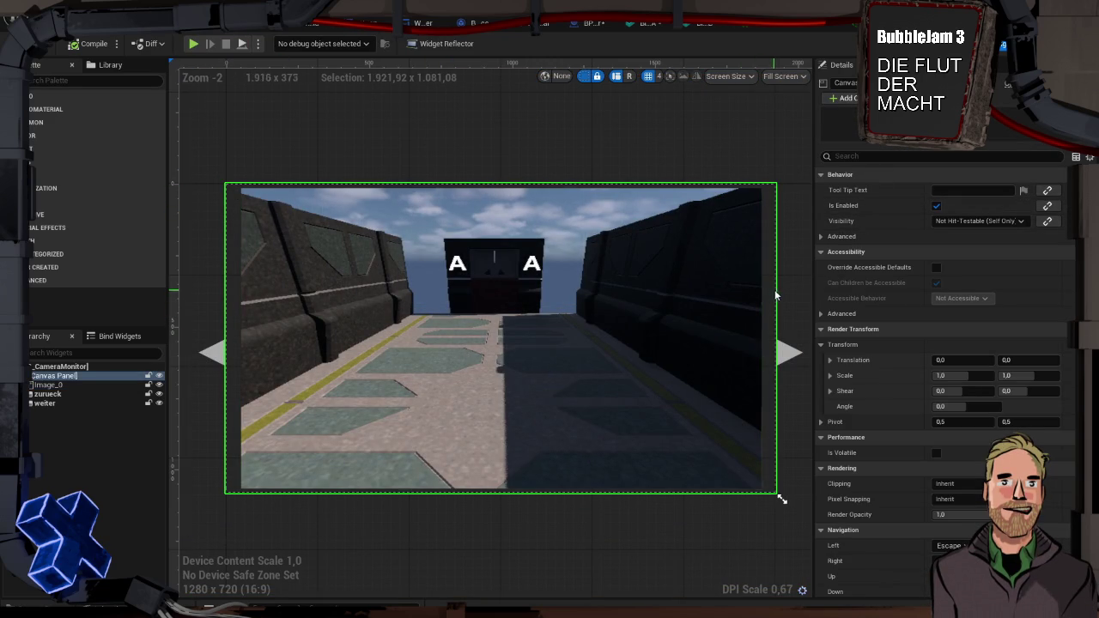
pyautogui.click(212, 352)
pyautogui.keyDown('ctrl'); pyautogui.click(307, 355); pyautogui.keyUp('ctrl')
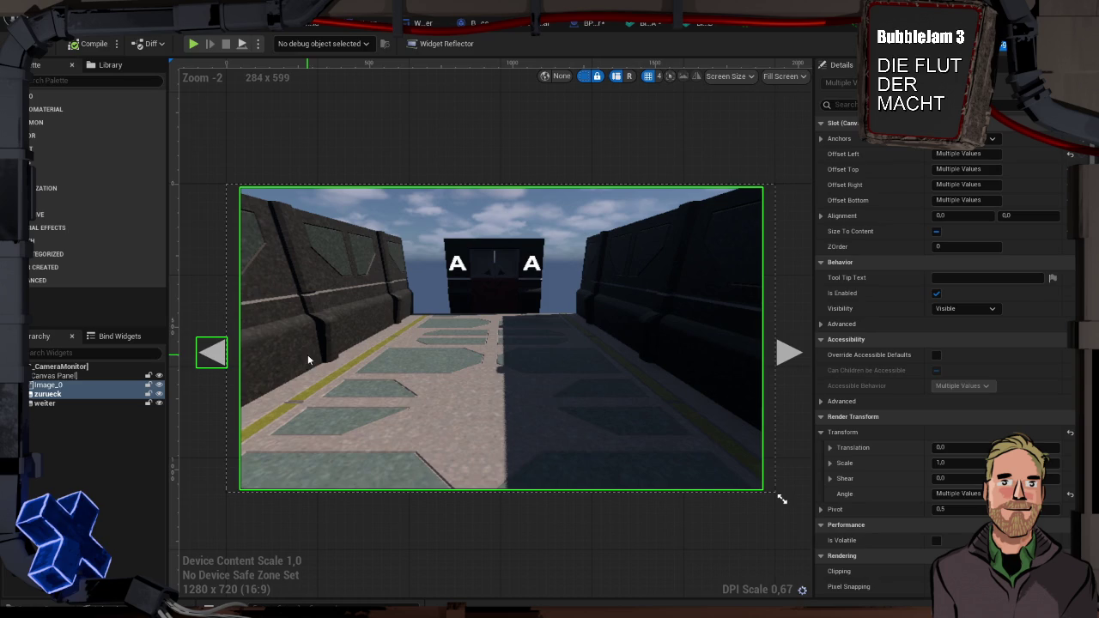
pyautogui.keyDown('ctrl'); pyautogui.click(788, 352); pyautogui.keyUp('ctrl')
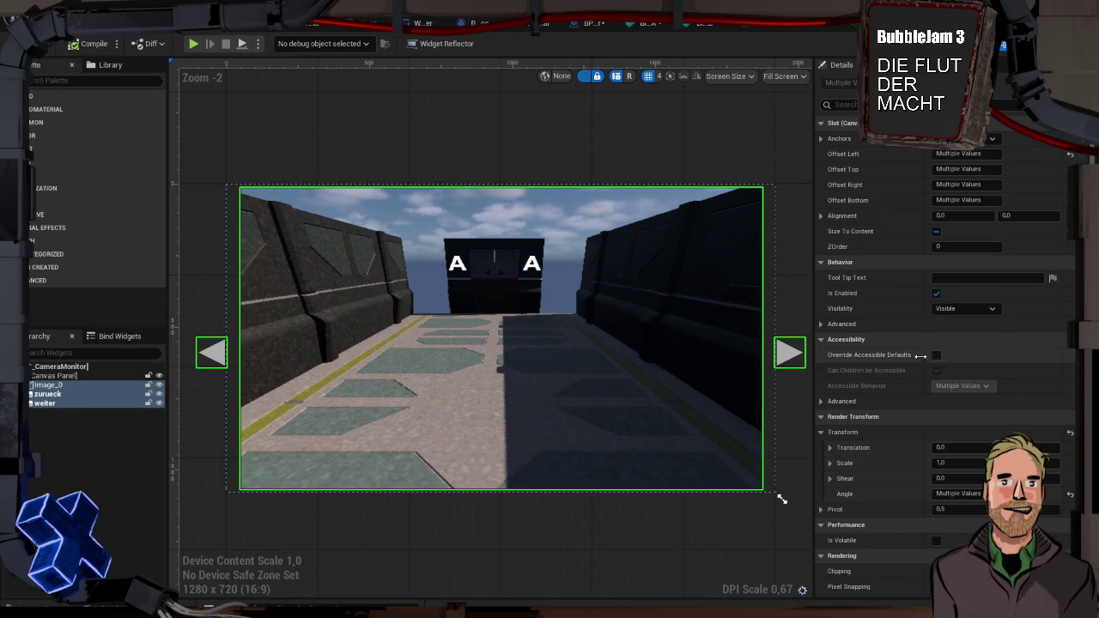
pyautogui.scroll(-5, 911, 354)
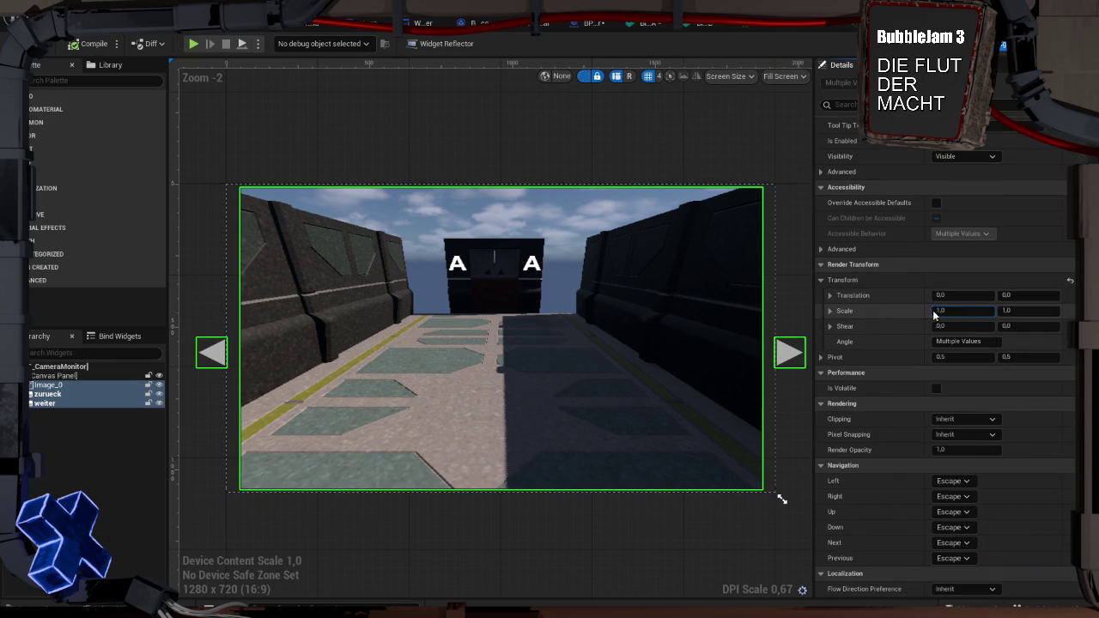
# Set their Render Transform Scale X and Y to 0,9
pyautogui.write(',7')
pyautogui.press('Return')
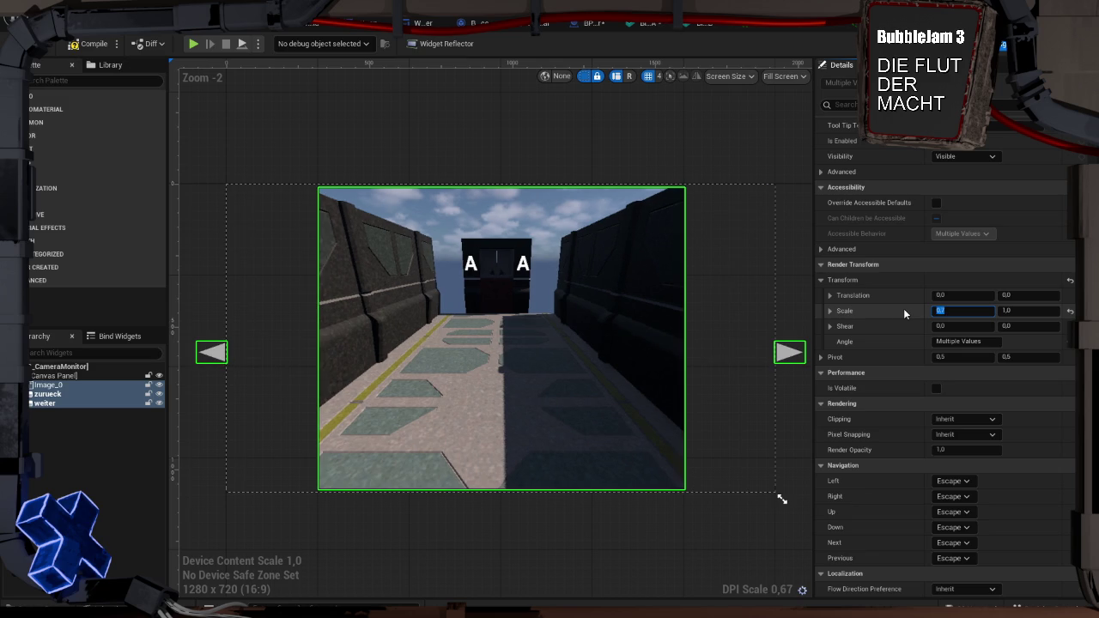
pyautogui.write(',9')
pyautogui.press('Return')
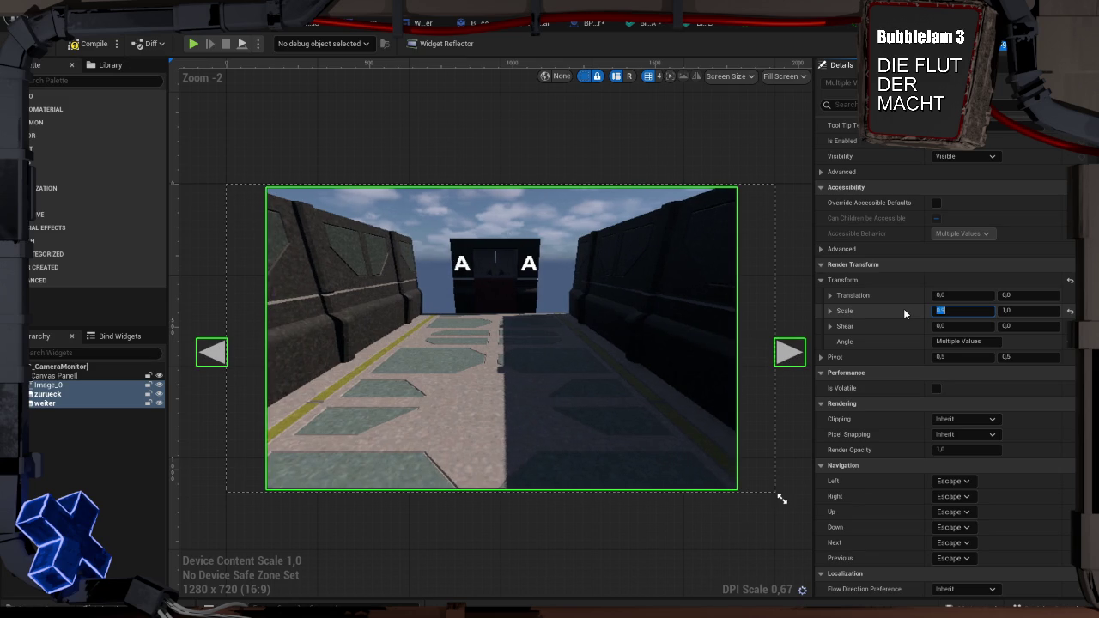
pyautogui.click(1024, 311)
pyautogui.write(',')
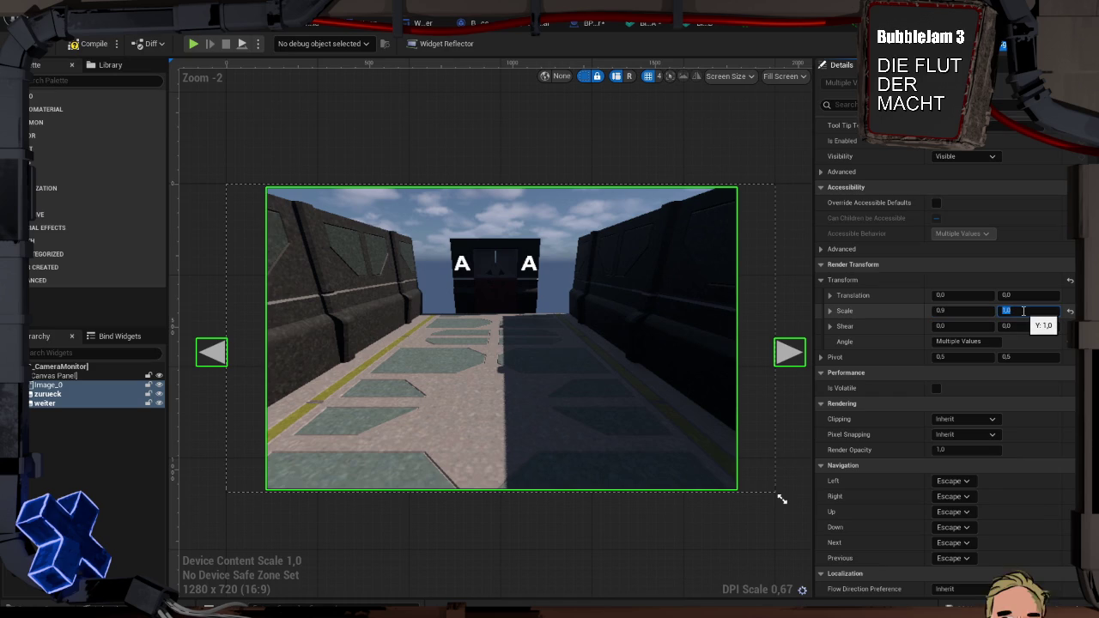
pyautogui.write('9')
pyautogui.press('Return')
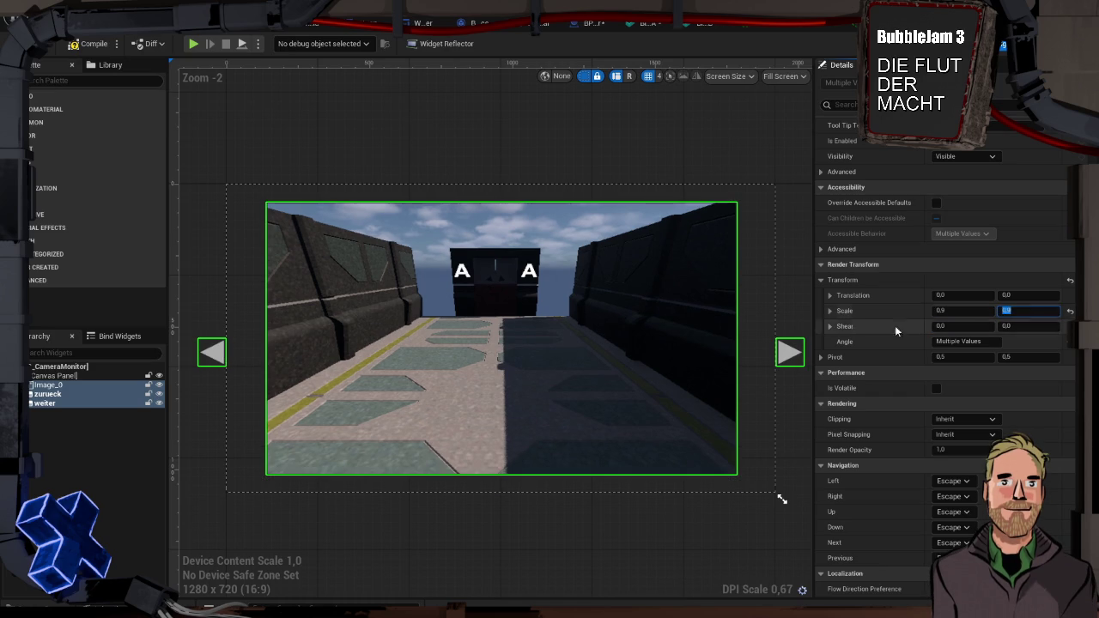
pyautogui.click(803, 316)
# Set zurueck's Position X to 0 and weiter's to -100, then compile the widget
pyautogui.click(220, 345)
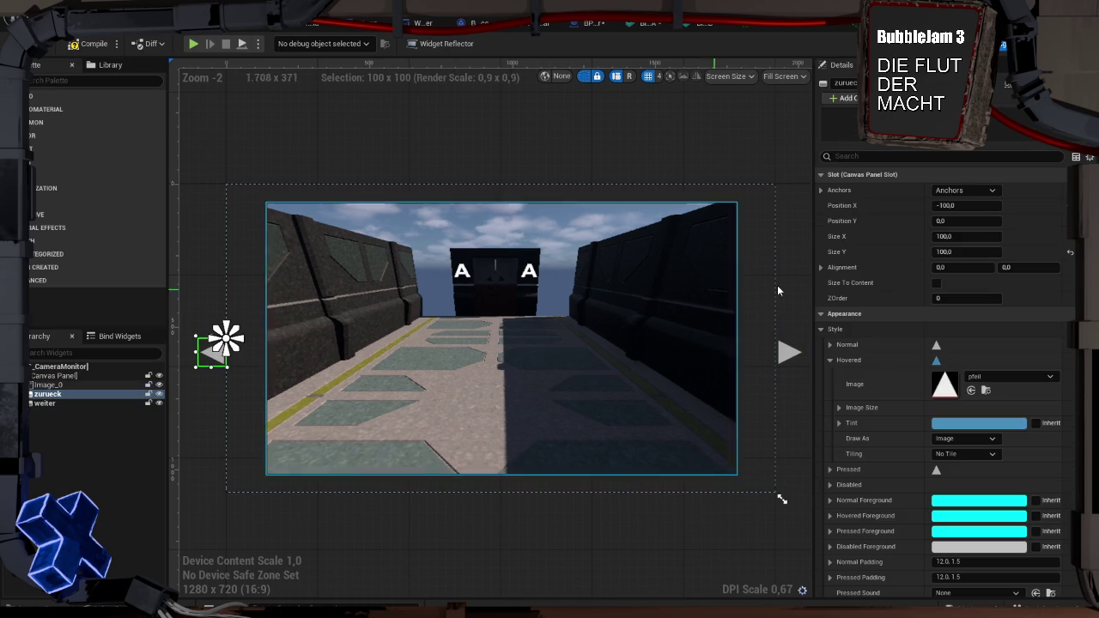
pyautogui.click(1070, 255)
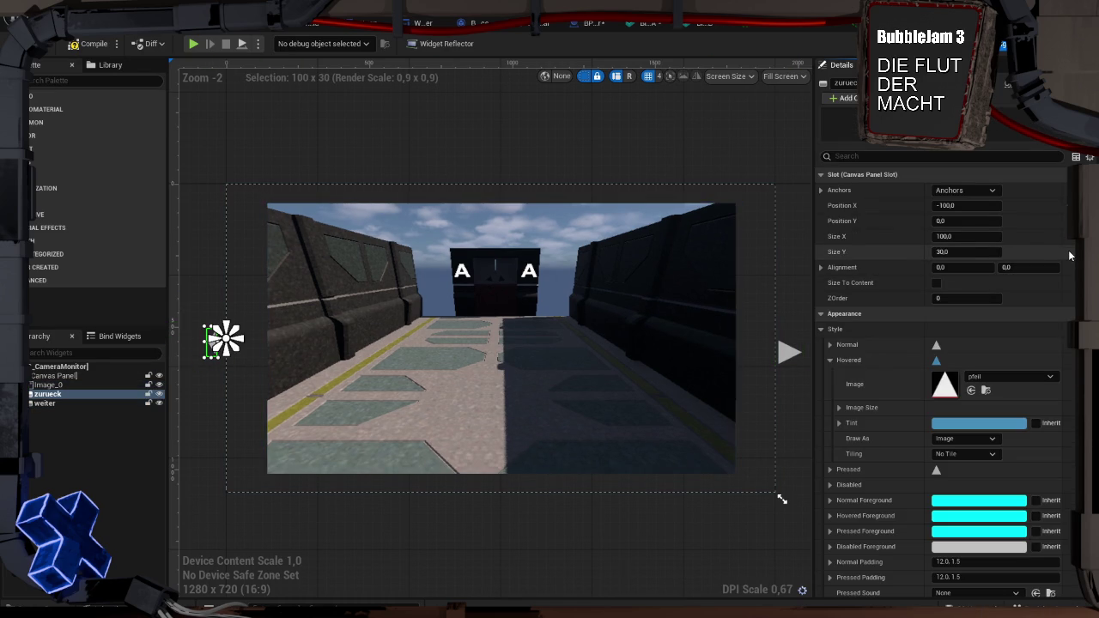
pyautogui.hotkey('ctrl', 'z')
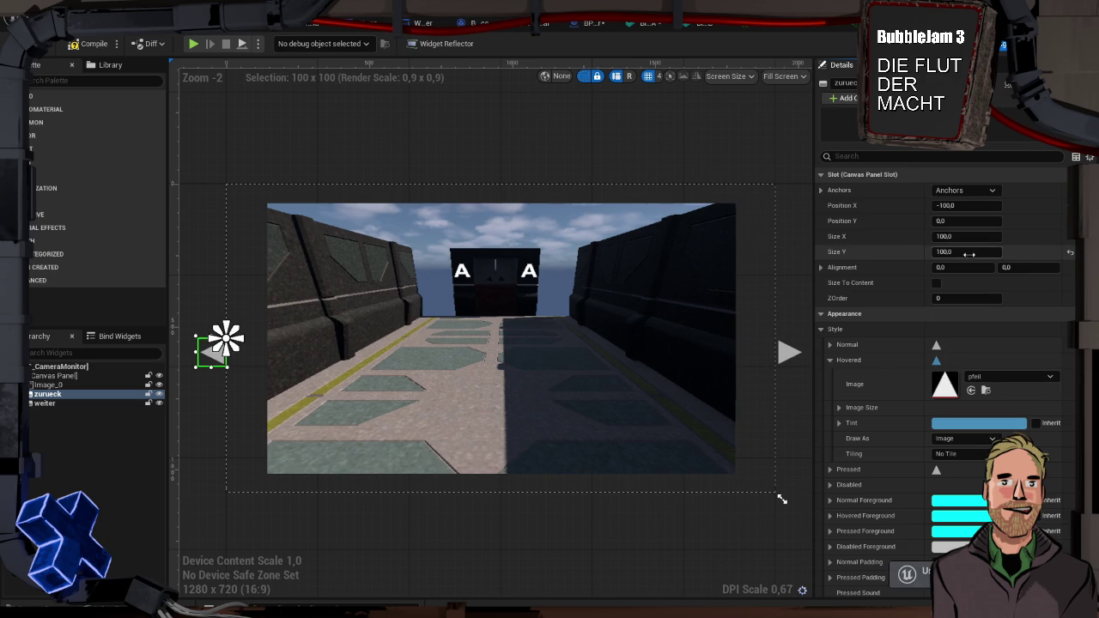
pyautogui.click(1063, 207)
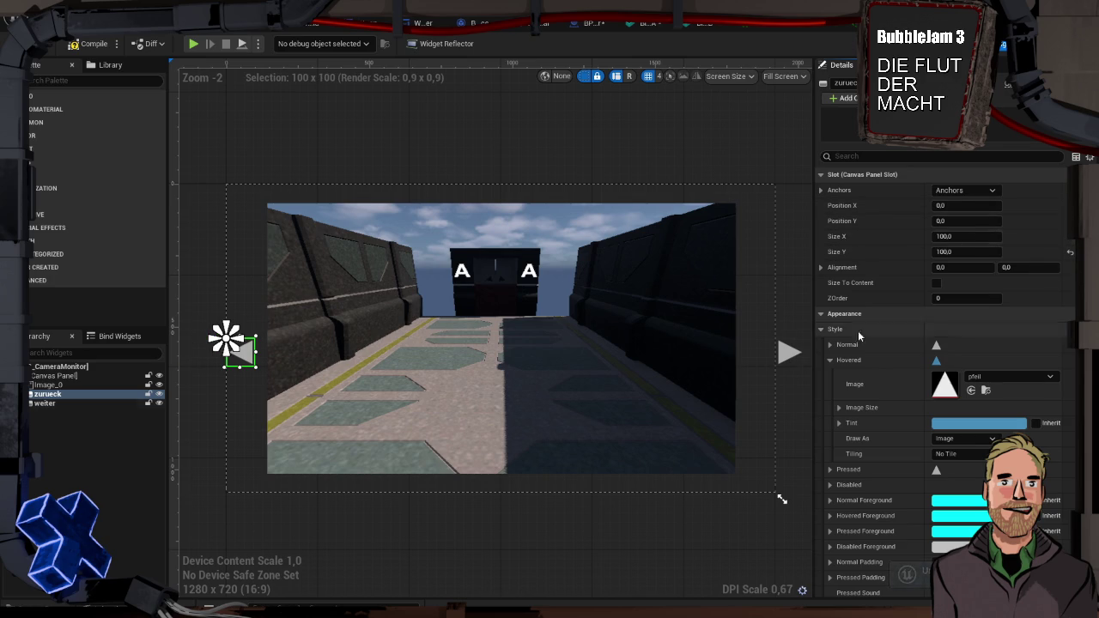
pyautogui.click(786, 350)
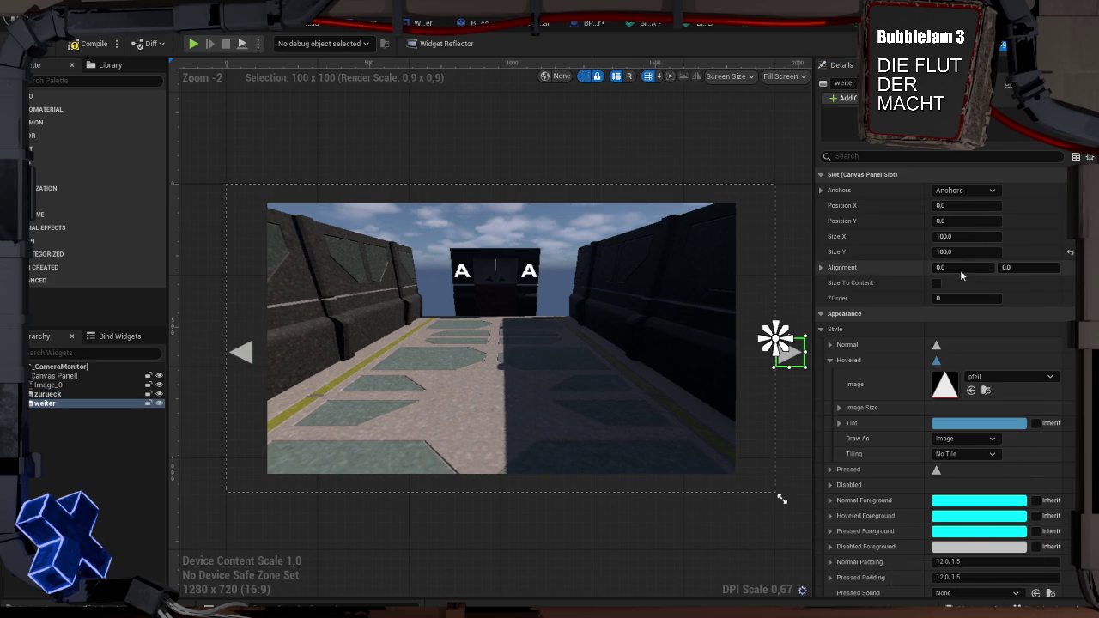
pyautogui.click(976, 206)
pyautogui.write('-1')
pyautogui.press('Return')
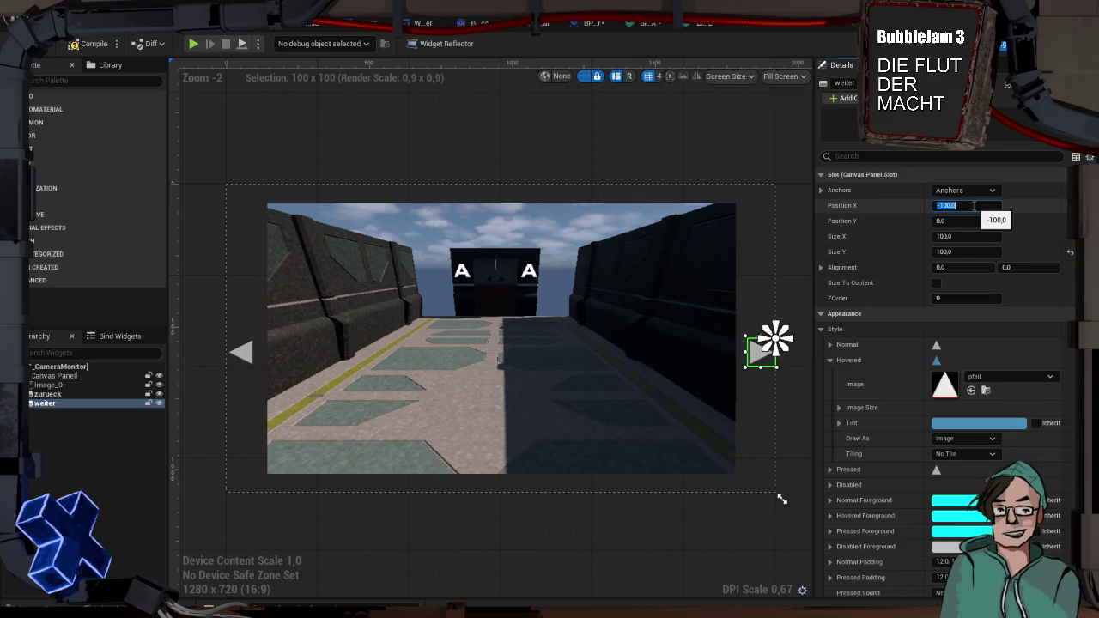
pyautogui.click(791, 218)
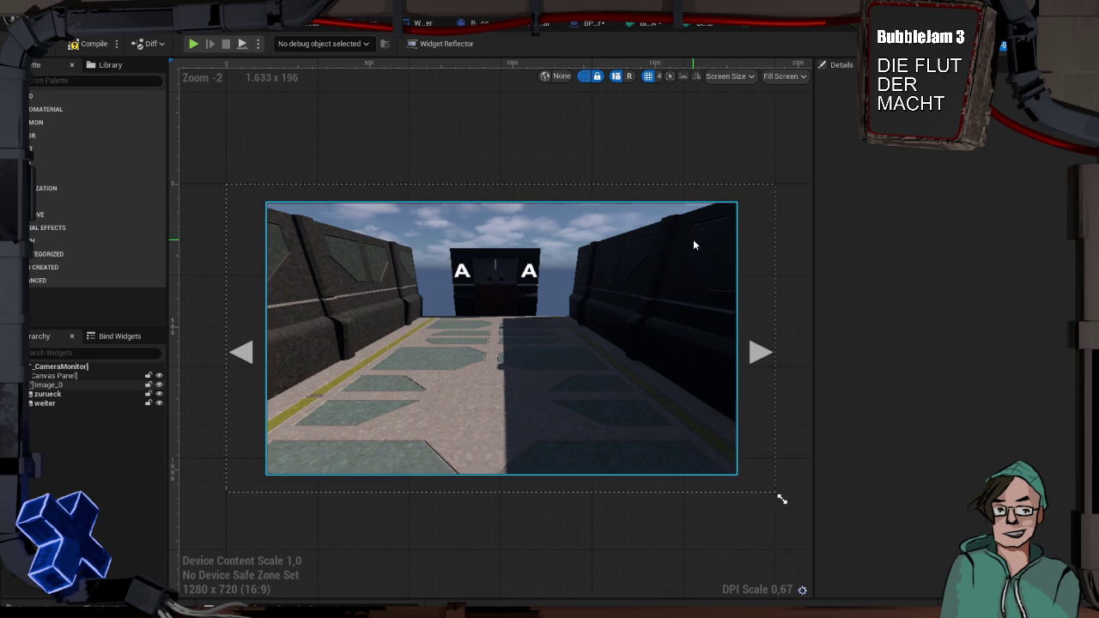
pyautogui.click(83, 45)
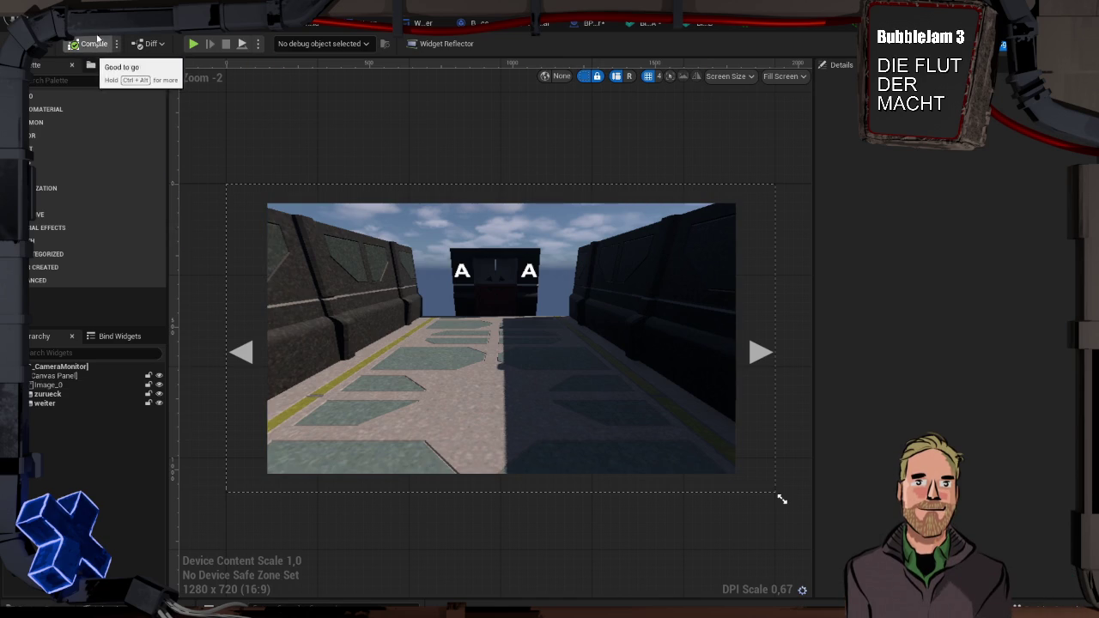
# Select the camera monitor in the level and keep Draw at Desired Size enabled
pyautogui.click(103, 23)
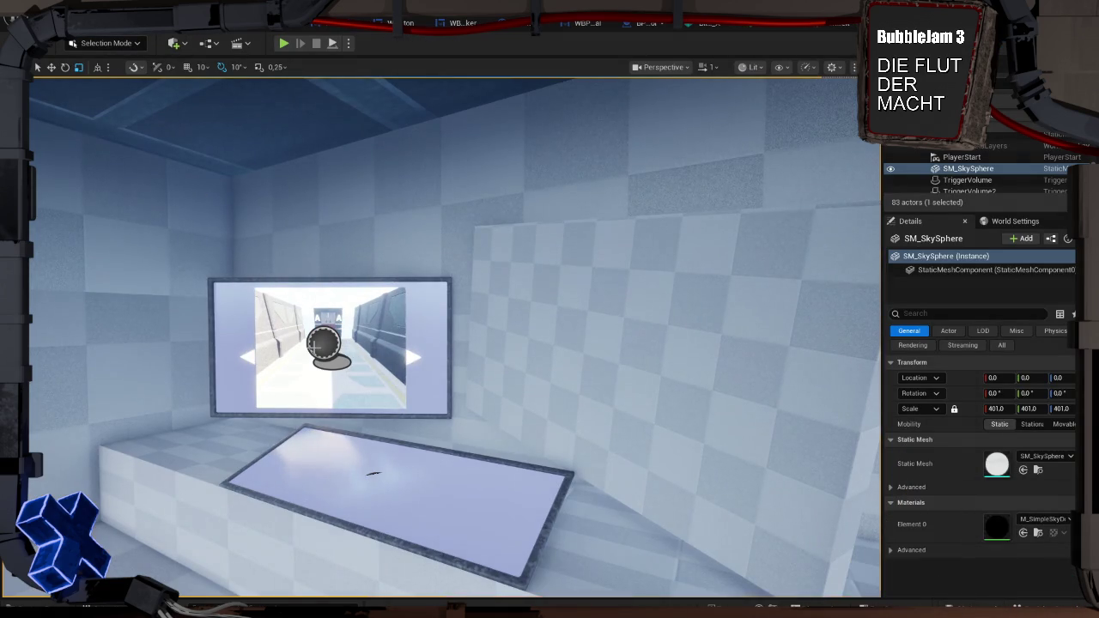
pyautogui.click(388, 337)
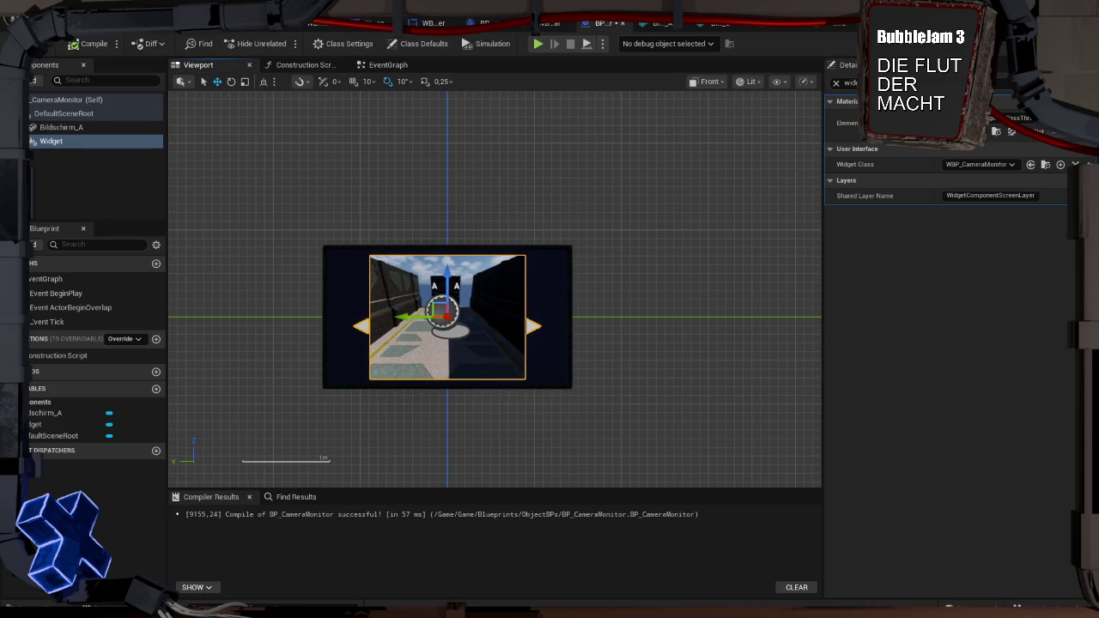
pyautogui.click(836, 83)
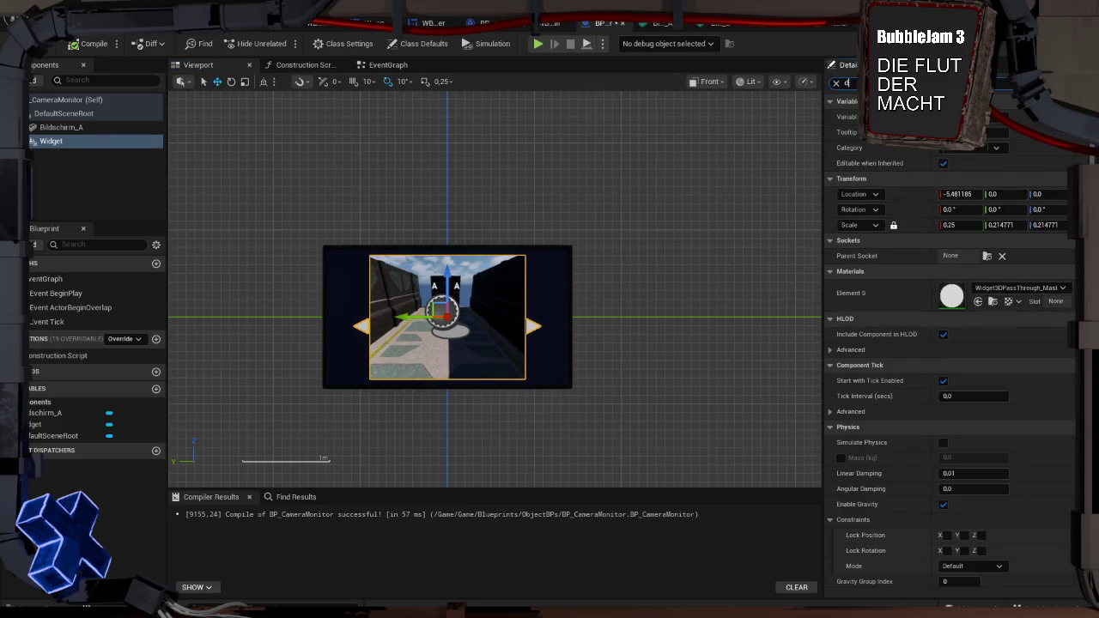
pyautogui.write('es')
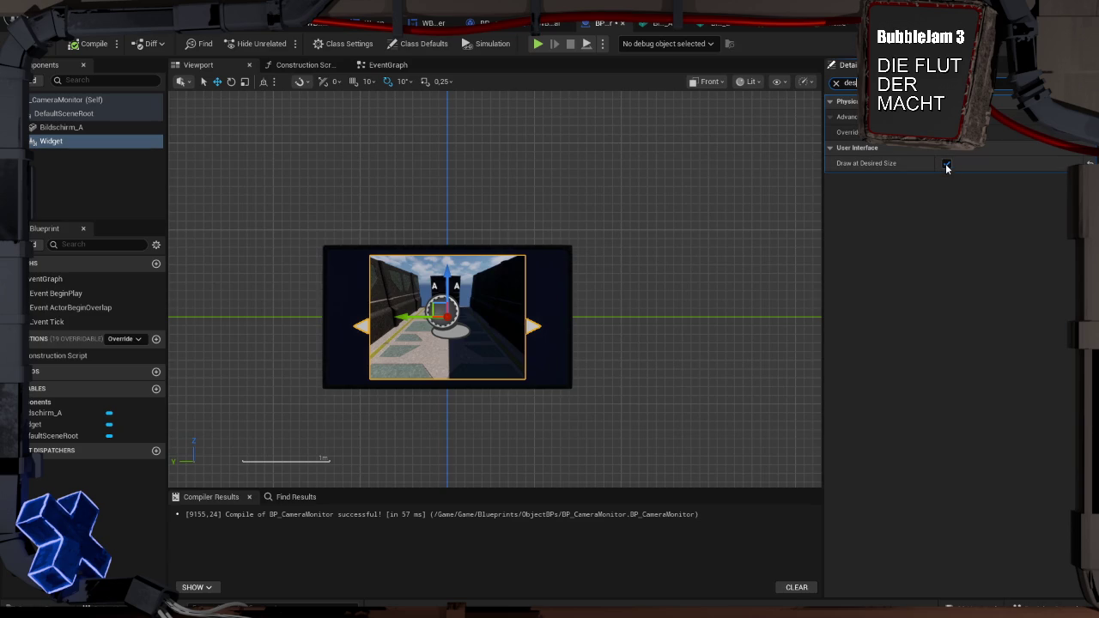
pyautogui.click(946, 164)
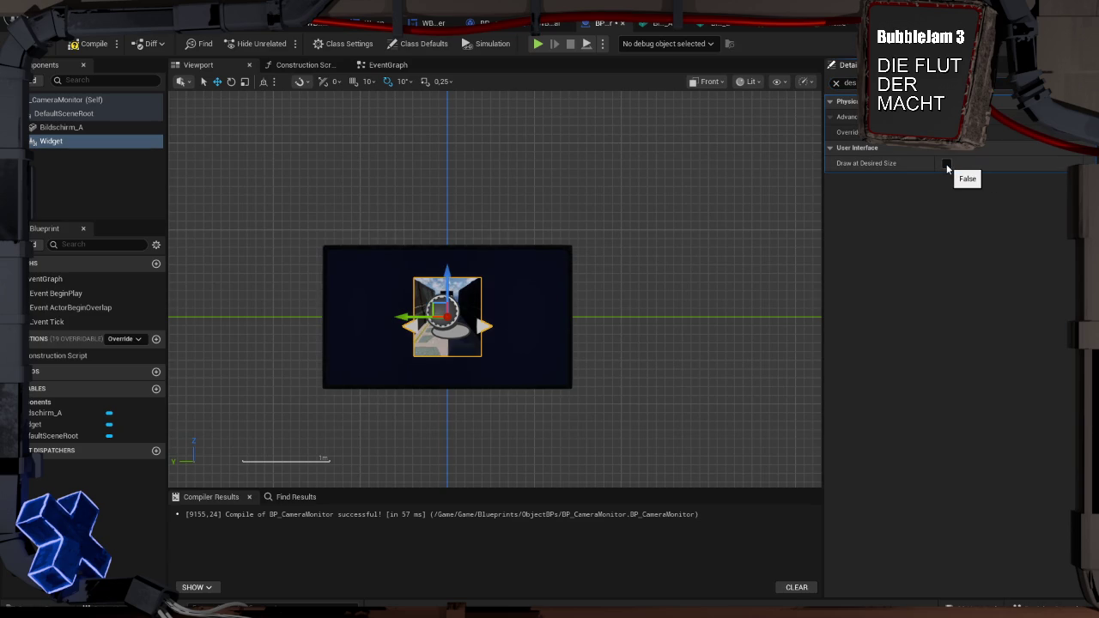
pyautogui.click(947, 164)
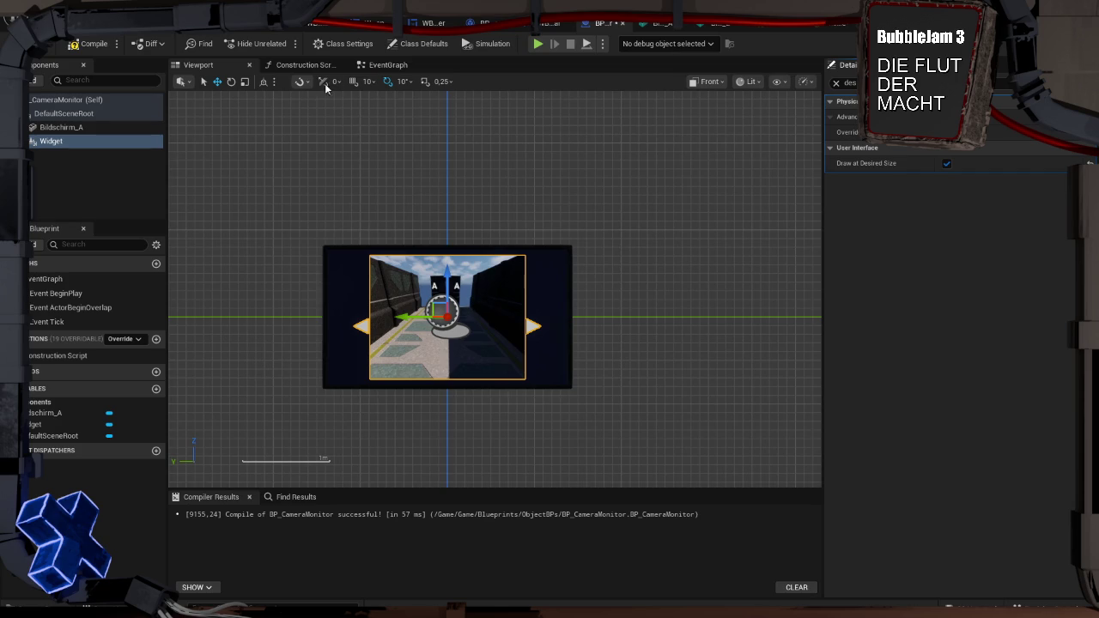
# Scale the monitor's widget screen slightly larger with the scale gizmo
pyautogui.click(244, 82)
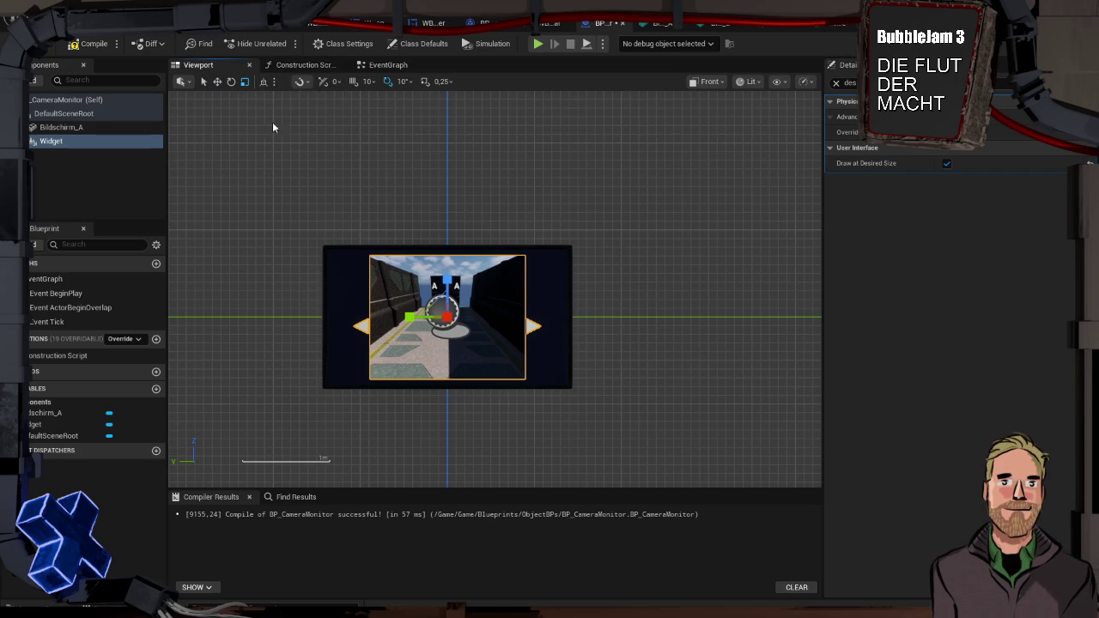
pyautogui.moveTo(436, 304)
pyautogui.mouseDown()
pyautogui.moveTo(455, 301)
pyautogui.moveTo(438, 304)
pyautogui.mouseUp()
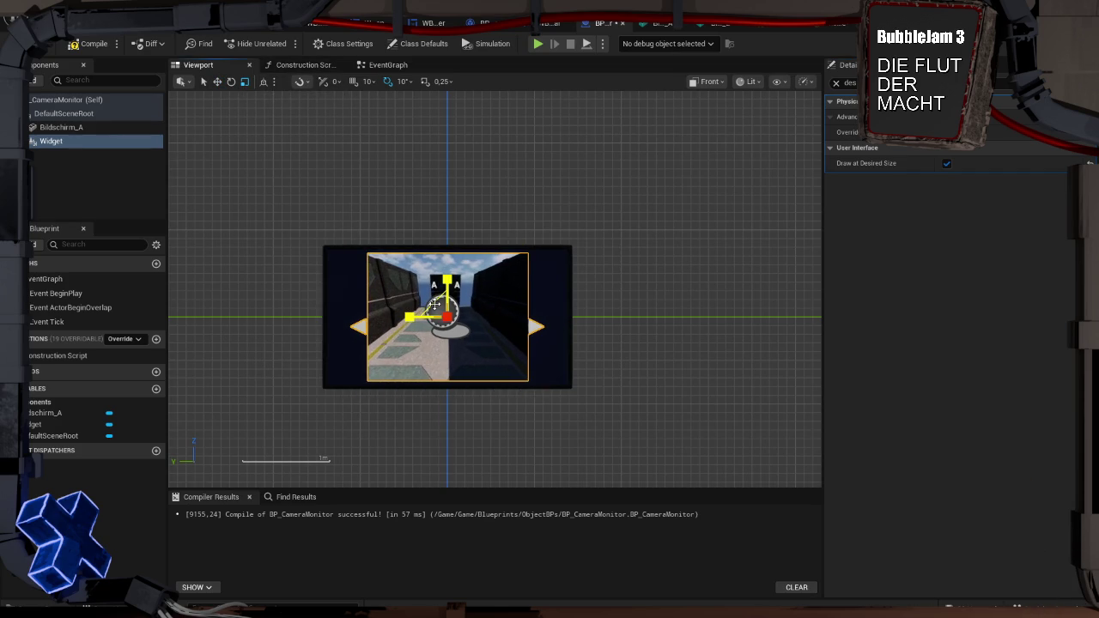
pyautogui.click(286, 232)
pyautogui.scroll(5, 348, 269)
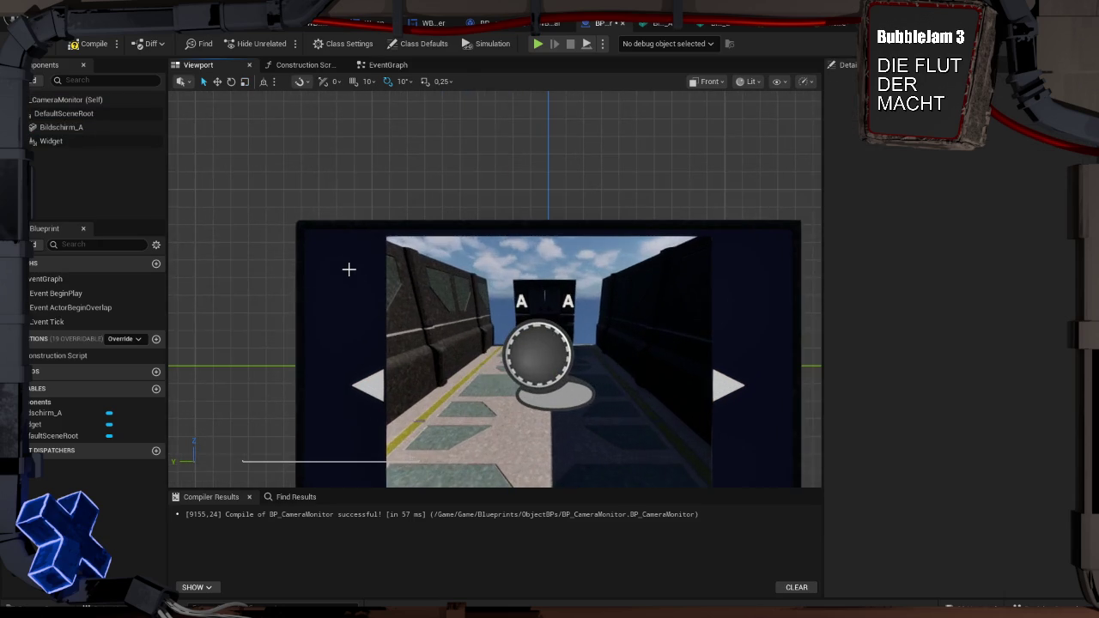
pyautogui.scroll(-2, 349, 269)
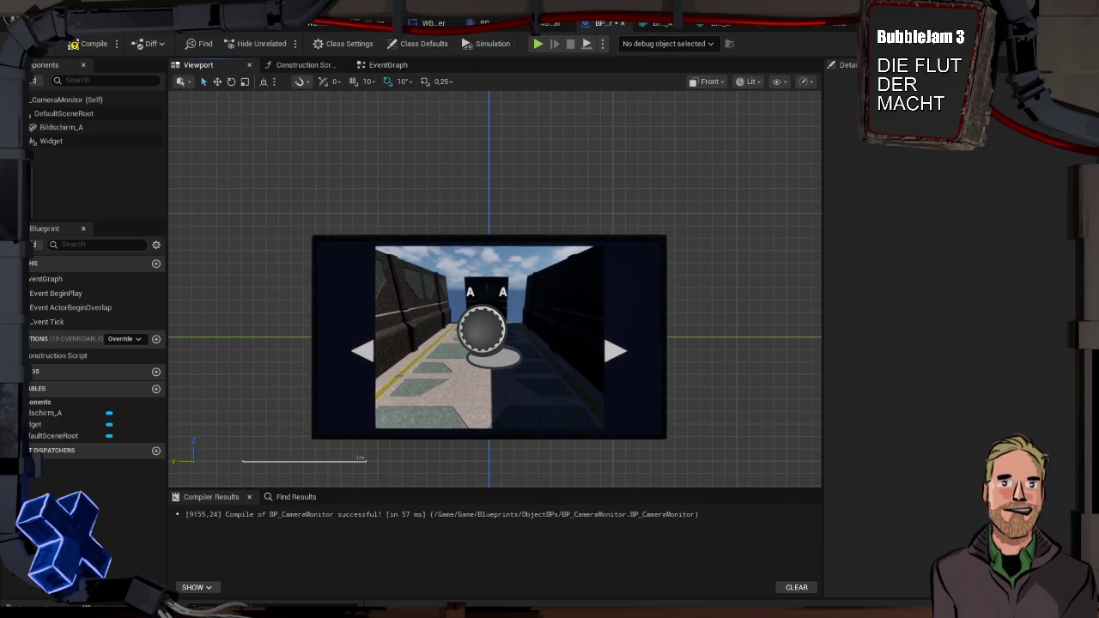
pyautogui.click(535, 312)
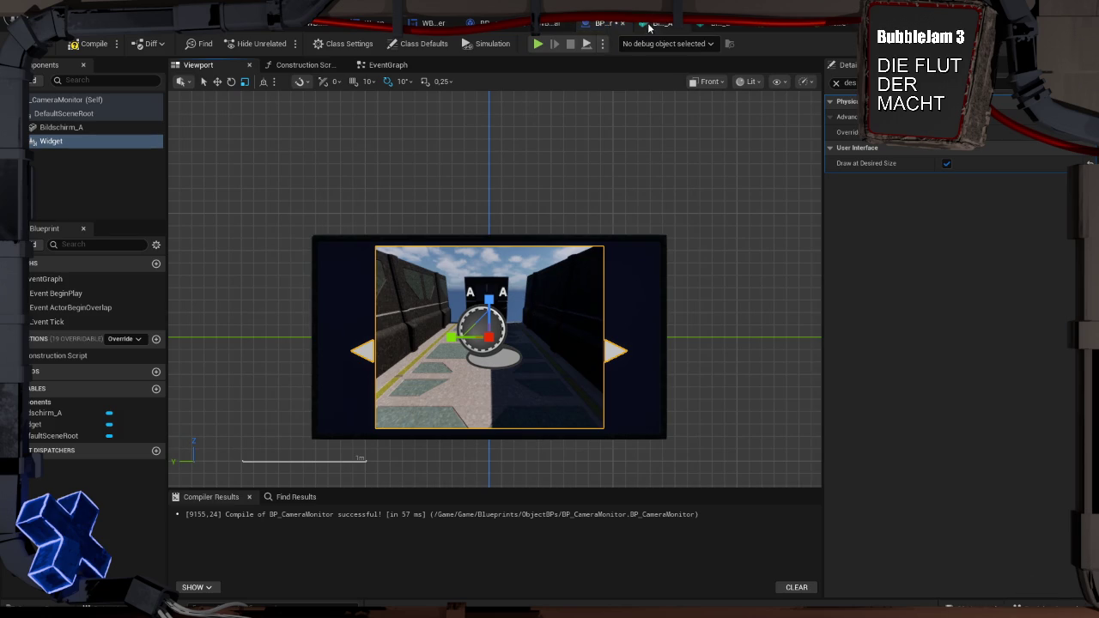
pyautogui.click(433, 22)
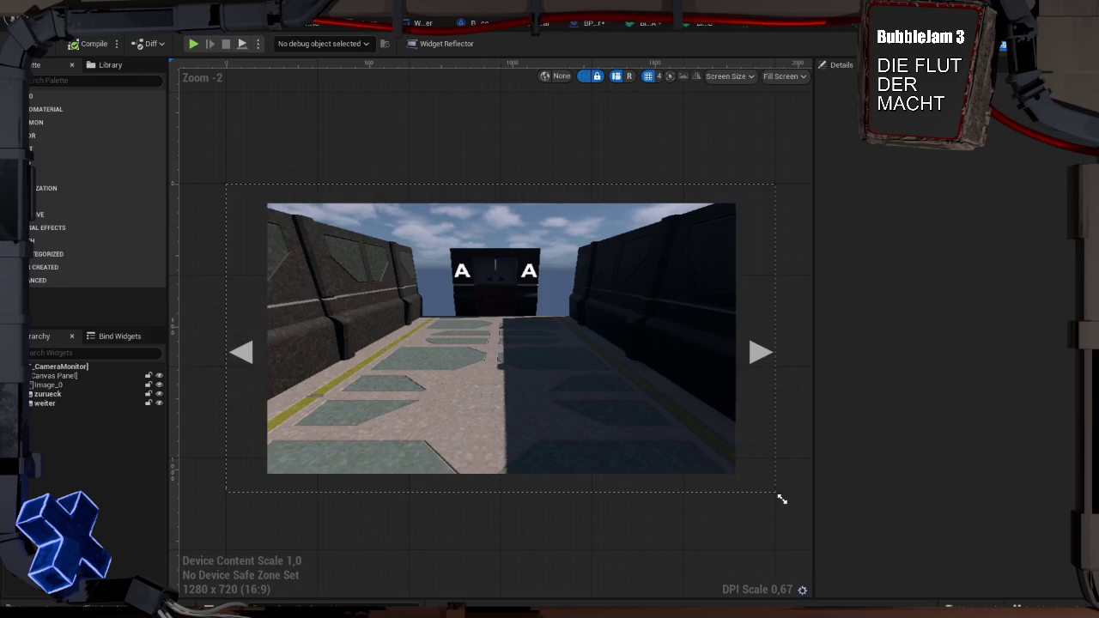
# Preview the camera widget at the 16:9 4K monitor size (3840 x 2160) and recentre the canvas
pyautogui.click(578, 317)
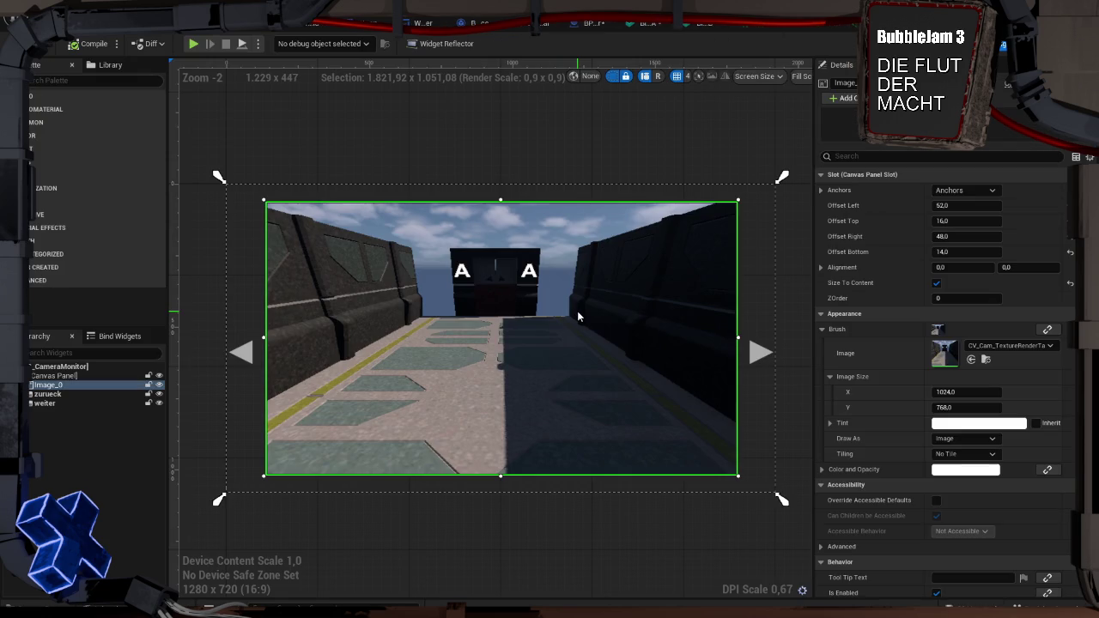
pyautogui.click(761, 79)
pyautogui.moveTo(771, 91)
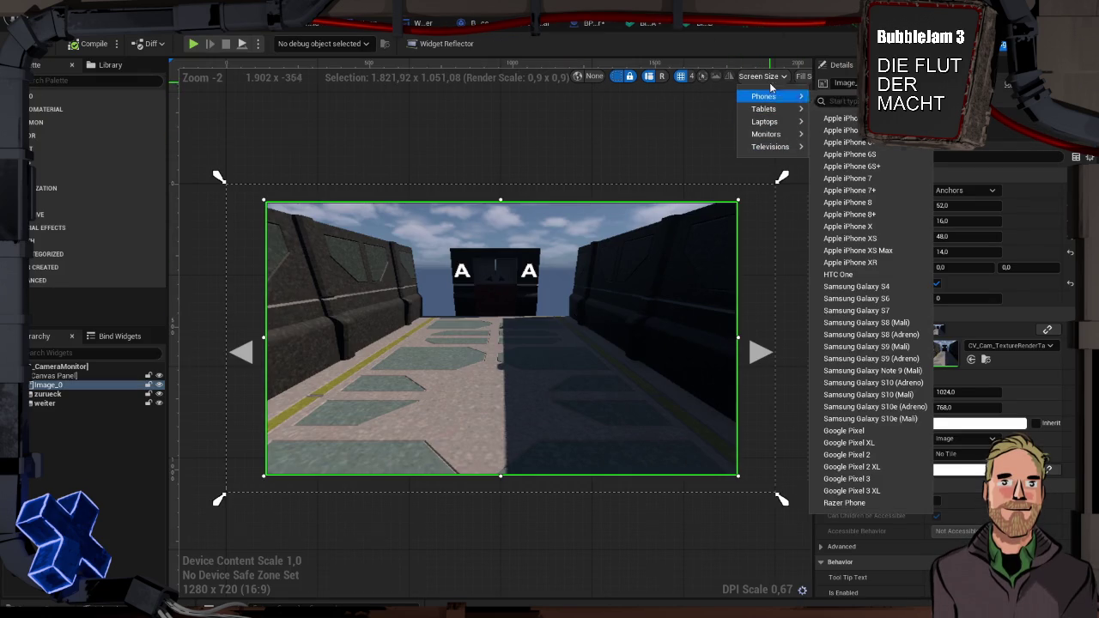
pyautogui.moveTo(762, 137)
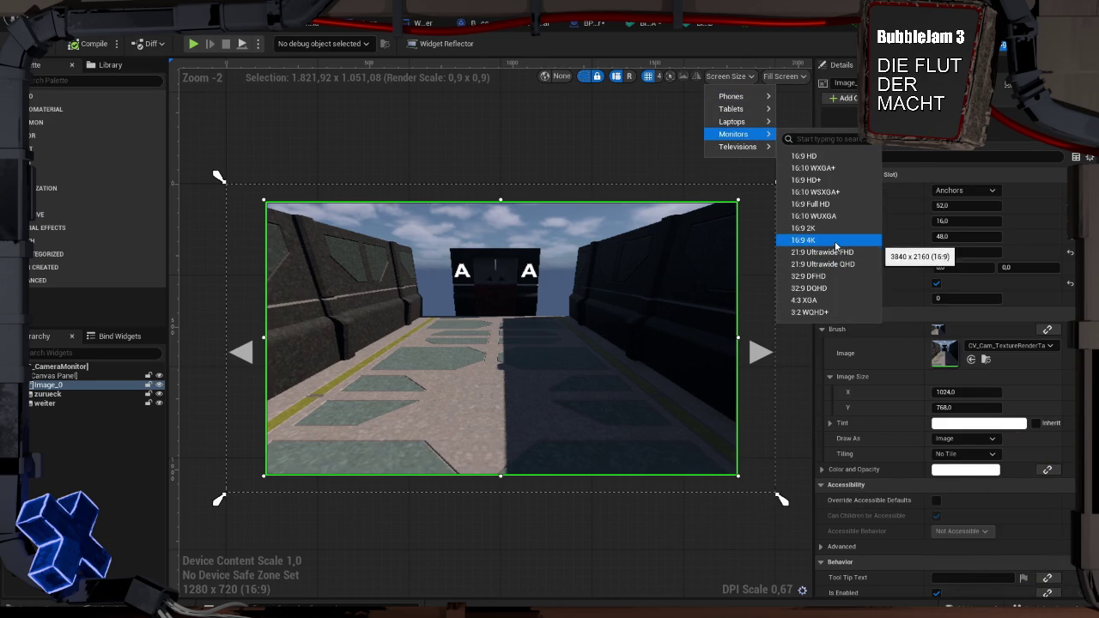
pyautogui.click(836, 240)
pyautogui.scroll(-8, 562, 213)
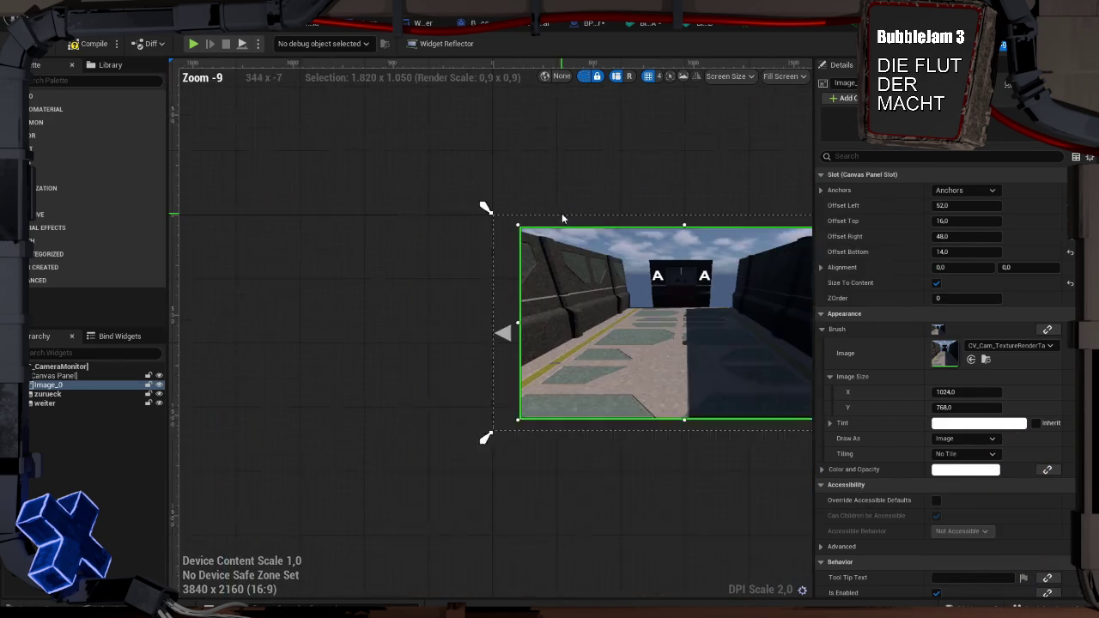
pyautogui.press('Home')
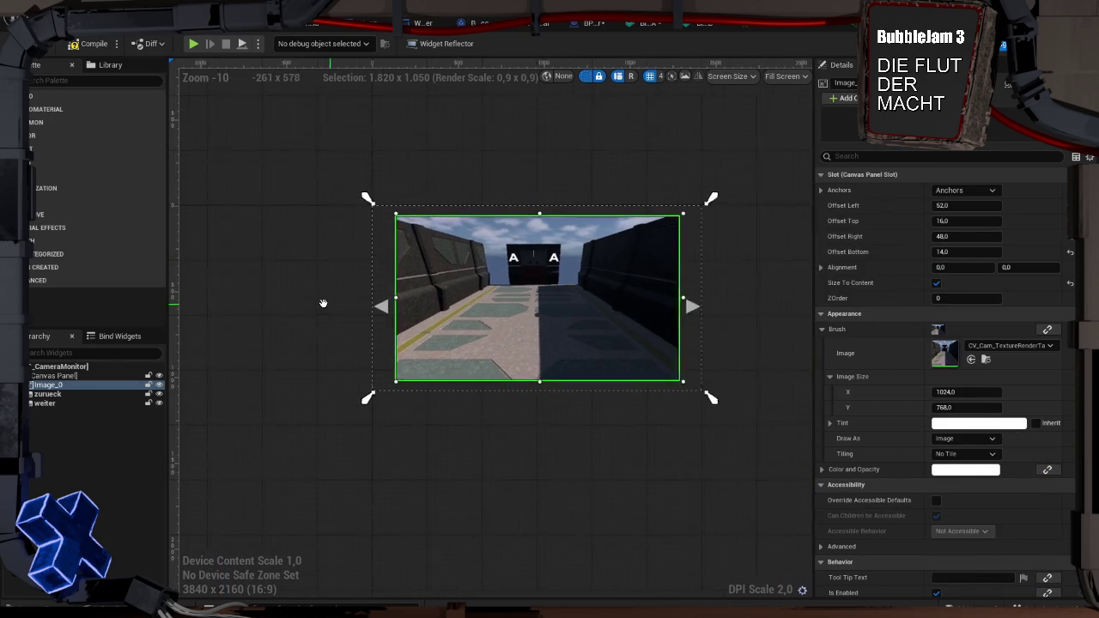
# Switch the selection between the Canvas Panel and the camera image Image_0
pyautogui.click(630, 216)
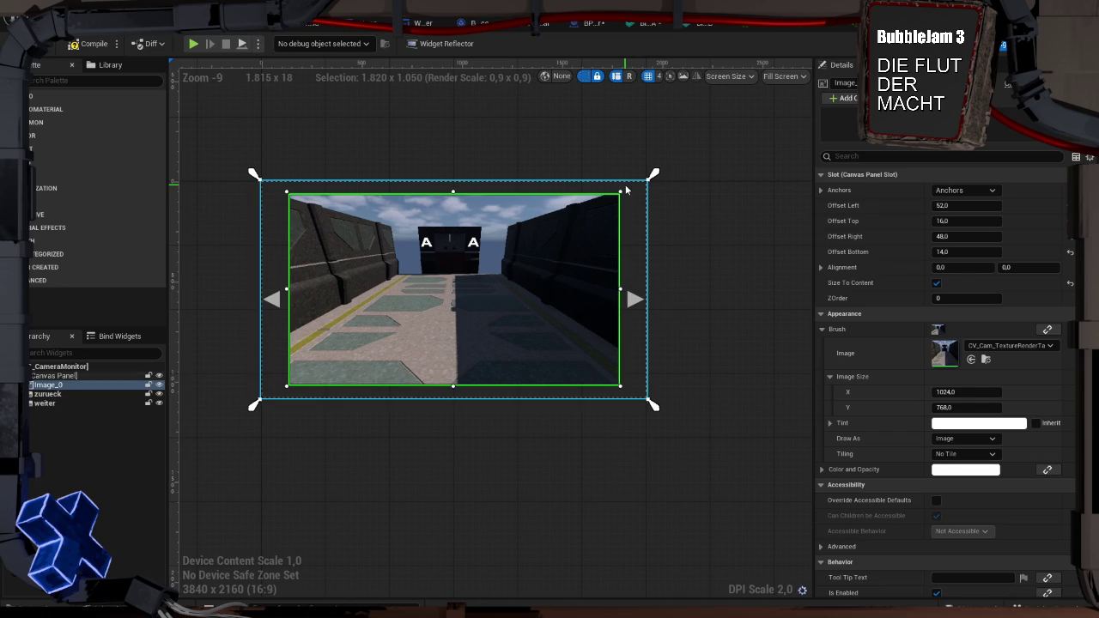
pyautogui.click(605, 242)
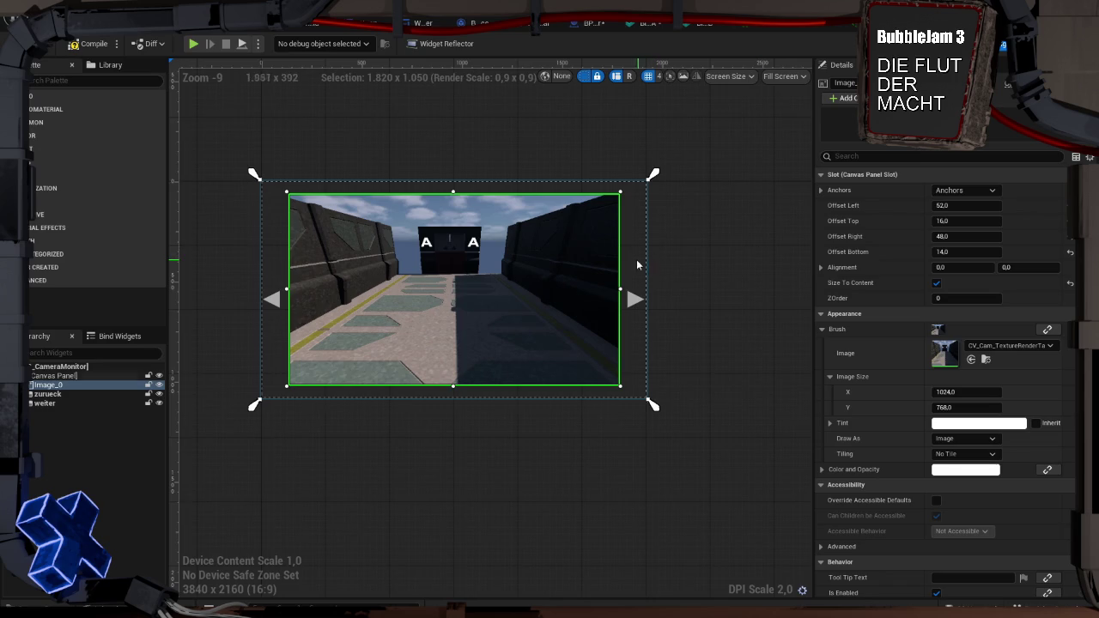
pyautogui.click(646, 265)
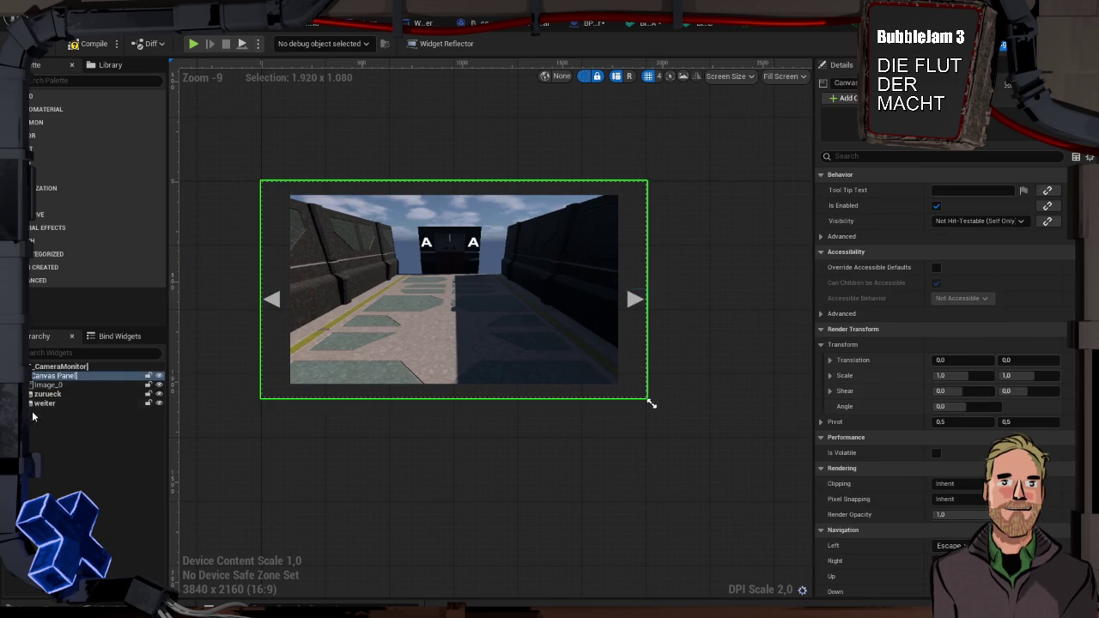
pyautogui.click(51, 385)
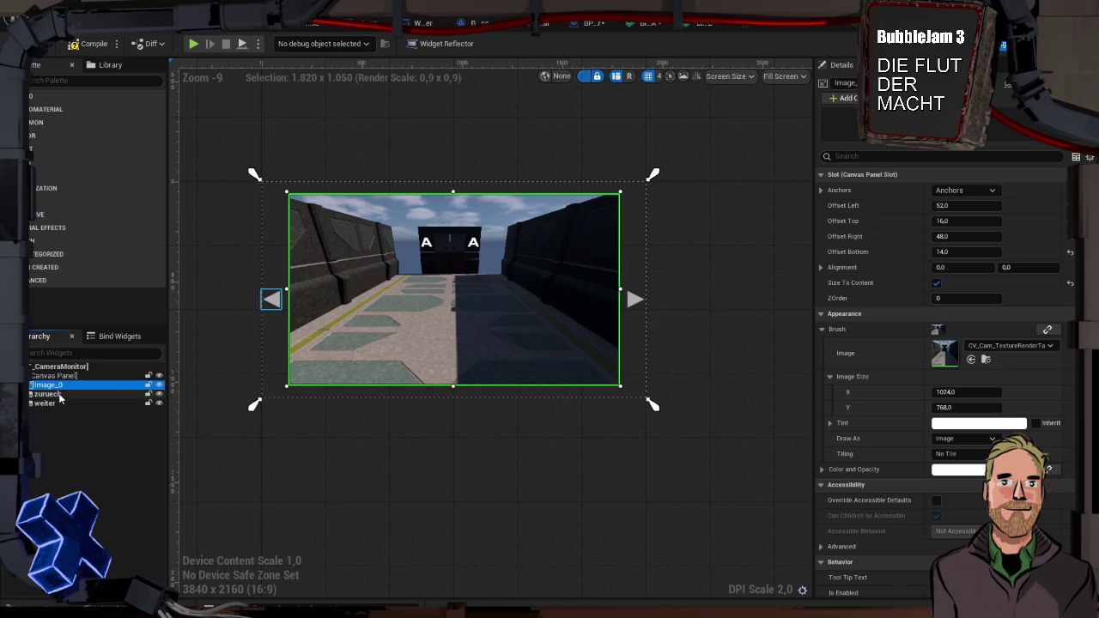
# Wrap the camera image Image_0 in a Size Box
pyautogui.rightClick(58, 387)
pyautogui.moveTo(124, 513)
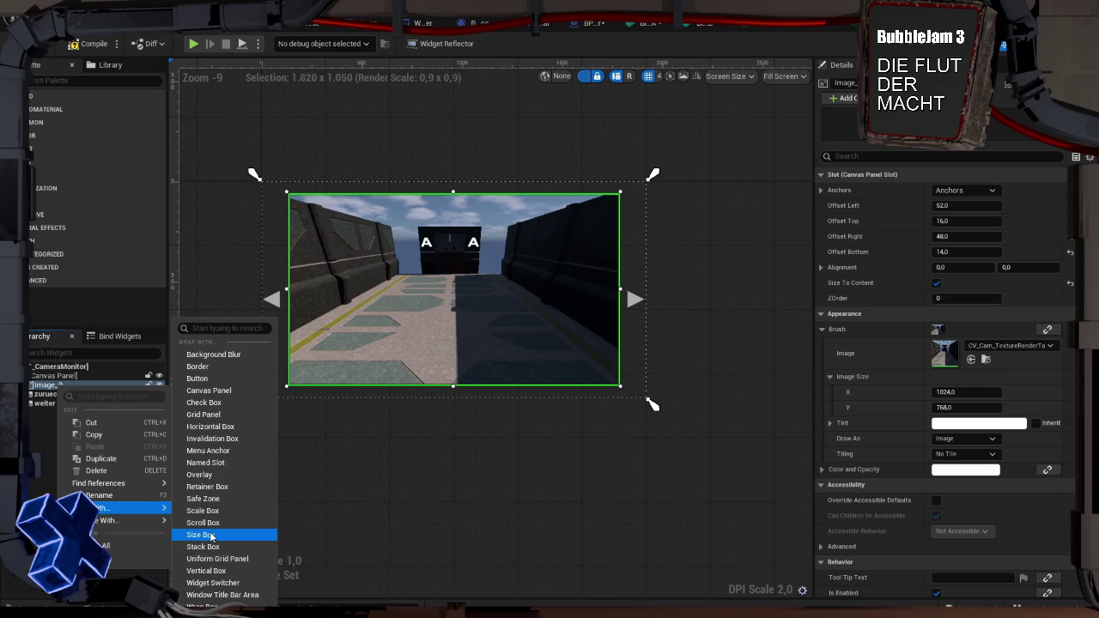
pyautogui.click(211, 536)
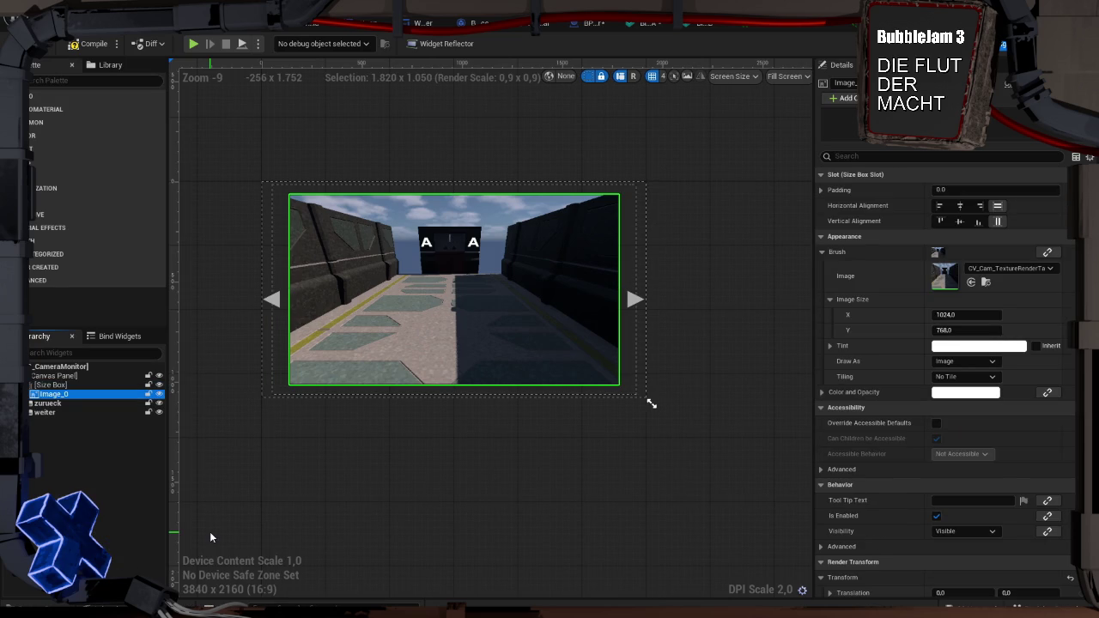
pyautogui.moveTo(50, 403)
pyautogui.mouseDown()
pyautogui.moveTo(57, 387)
pyautogui.moveTo(49, 415)
pyautogui.moveTo(51, 394)
pyautogui.mouseUp()
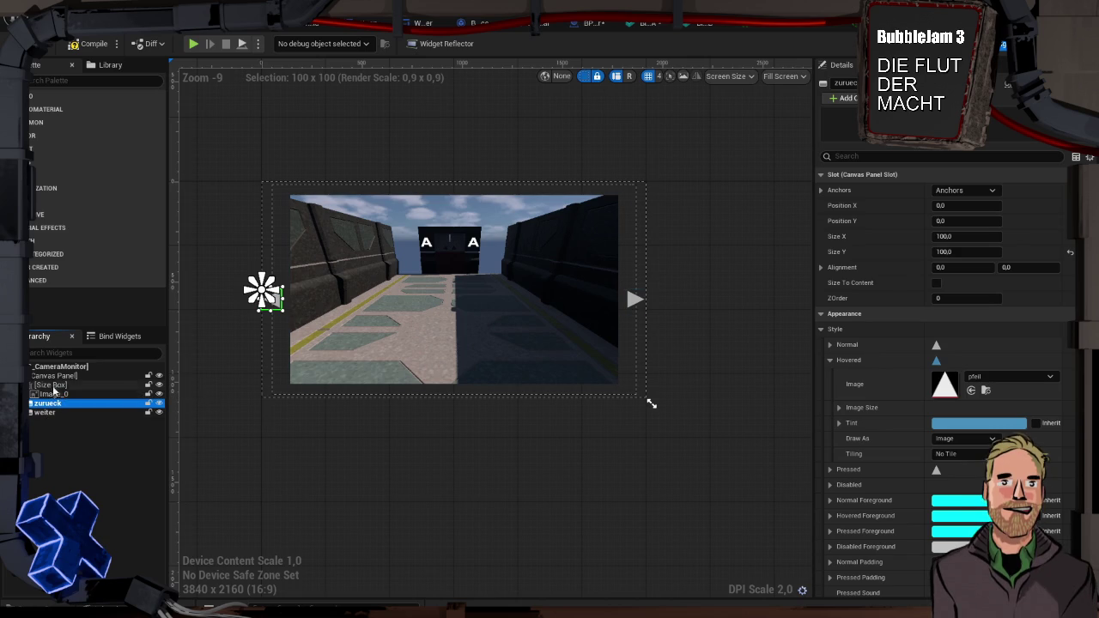
# Wrap Image_0 in a Horizontal Box inside the new Size Box
pyautogui.click(52, 386)
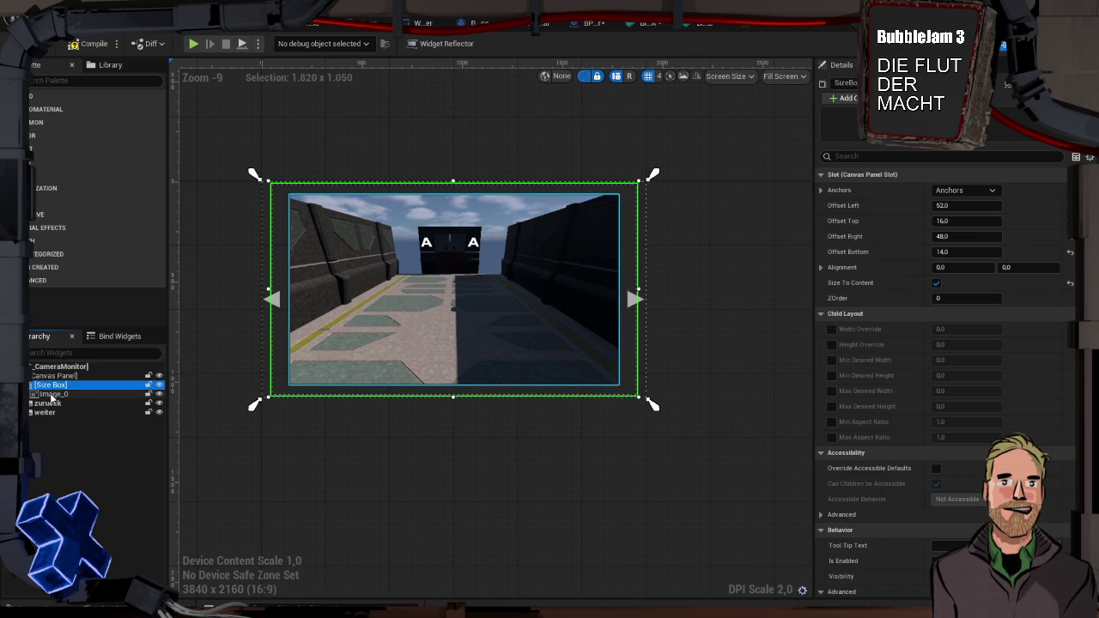
pyautogui.click(57, 395)
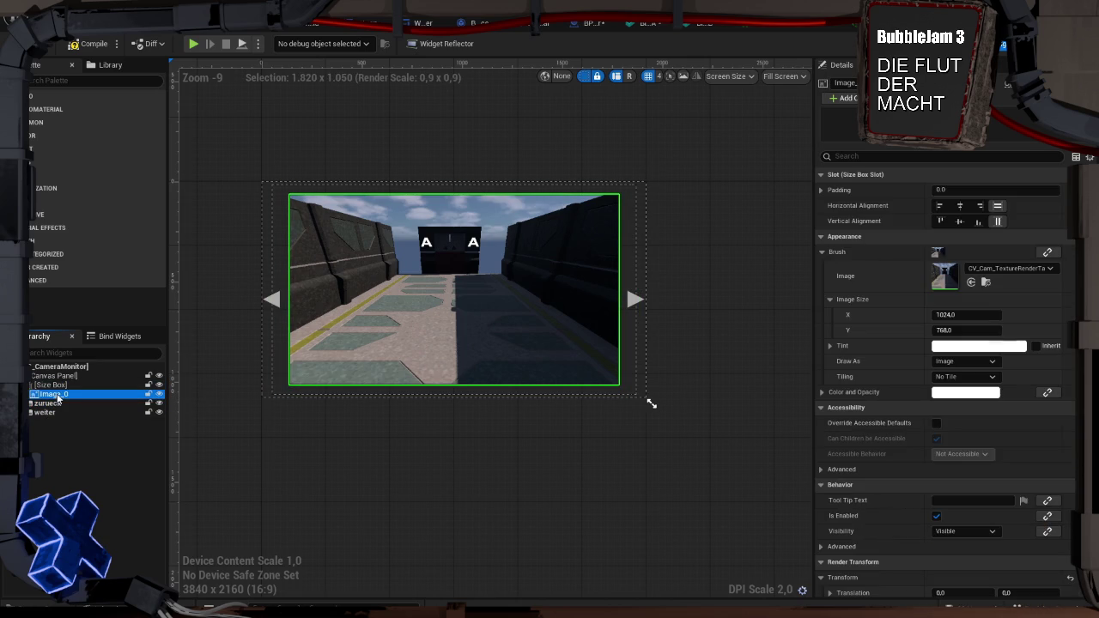
pyautogui.rightClick(56, 393)
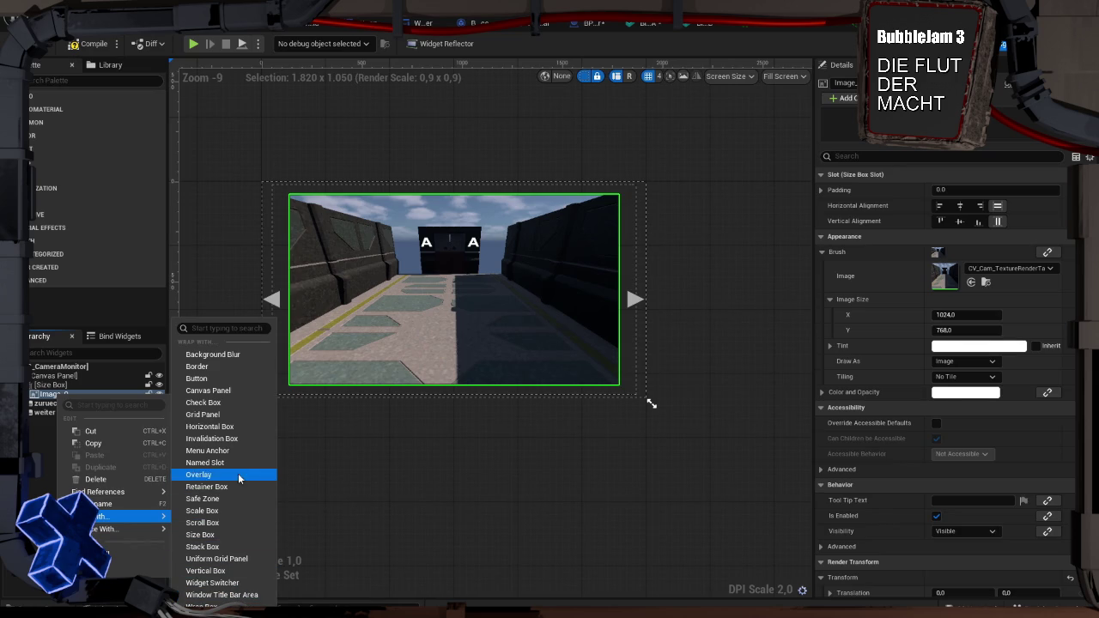
pyautogui.click(227, 427)
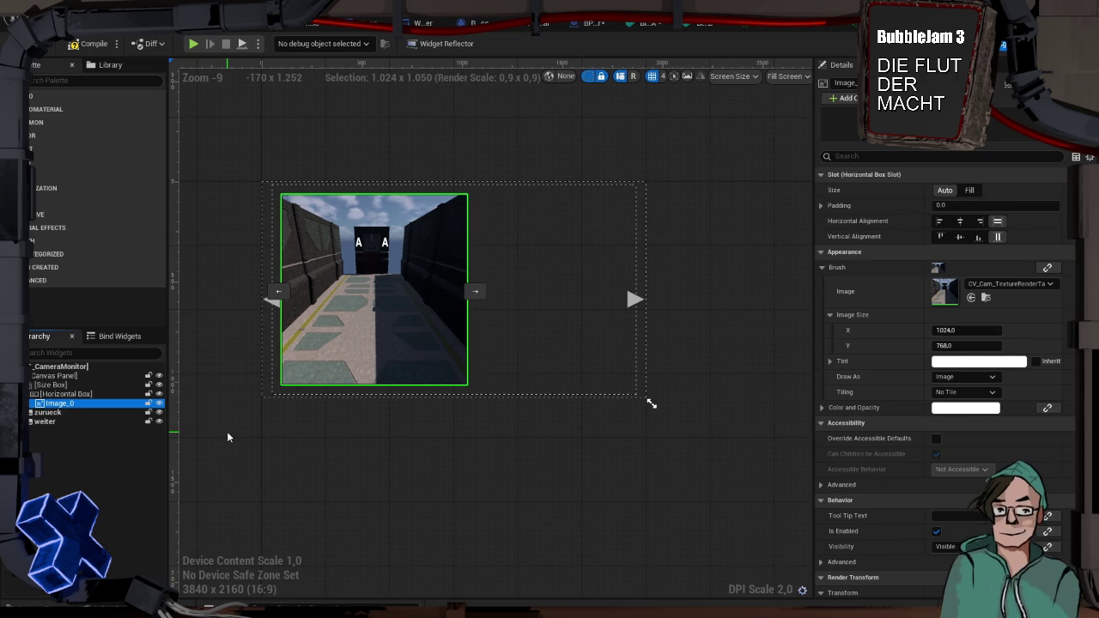
# Move the zurueck and weiter arrows into the Horizontal Box and set Image_0's slot size to Fill
pyautogui.click(62, 413)
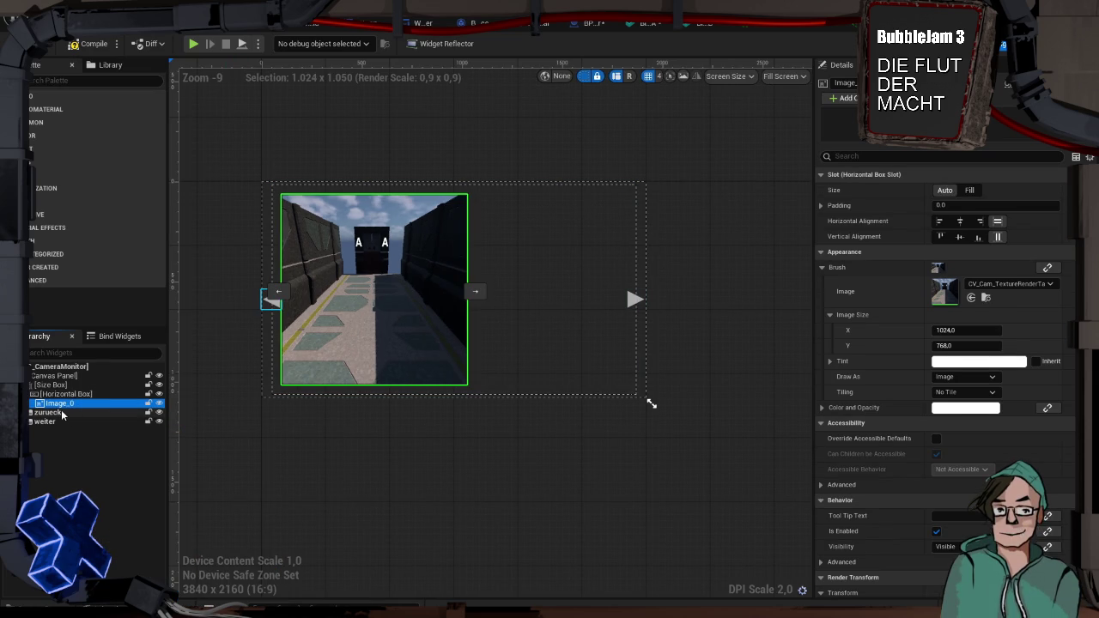
pyautogui.moveTo(69, 400)
pyautogui.mouseDown()
pyautogui.moveTo(46, 419)
pyautogui.moveTo(62, 397)
pyautogui.moveTo(65, 409)
pyautogui.mouseUp()
pyautogui.click(55, 413)
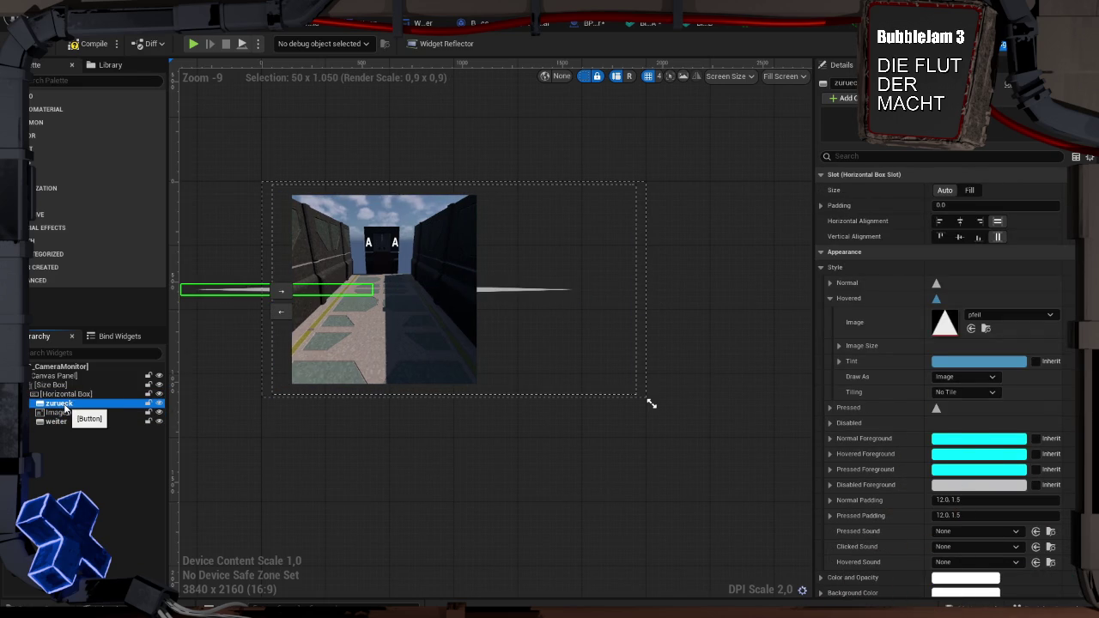
pyautogui.click(394, 331)
pyautogui.click(393, 330)
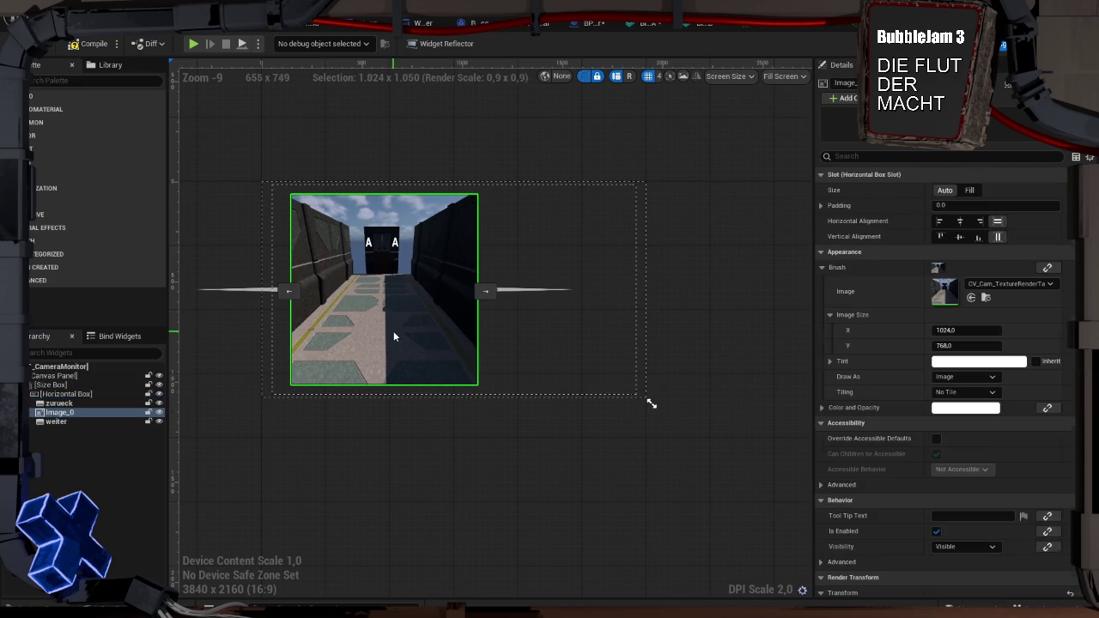
pyautogui.click(970, 190)
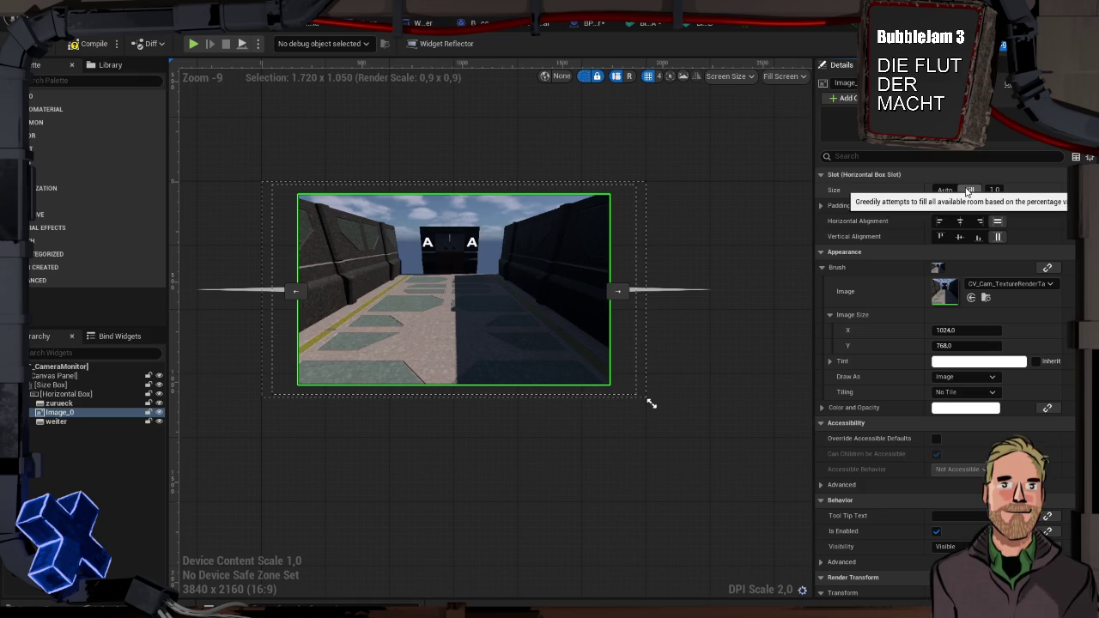
# Centre both the zurueck and weiter buttons horizontally and vertically
pyautogui.click(58, 403)
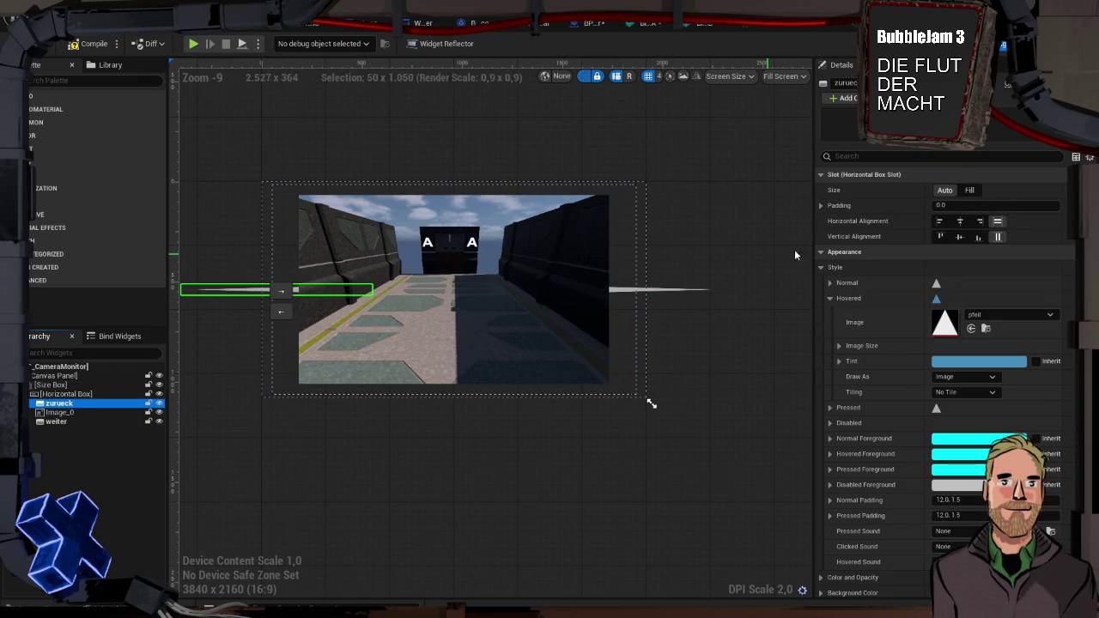
pyautogui.click(960, 221)
pyautogui.click(960, 236)
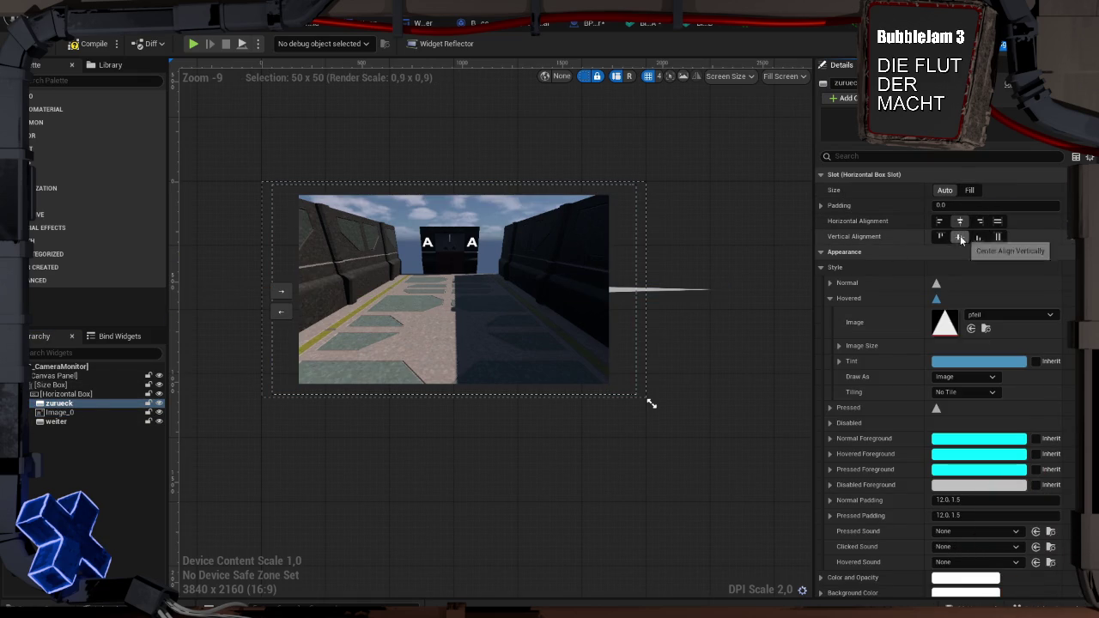
pyautogui.click(67, 421)
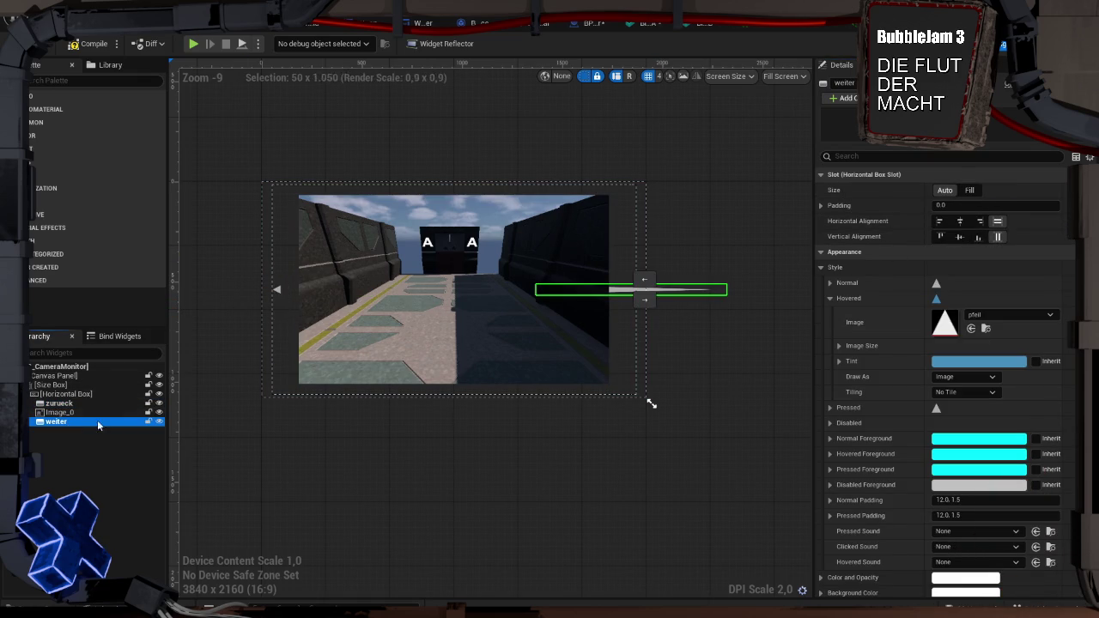
pyautogui.click(960, 221)
pyautogui.click(960, 236)
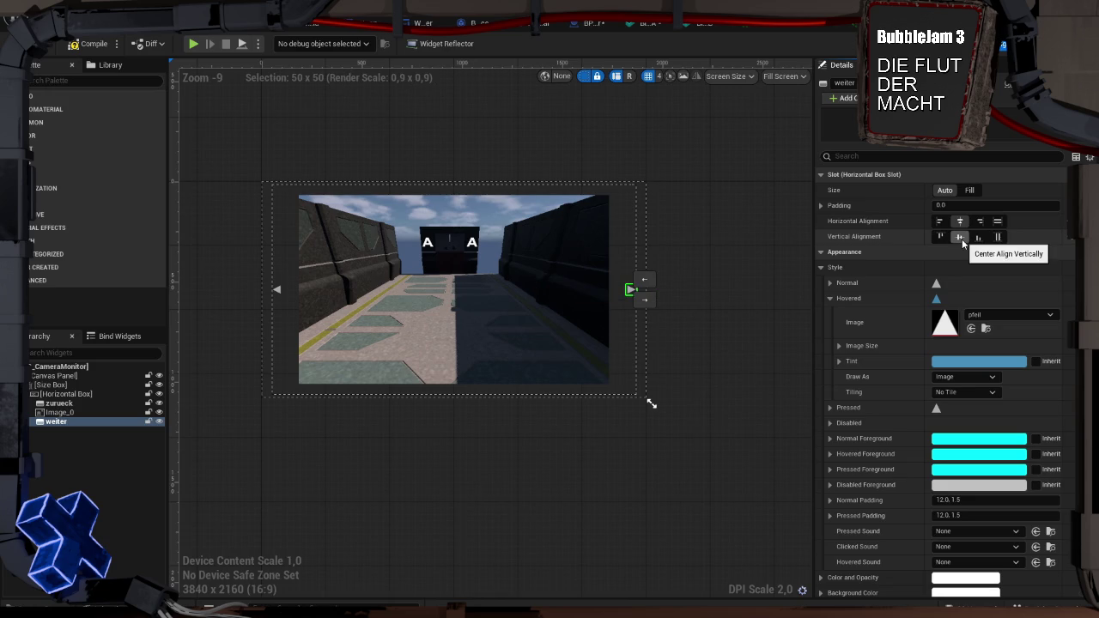
# Check the Horizontal Box and image layout, then compile WBP_CameraMonitor
pyautogui.click(289, 189)
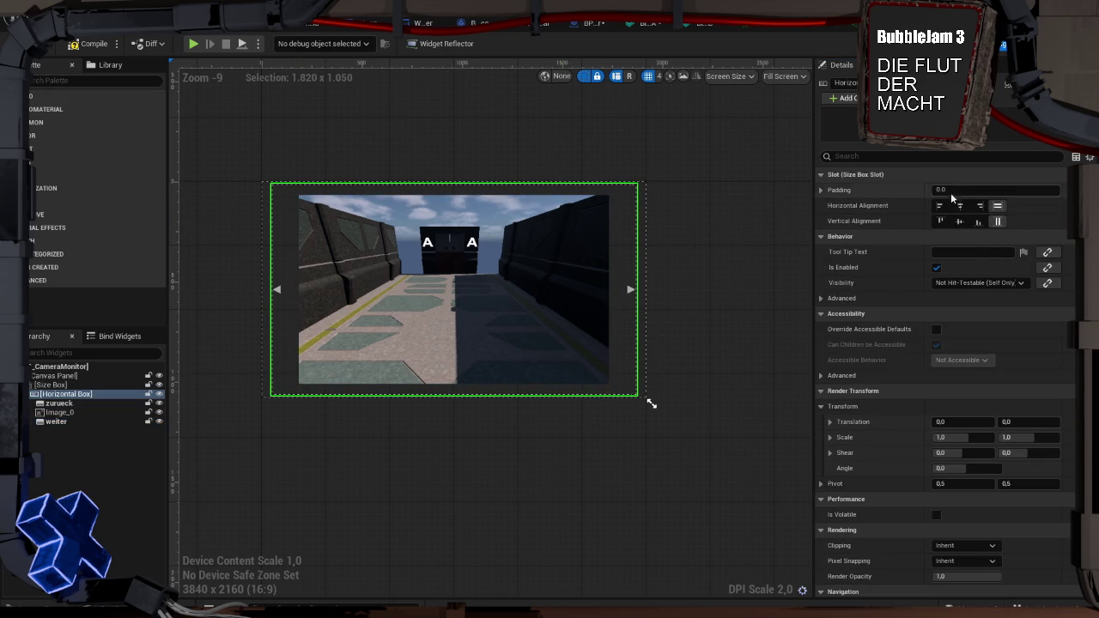
pyautogui.click(53, 413)
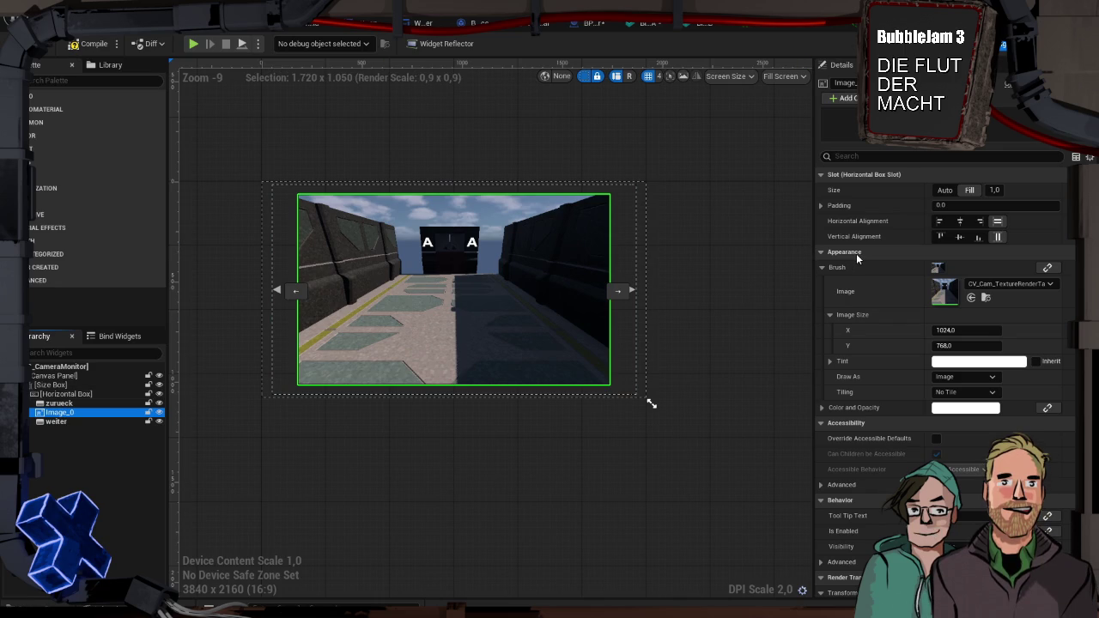
pyautogui.click(75, 45)
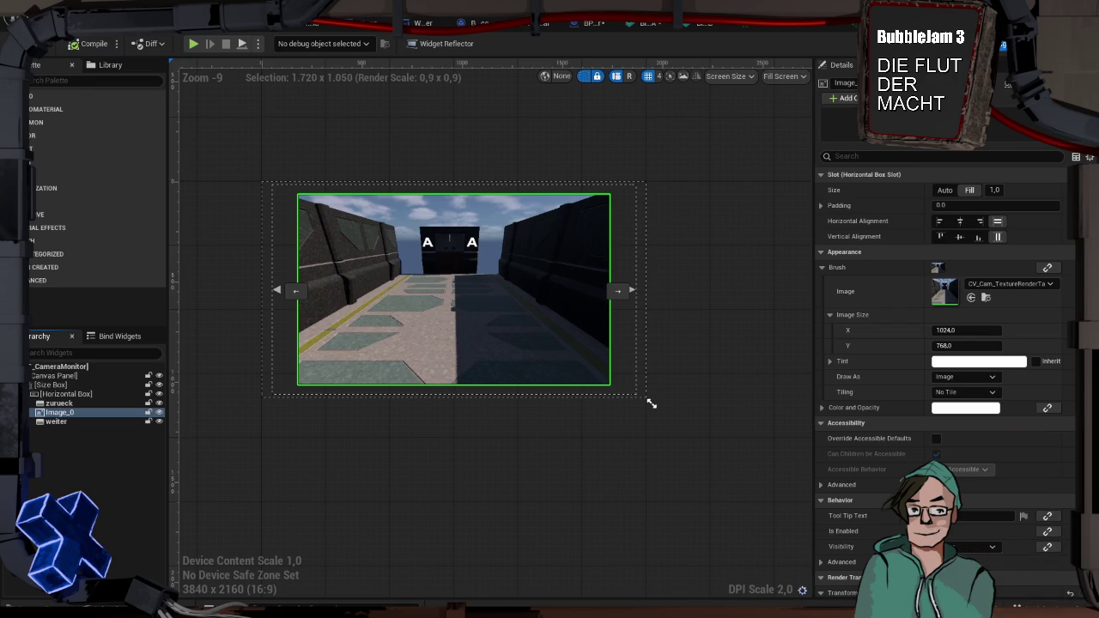
pyautogui.click(583, 25)
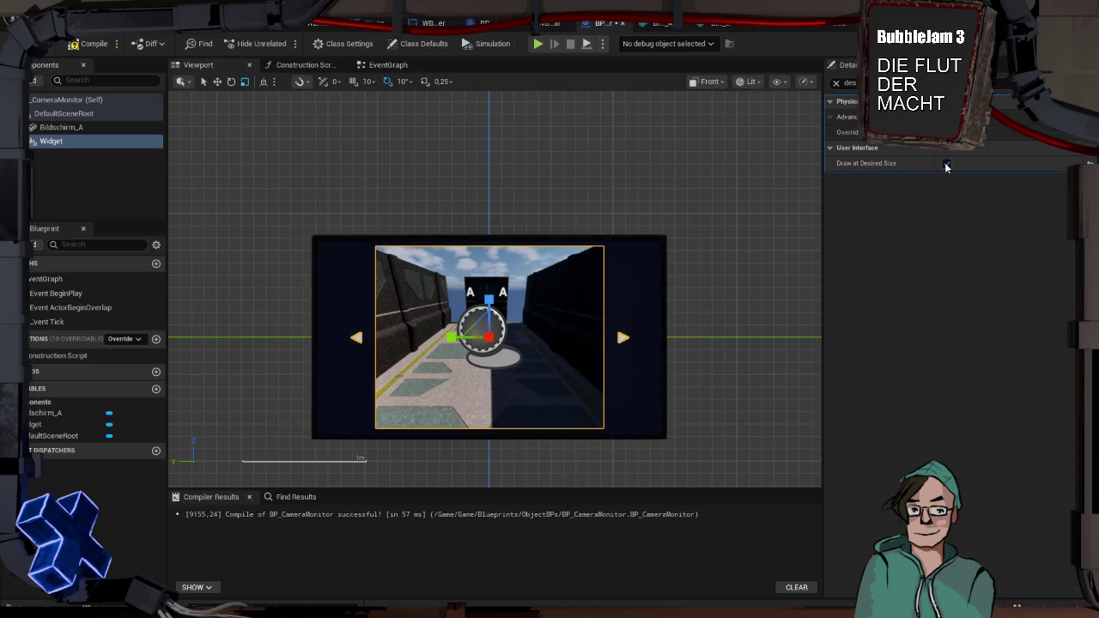
# Compare the Widget with Draw at Desired Size off and on, leaving it enabled
pyautogui.click(946, 164)
pyautogui.click(946, 164)
pyautogui.click(947, 164)
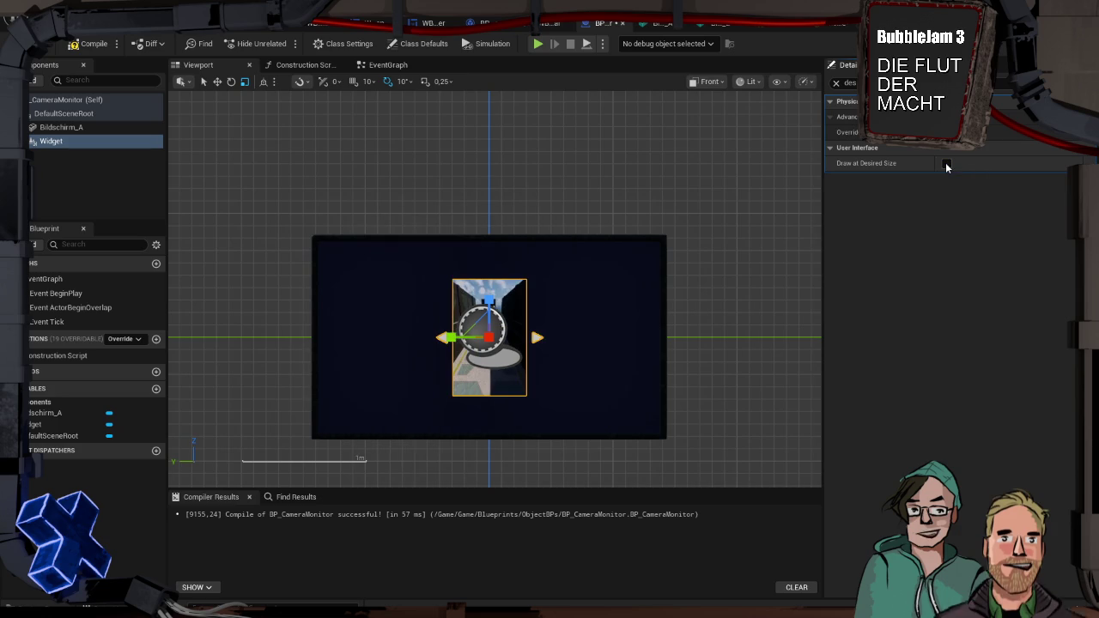
pyautogui.click(947, 164)
pyautogui.click(947, 164)
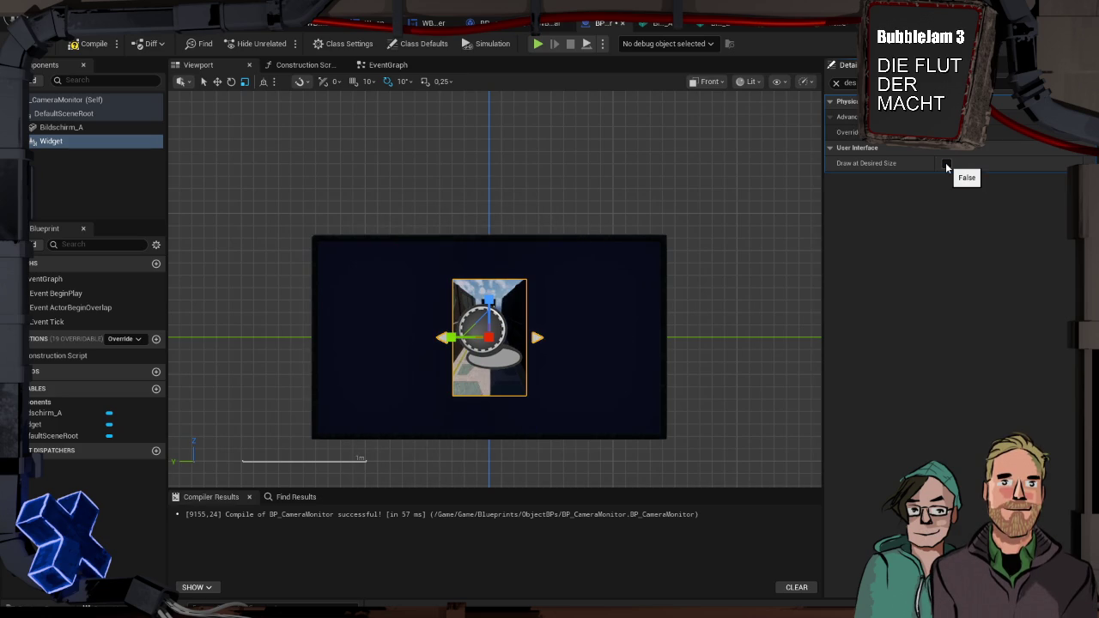
pyautogui.click(947, 164)
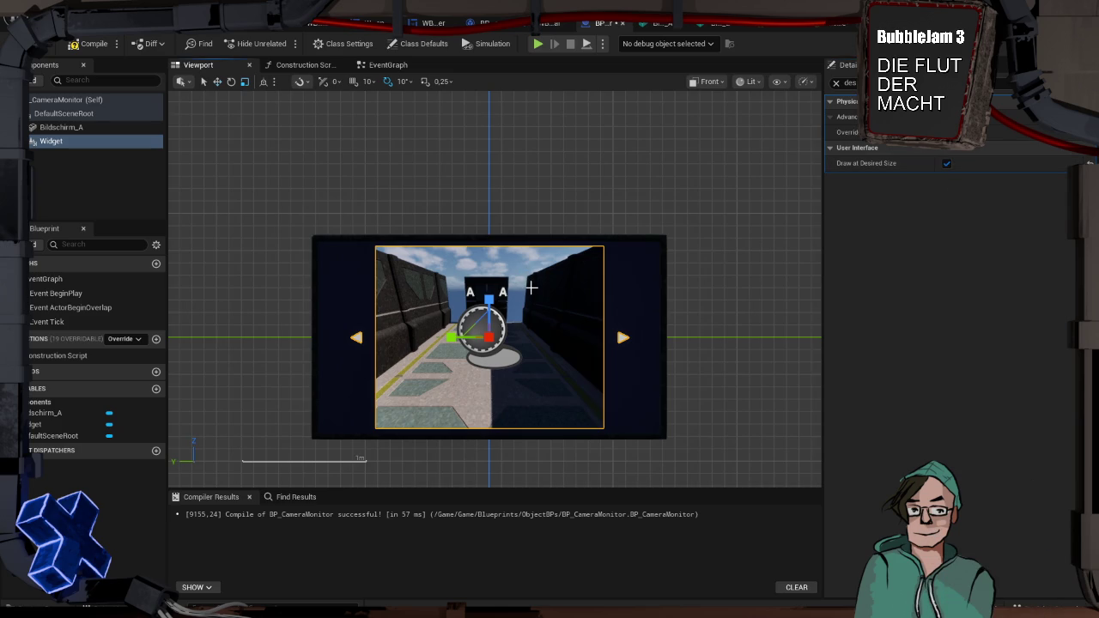
# Drag the Widget component left across the monitor and preview the result
pyautogui.moveTo(445, 338)
pyautogui.mouseDown()
pyautogui.moveTo(416, 349)
pyautogui.moveTo(471, 361)
pyautogui.mouseUp()
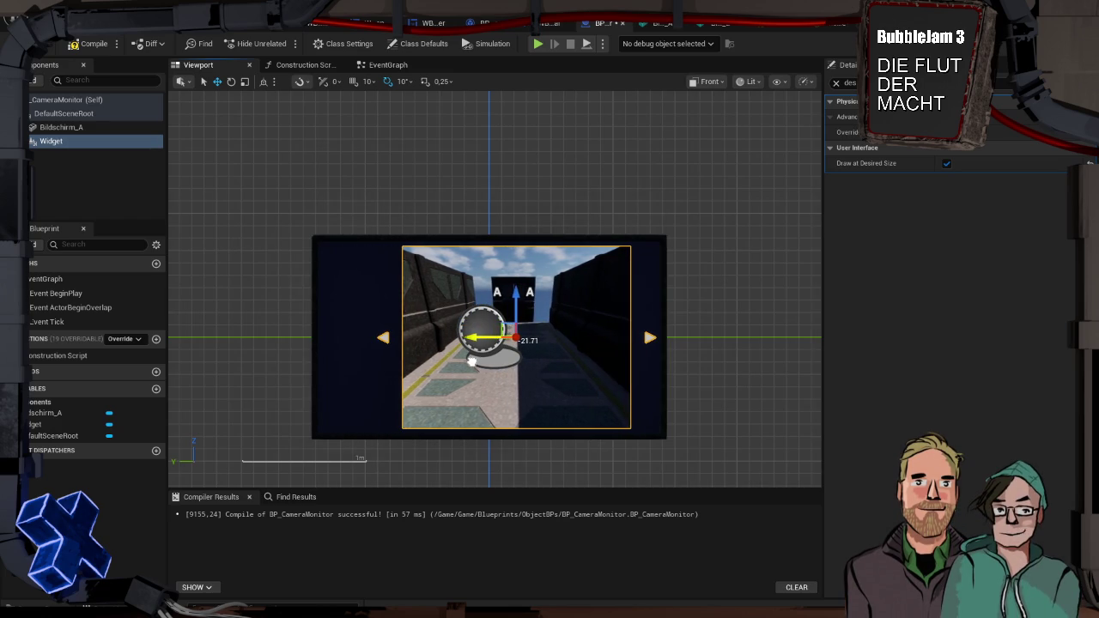
pyautogui.click(249, 286)
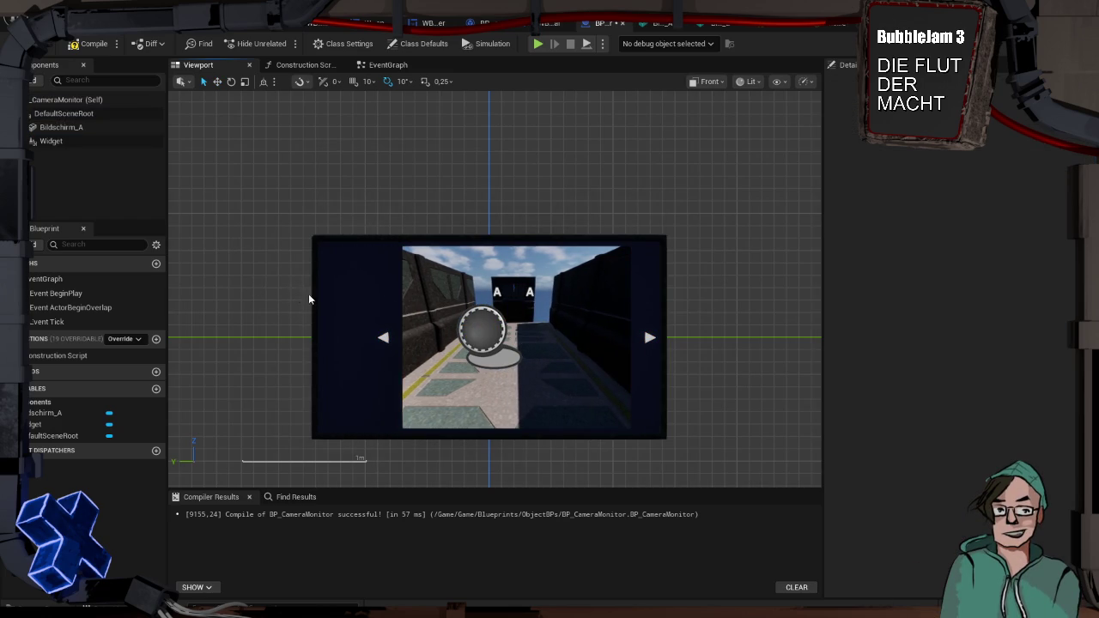
pyautogui.click(426, 314)
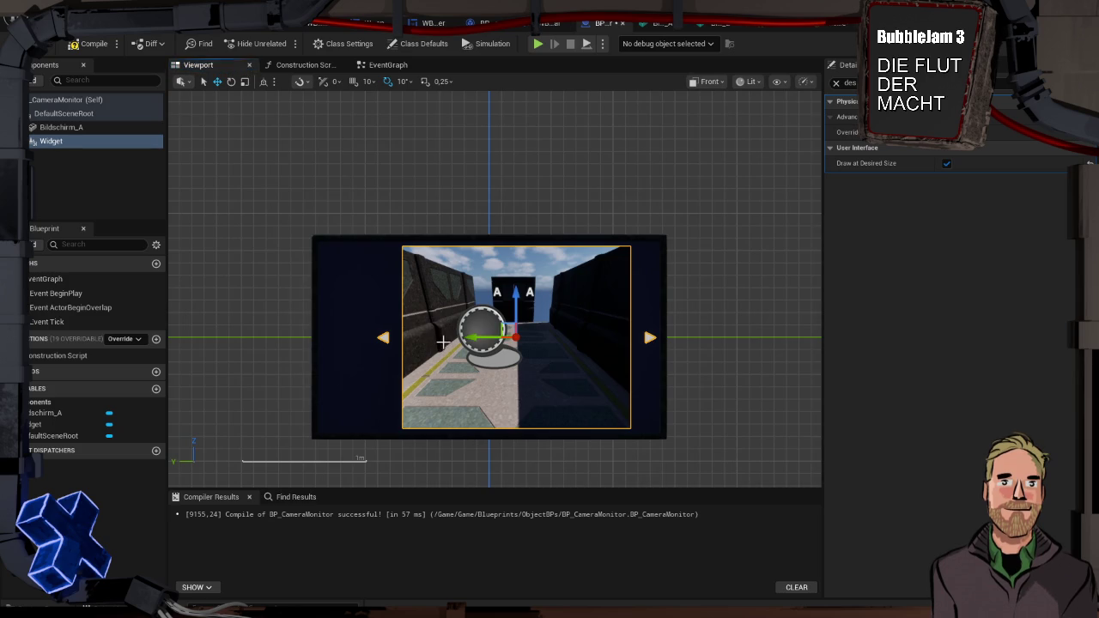
pyautogui.moveTo(448, 340); pyautogui.dragTo(434, 339)
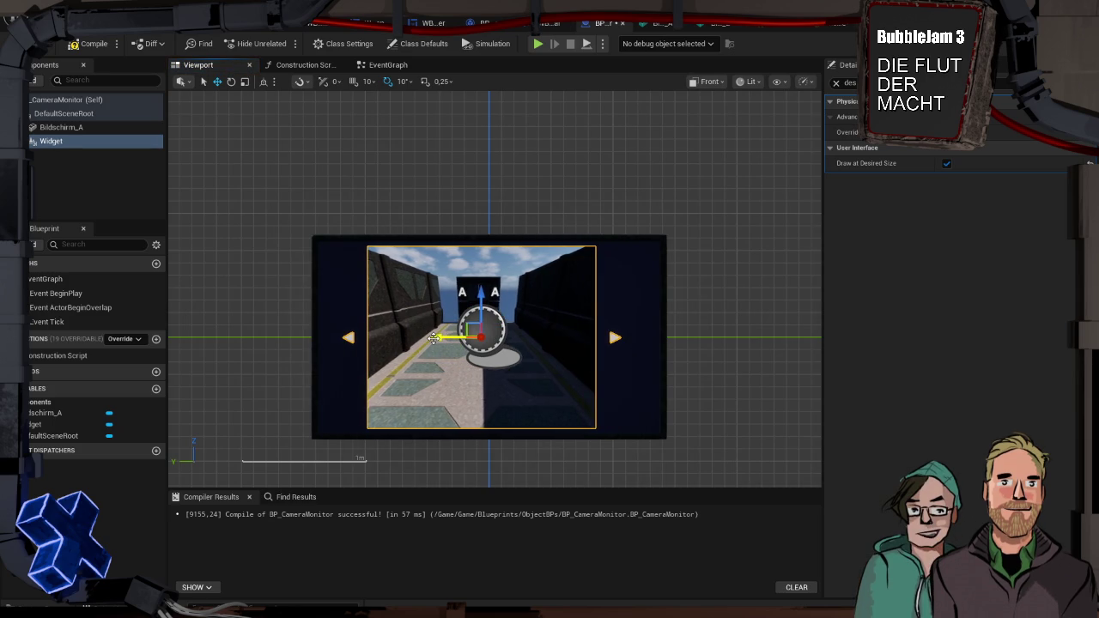
pyautogui.click(381, 209)
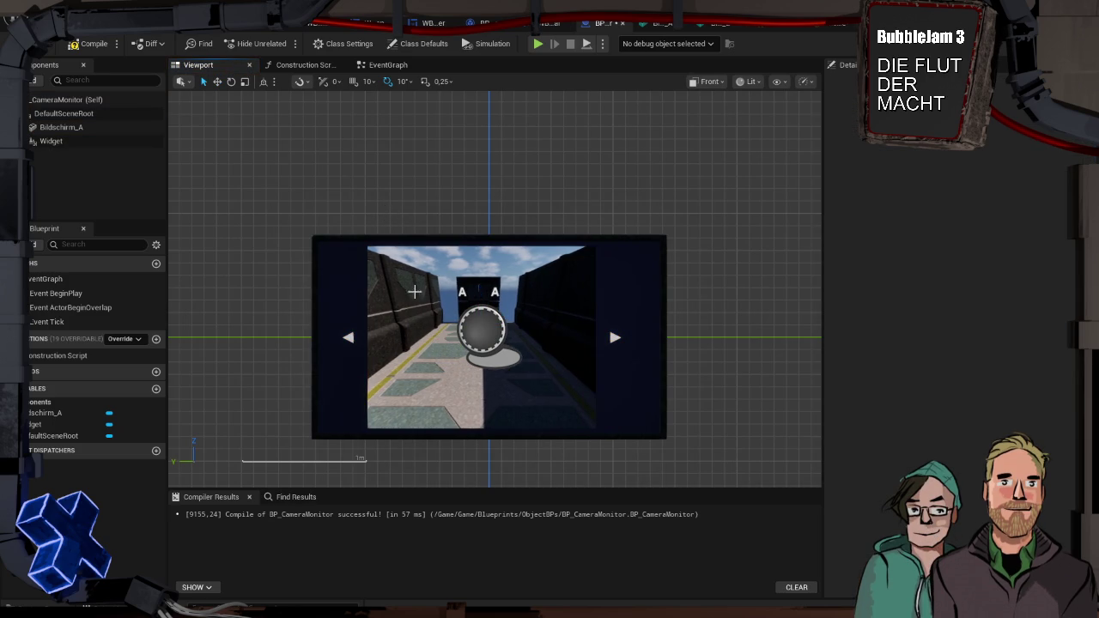
pyautogui.click(518, 327)
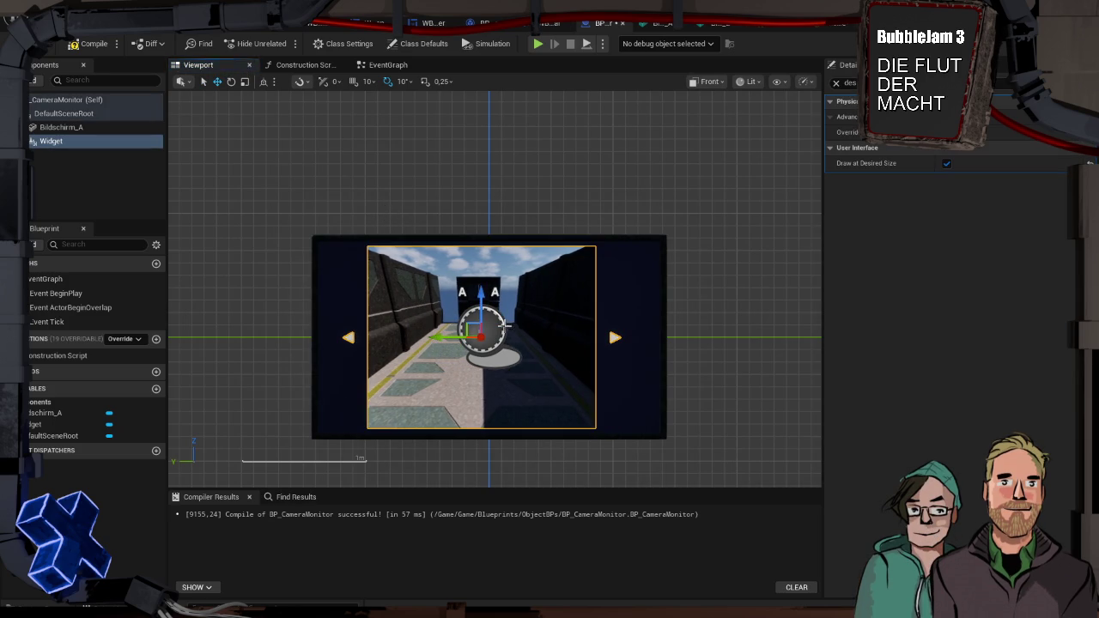
# Set the Widget's Location Y to 0.0, recompile BP_CameraMonitor, and start a play test
pyautogui.click(837, 83)
pyautogui.click(1002, 193)
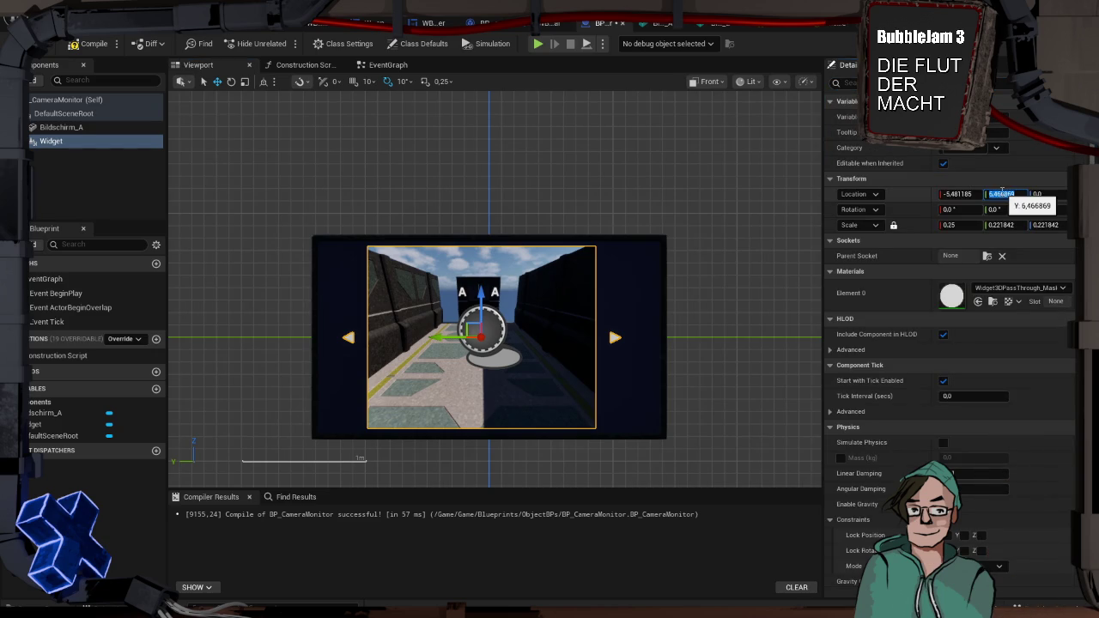
pyautogui.hotkey('ctrl', 'v')
pyautogui.press('Return')
pyautogui.click(92, 44)
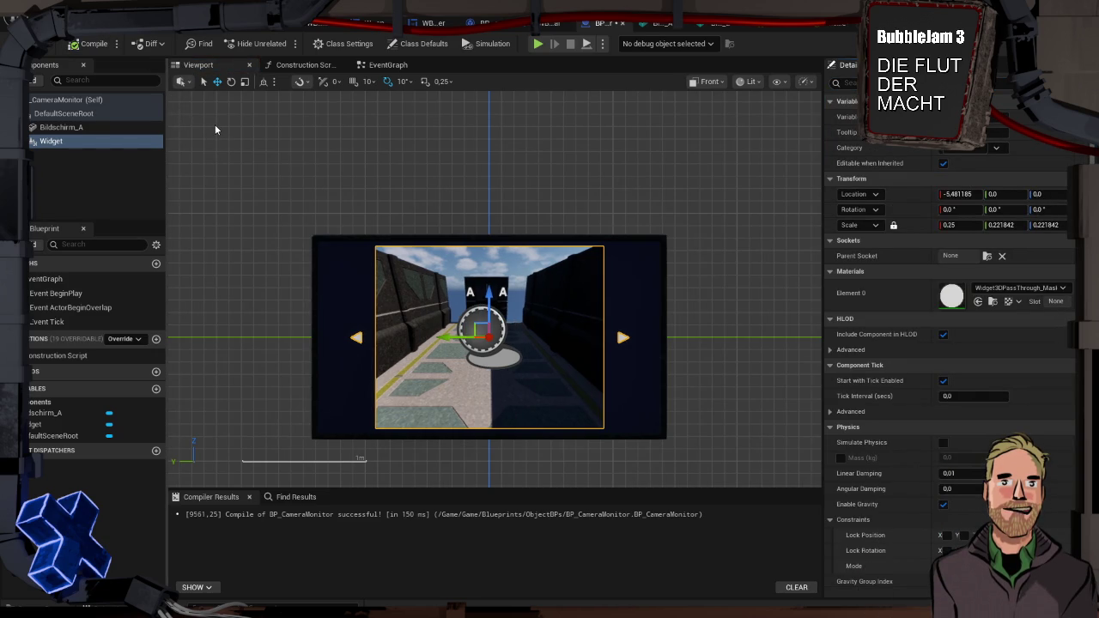
pyautogui.hotkey('alt', 'p')
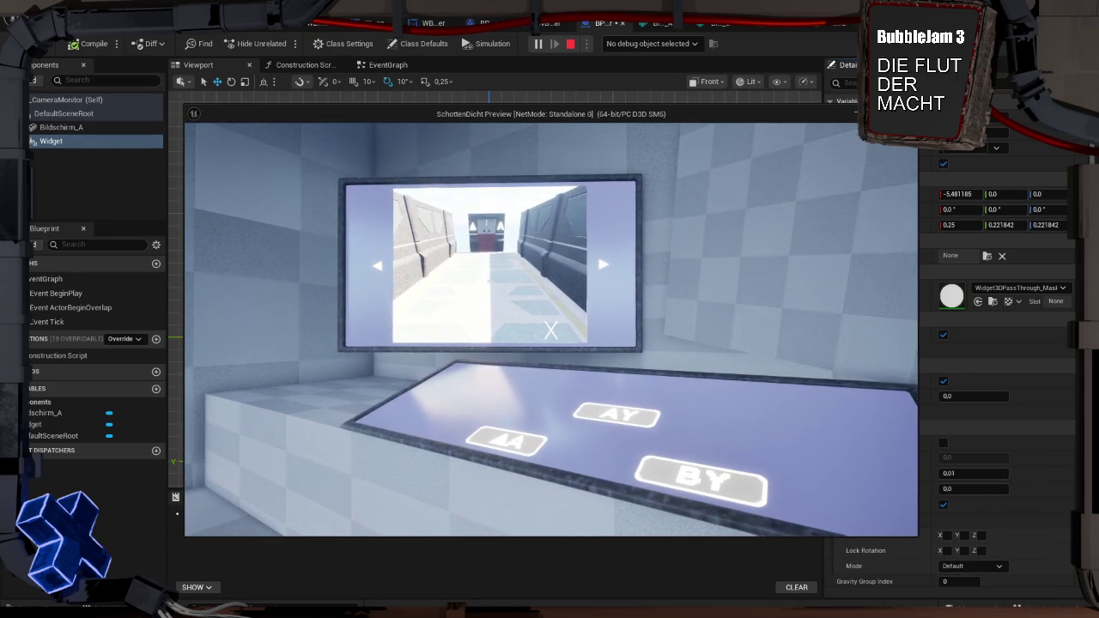
# Stop the play test and scale the monitor mesh Bildschirm_A narrower along Y
pyautogui.press('Escape')
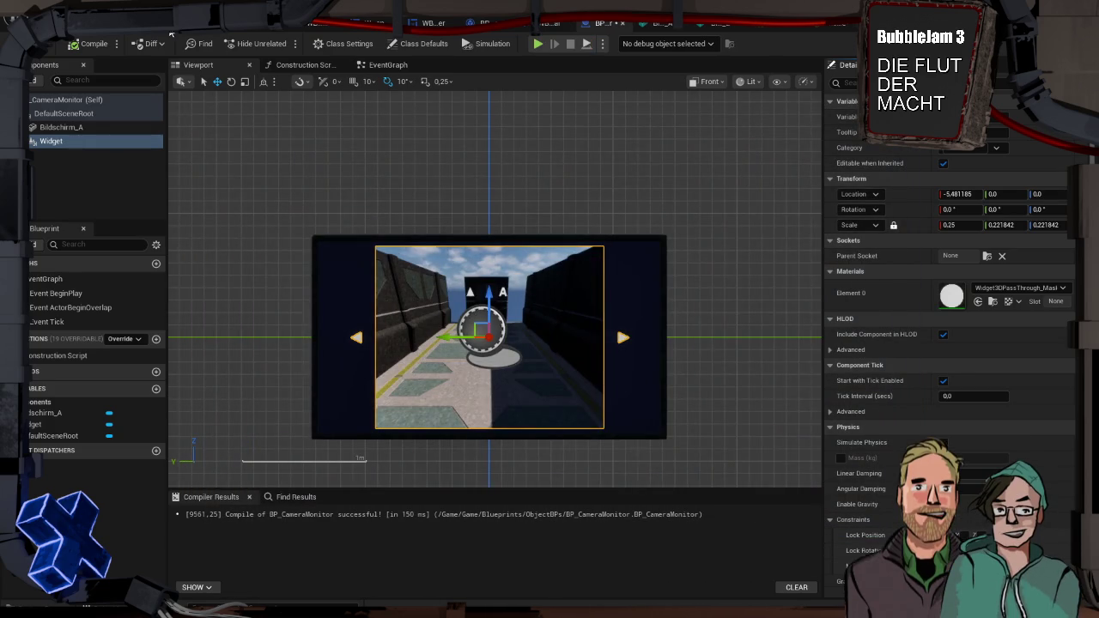
pyautogui.click(595, 242)
pyautogui.press('e')
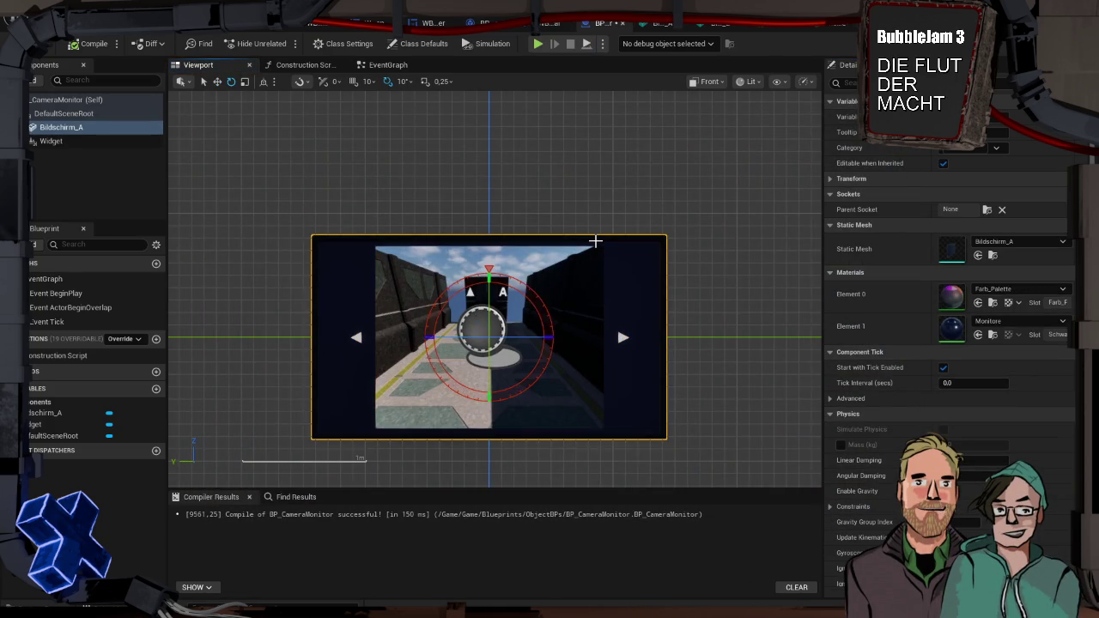
pyautogui.press('r')
pyautogui.moveTo(453, 336)
pyautogui.mouseDown()
pyautogui.moveTo(421, 336)
pyautogui.moveTo(457, 335)
pyautogui.mouseUp()
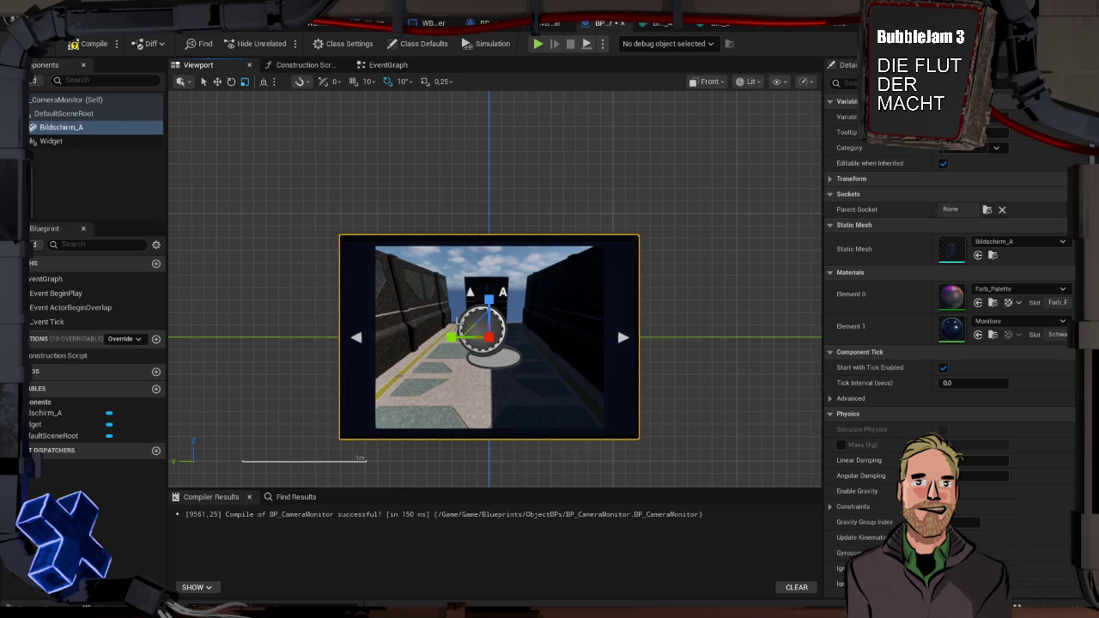
# Play-test twice, walking up to the wall monitor to check the camera feed framing
pyautogui.hotkey('alt', 'p')
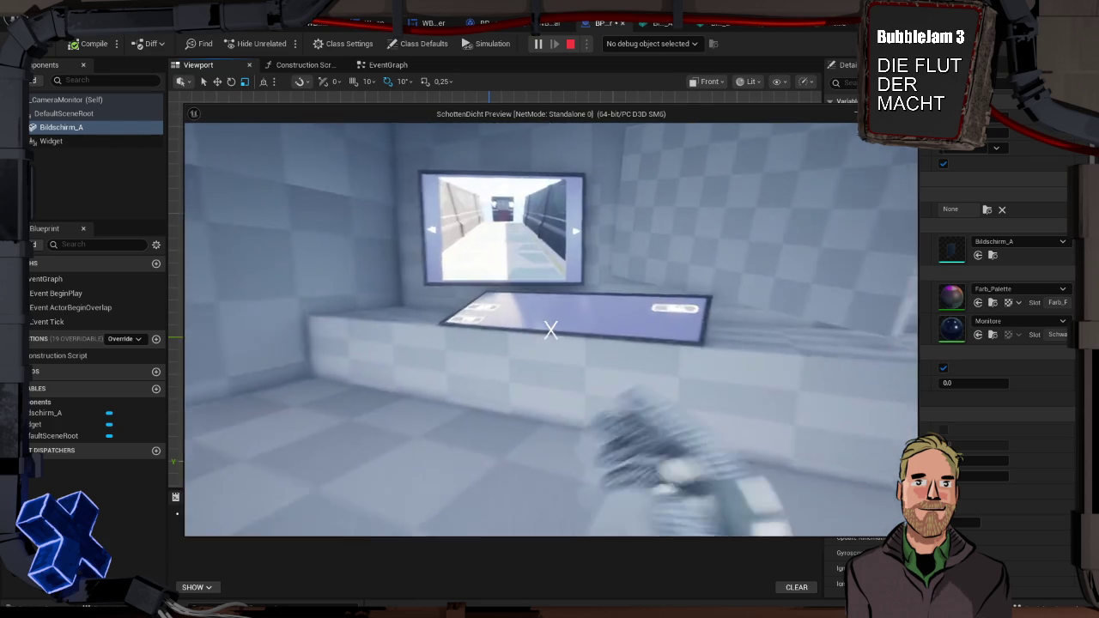
pyautogui.press('w')
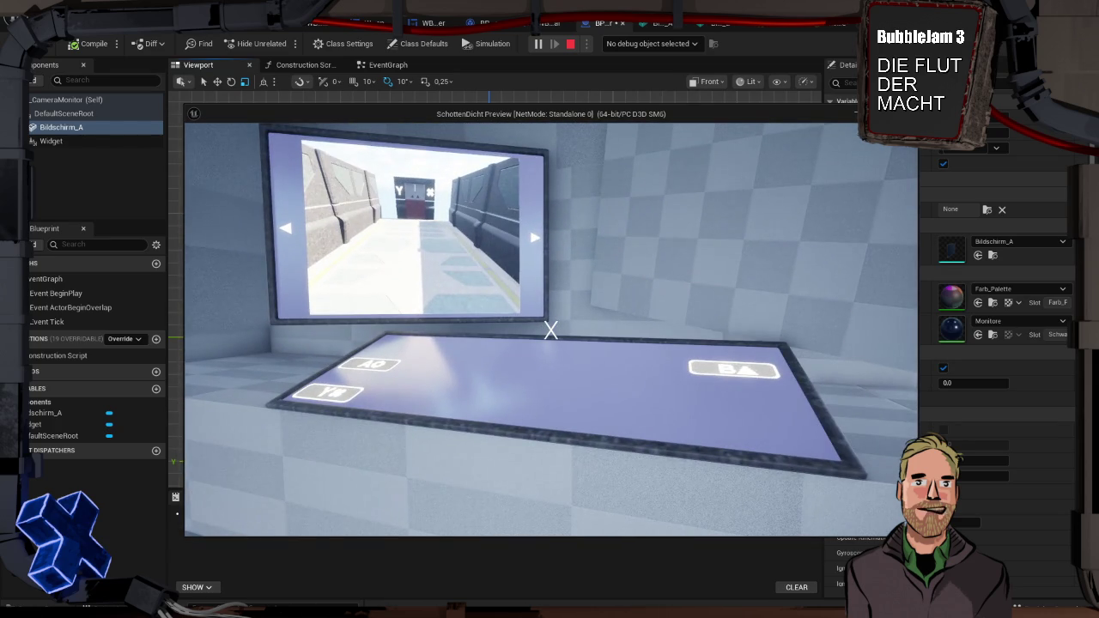
pyautogui.press('s')
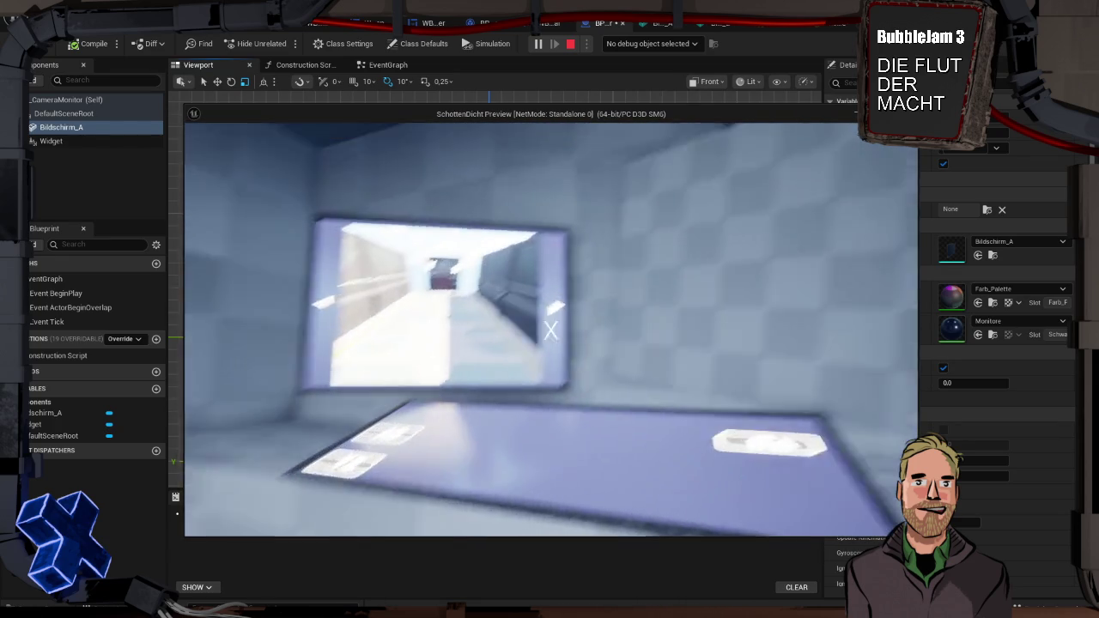
pyautogui.press('Escape')
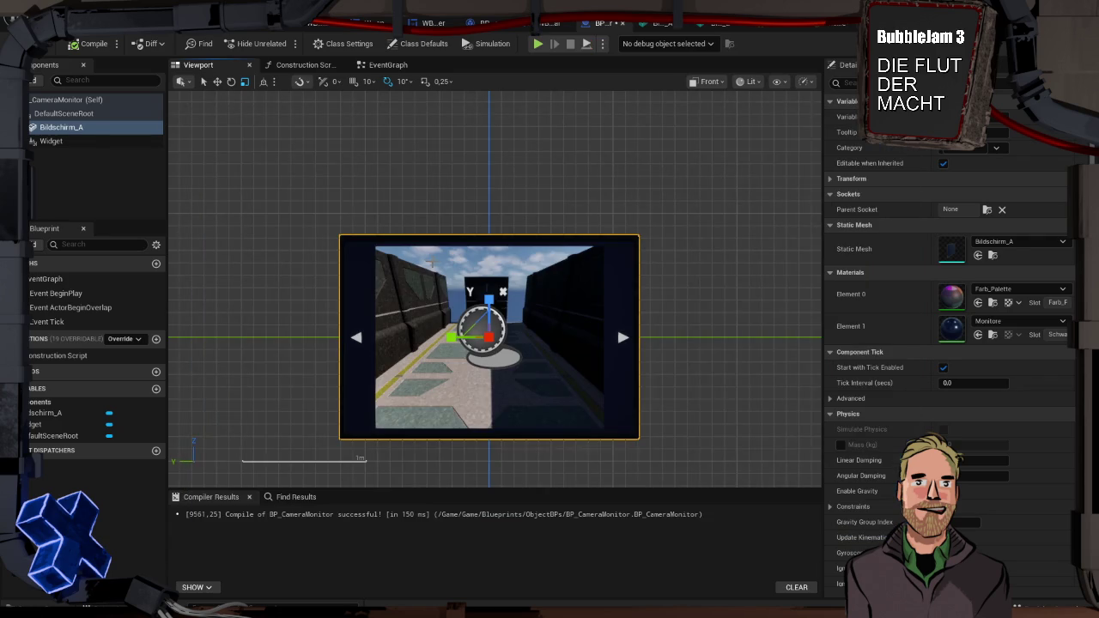
pyautogui.hotkey('alt', 'p')
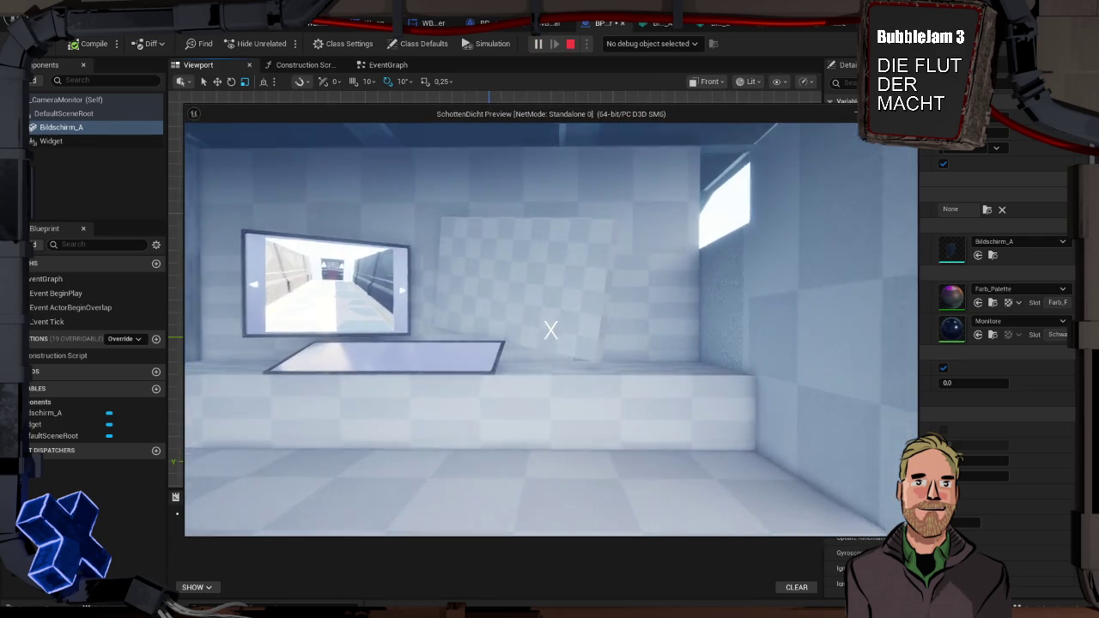
pyautogui.press('w')
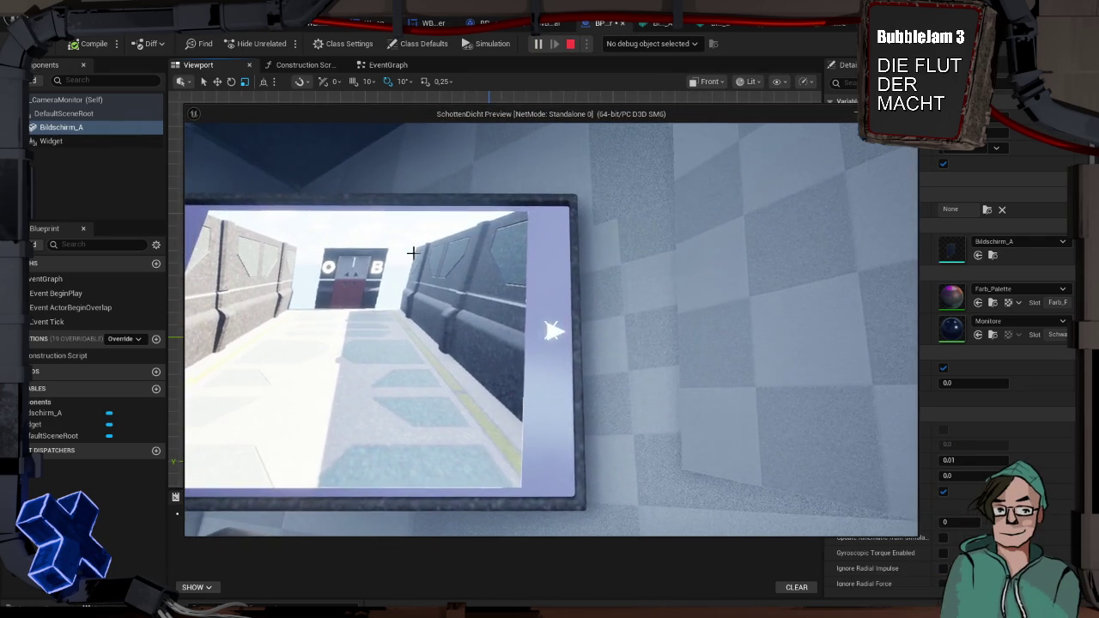
pyautogui.press('Escape')
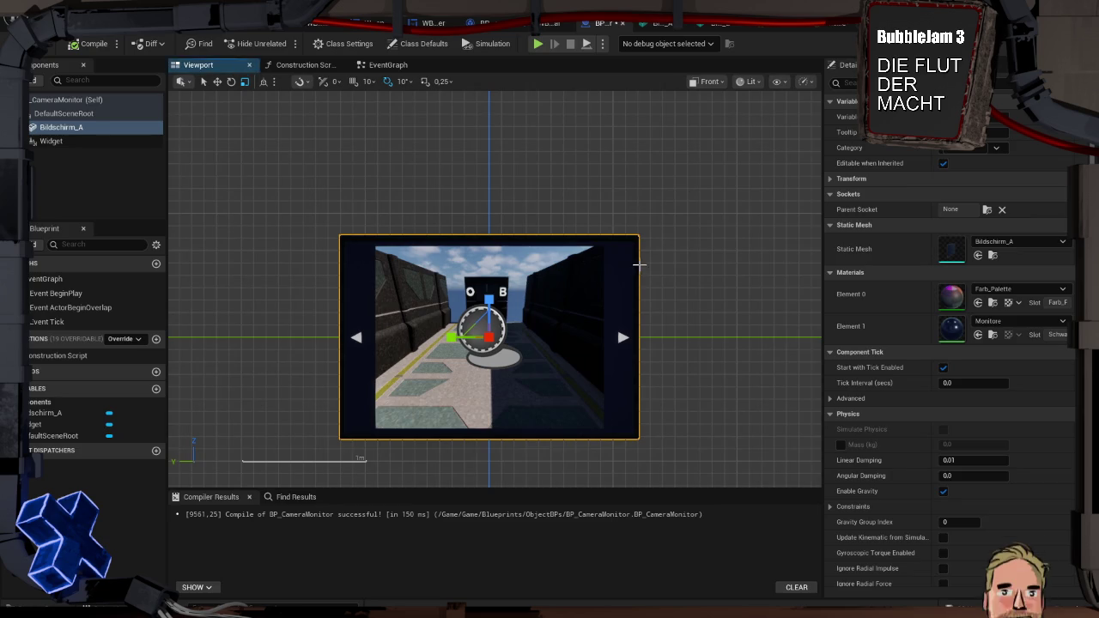
pyautogui.doubleClick(952, 248)
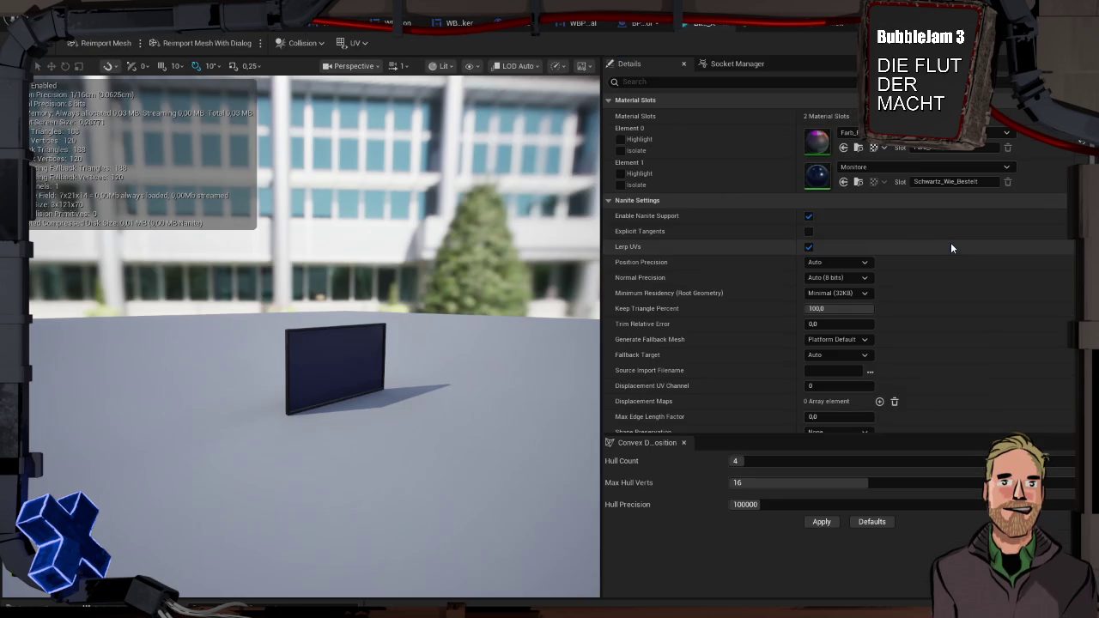
# Look over the monitor mesh's Collision options, then return to BP_CameraMonitor
pyautogui.click(281, 45)
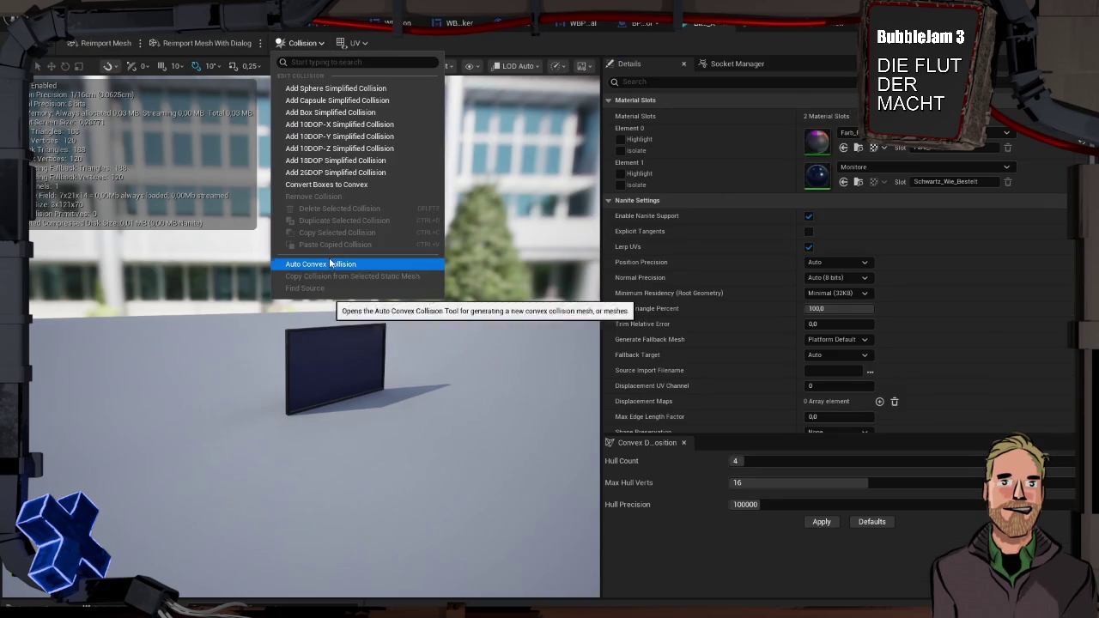
pyautogui.press('Escape')
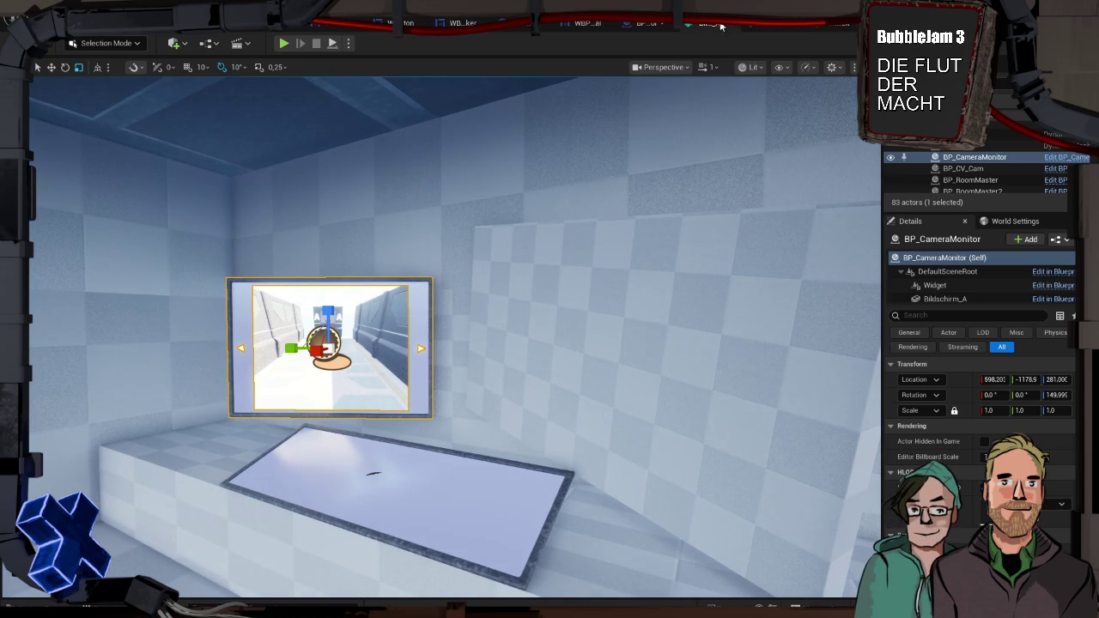
pyautogui.click(653, 28)
# In perspective view, move the Widget slightly in front of the monitor to Location X -5.07643
pyautogui.click(554, 315)
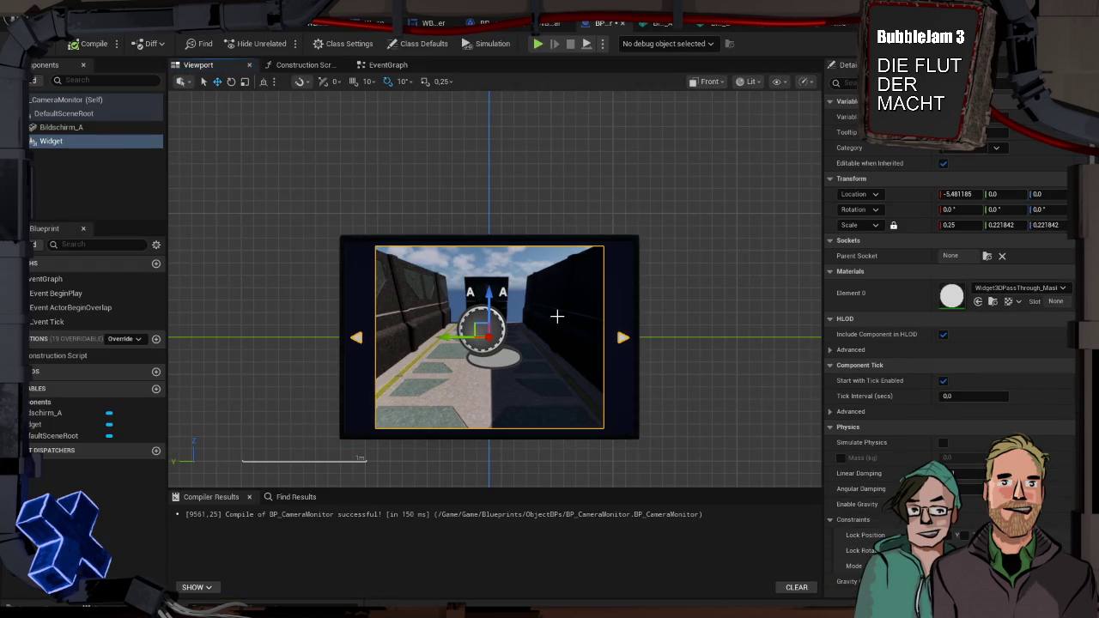
pyautogui.moveTo(558, 322); pyautogui.dragTo(566, 320)
pyautogui.press('f')
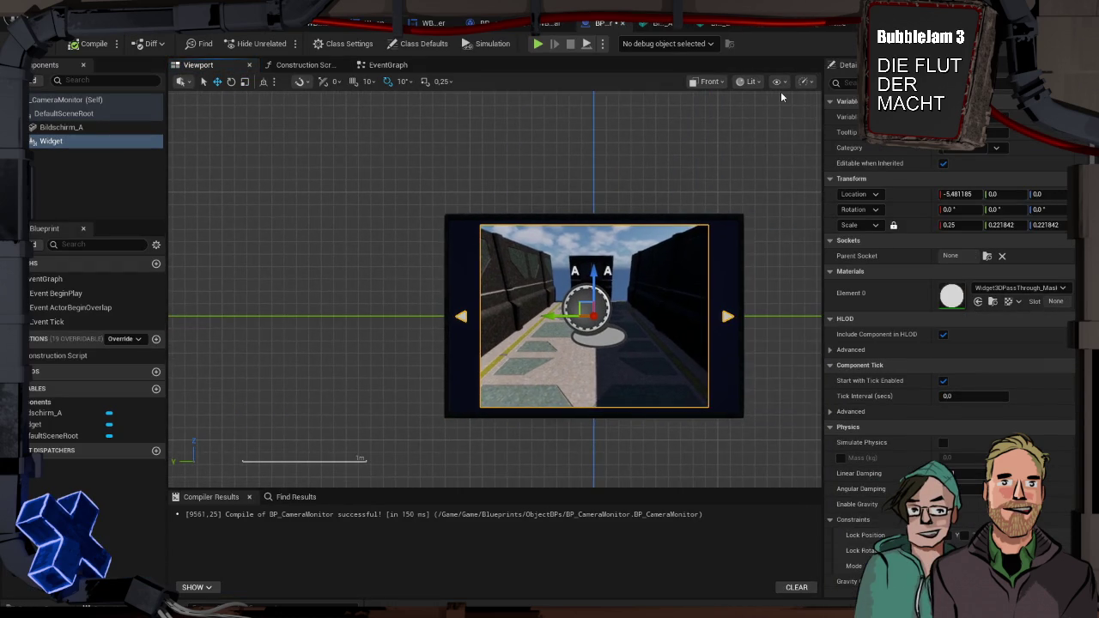
pyautogui.click(704, 81)
pyautogui.click(730, 126)
pyautogui.moveTo(618, 246)
pyautogui.mouseDown()
pyautogui.moveTo(412, 251)
pyautogui.moveTo(498, 251)
pyautogui.mouseUp()
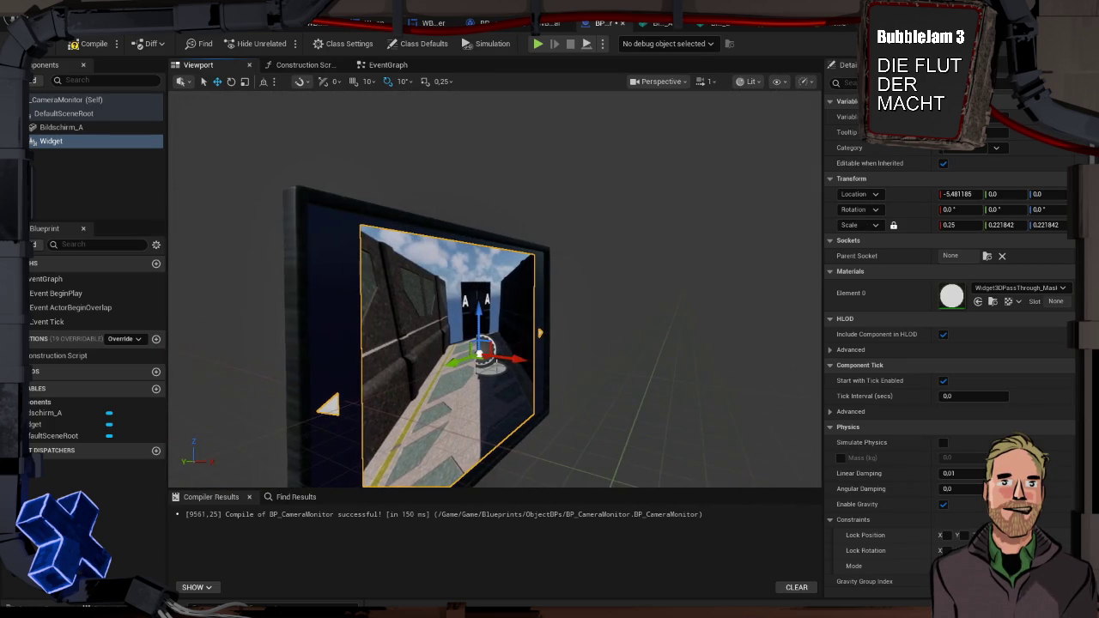
pyautogui.moveTo(485, 356); pyautogui.dragTo(483, 356)
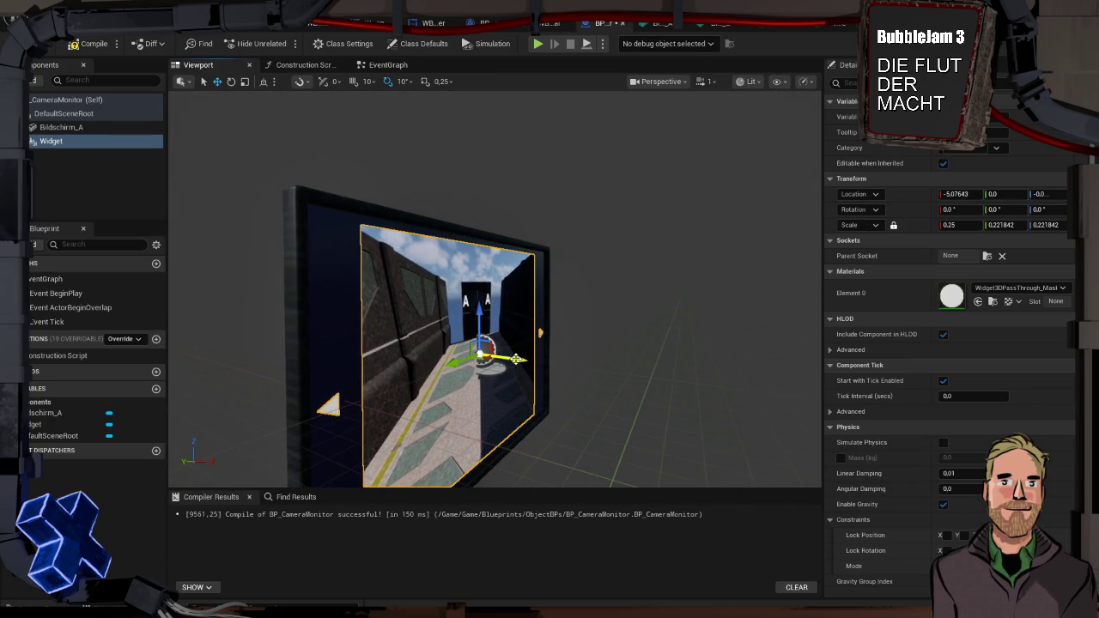
# Play-test the level, then turn the view to face the monitor more front-on
pyautogui.hotkey('alt', 'p')
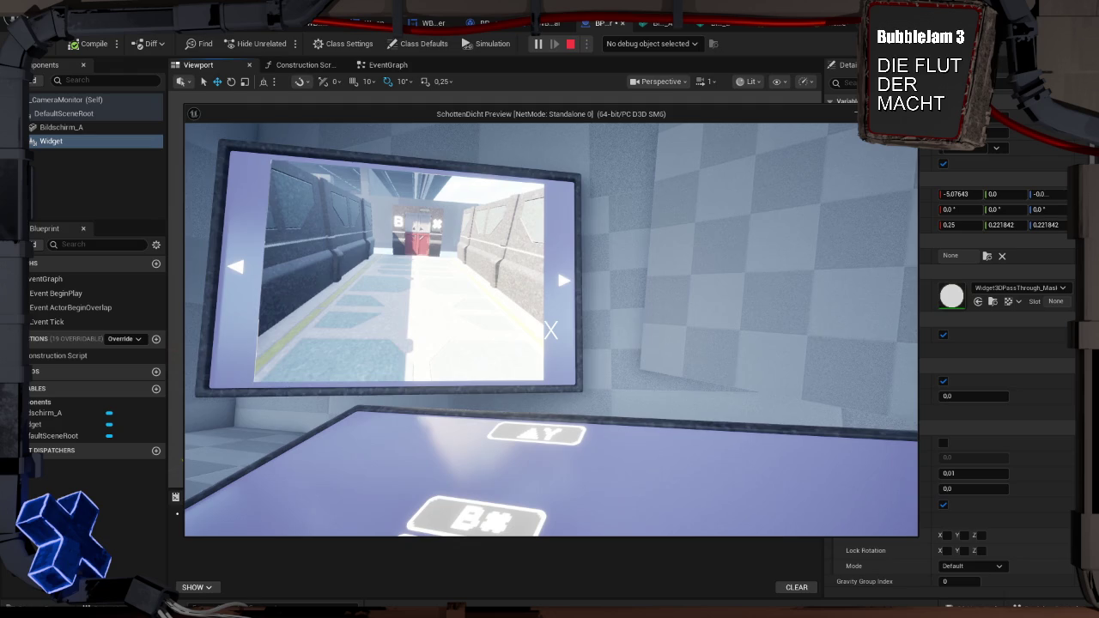
pyautogui.press('Escape')
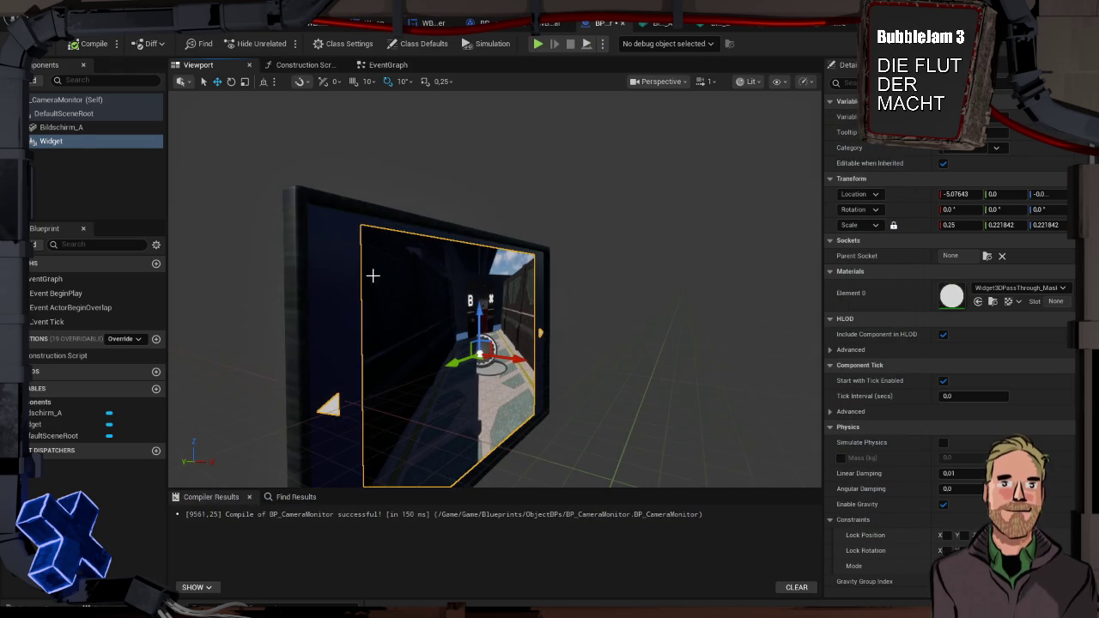
pyautogui.click(373, 276)
pyautogui.click(430, 277)
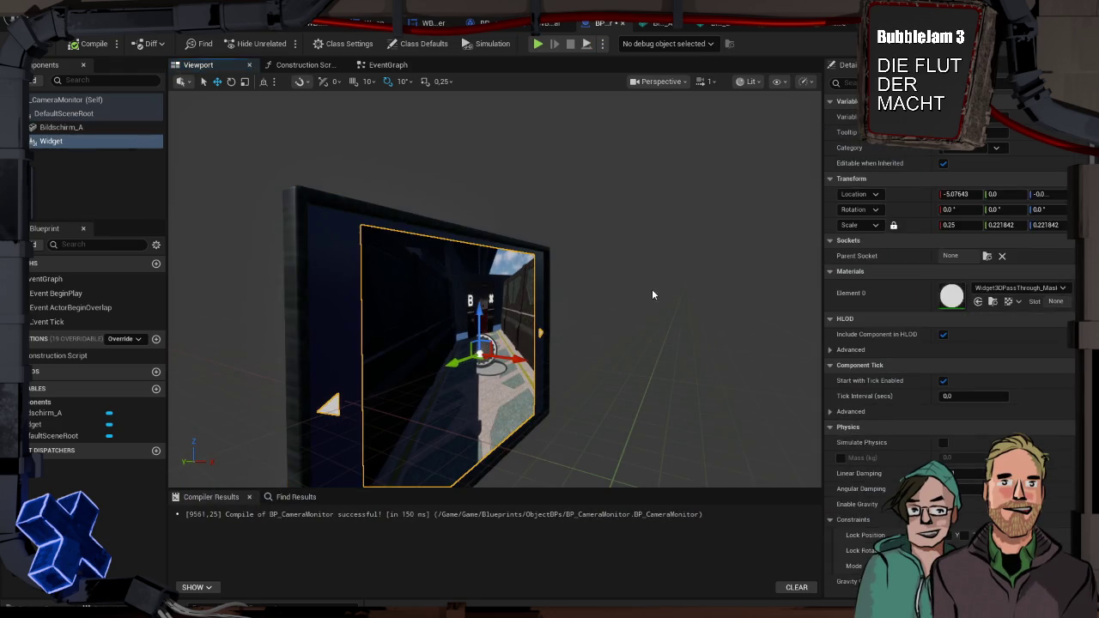
pyautogui.click(653, 294)
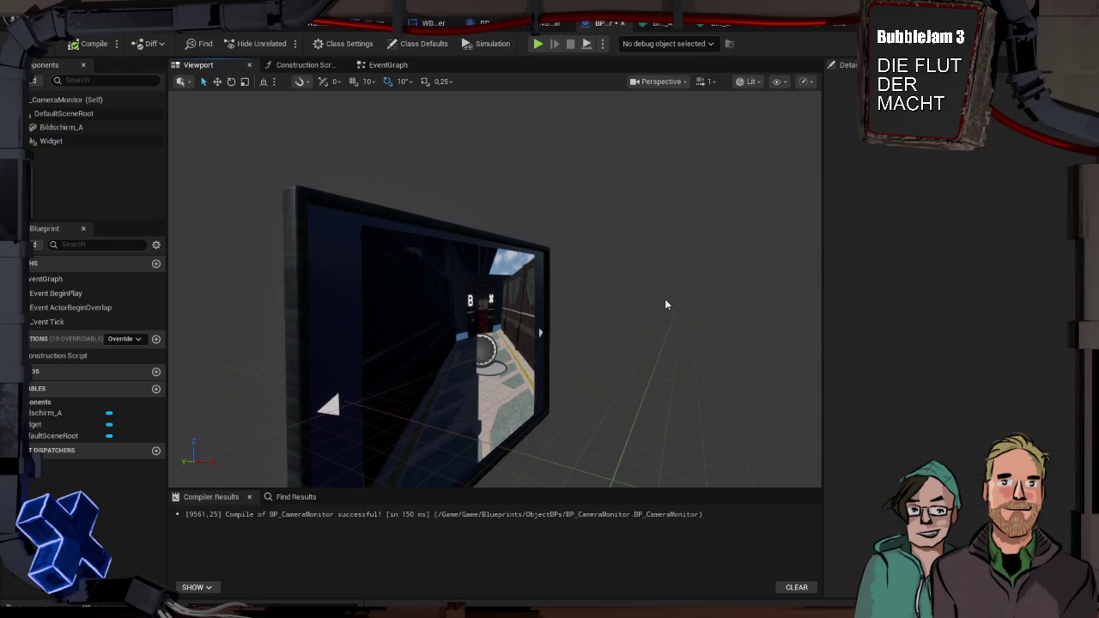
pyautogui.moveTo(665, 304)
pyautogui.mouseDown()
pyautogui.moveTo(698, 280)
pyautogui.moveTo(541, 294)
pyautogui.moveTo(554, 291)
pyautogui.mouseUp()
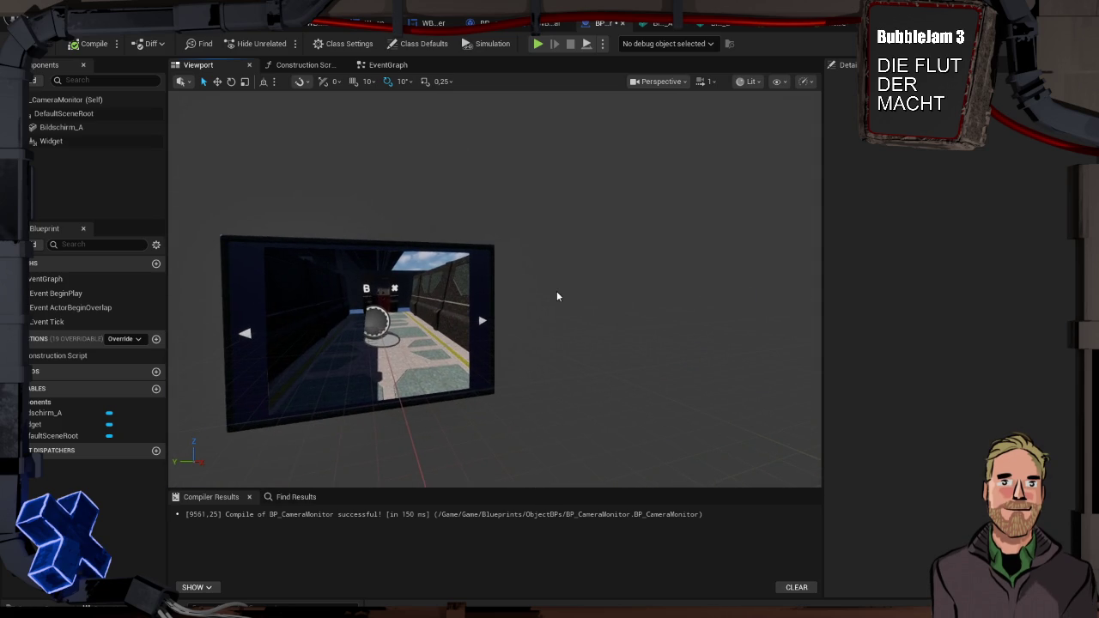